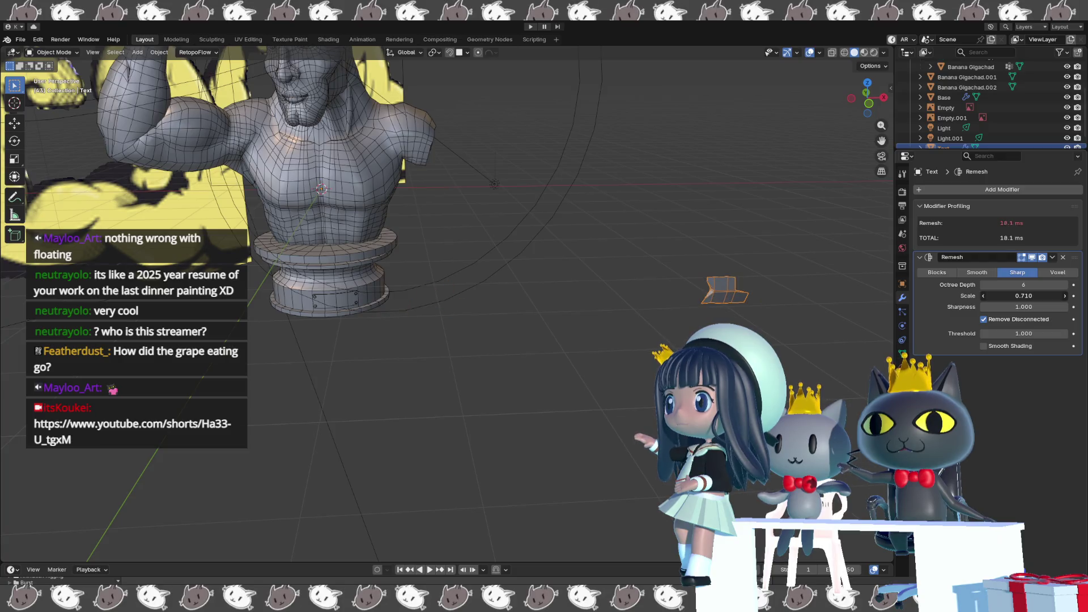
Tune the text's Remesh scale by dragging and typing, settling around 0.947.
drag(1023, 295, 1015, 295)
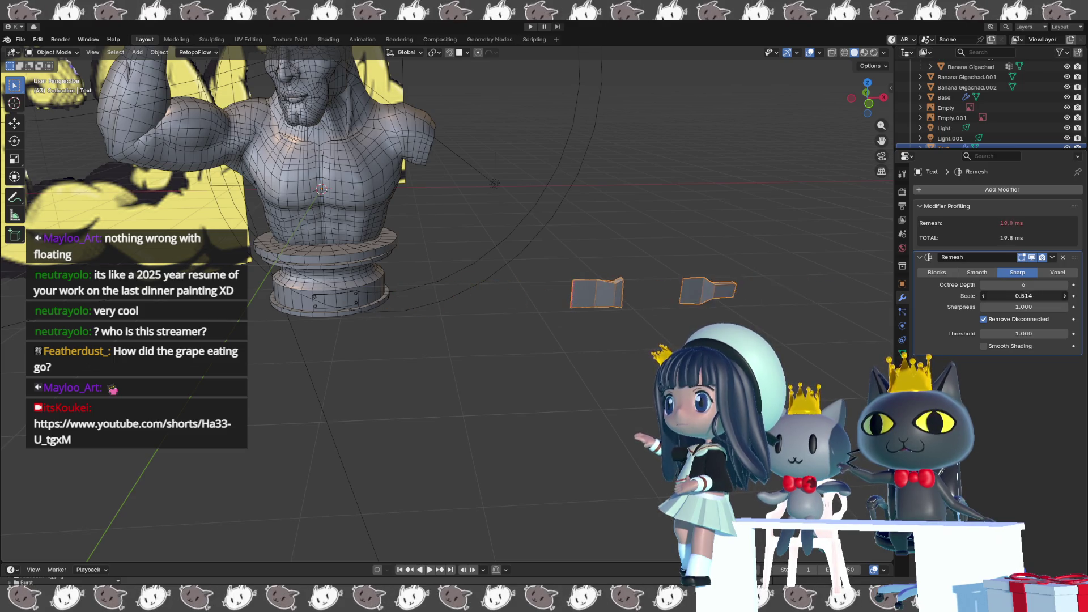
mouse_move(1024, 295)
mouse_down()
mouse_move(1037, 285)
mouse_move(1021, 295)
mouse_up()
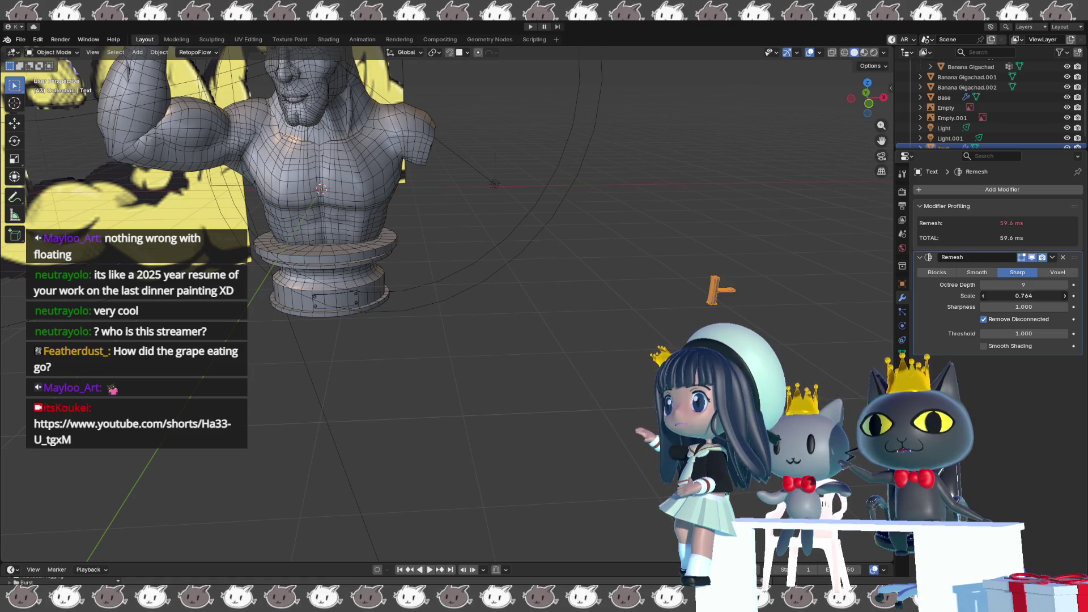
click(1024, 295)
text(1)
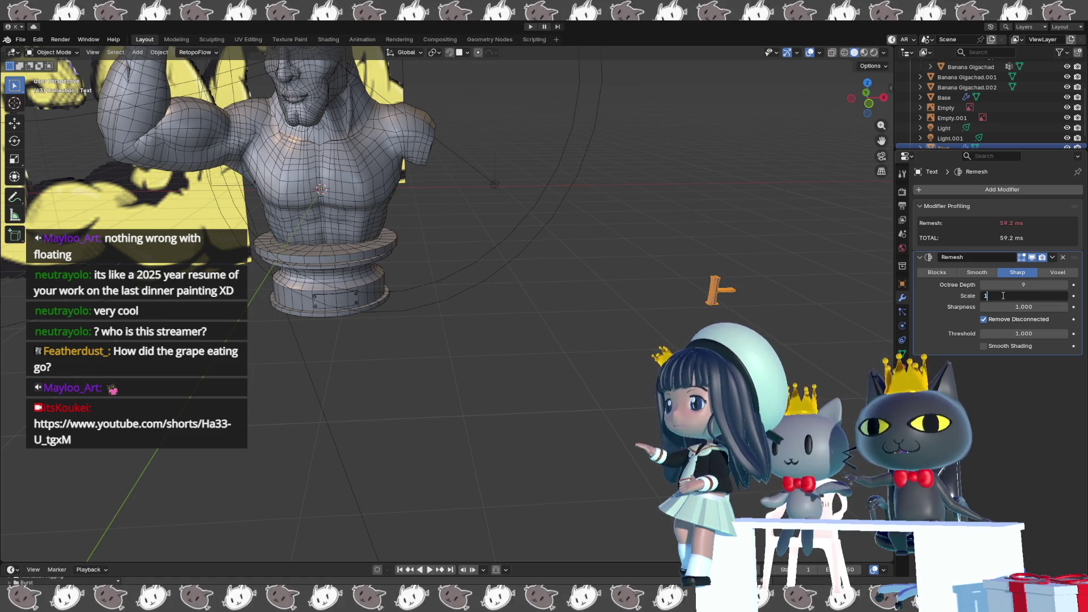
key(Return)
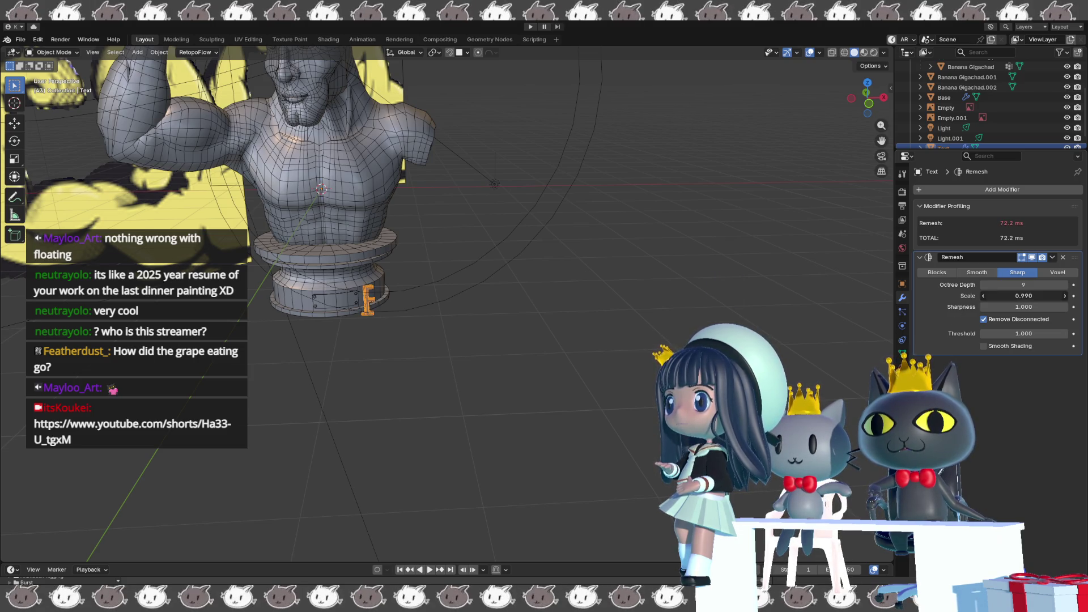
drag(1023, 295, 1020, 295)
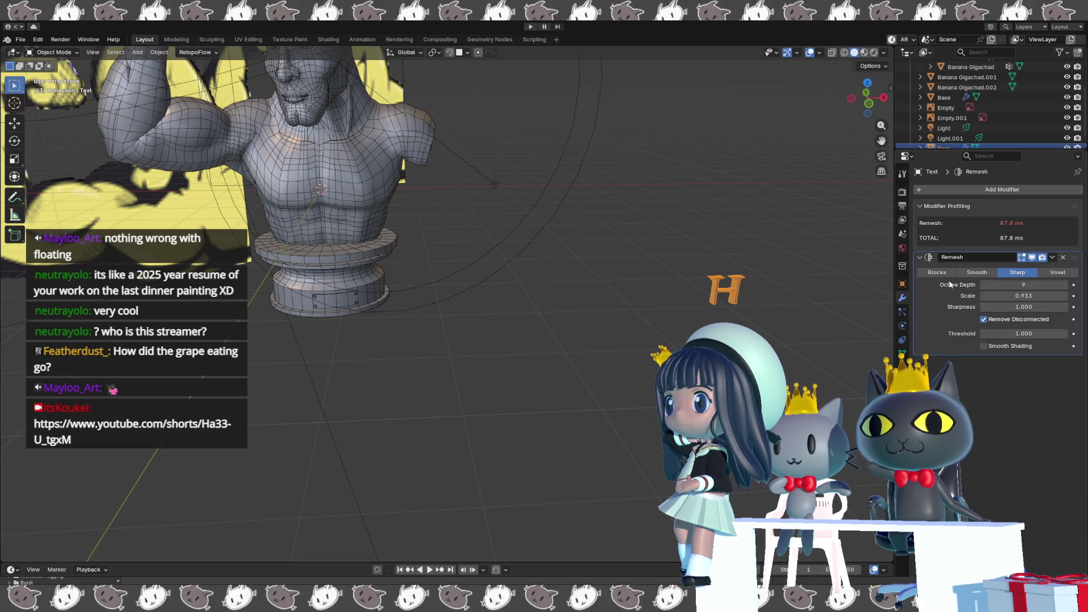
Try the Blocks remesh mode on the text, then return to Sharp mode.
click(936, 277)
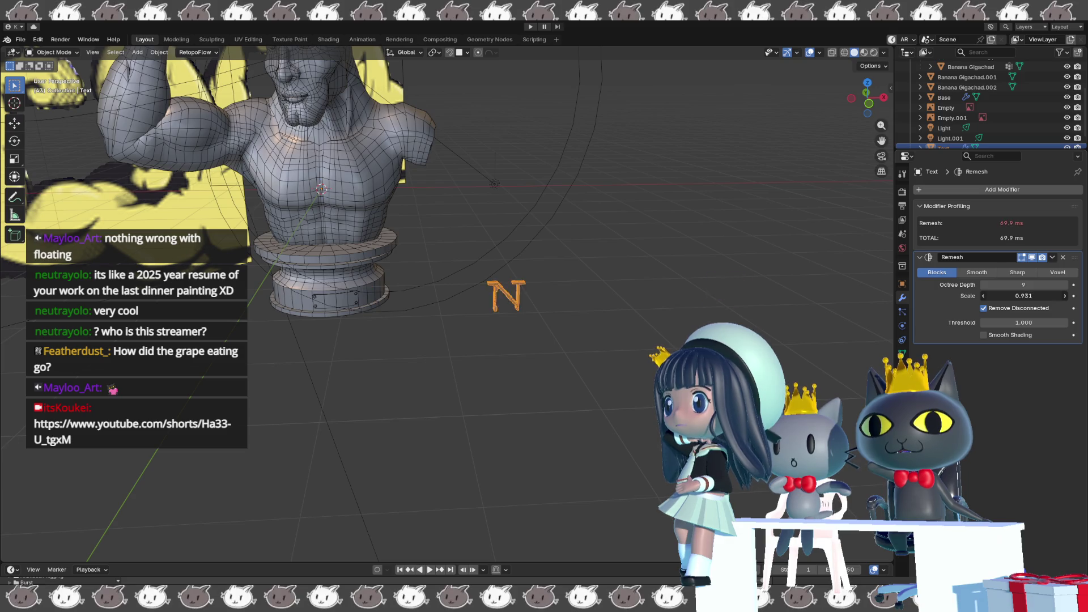
click(1016, 273)
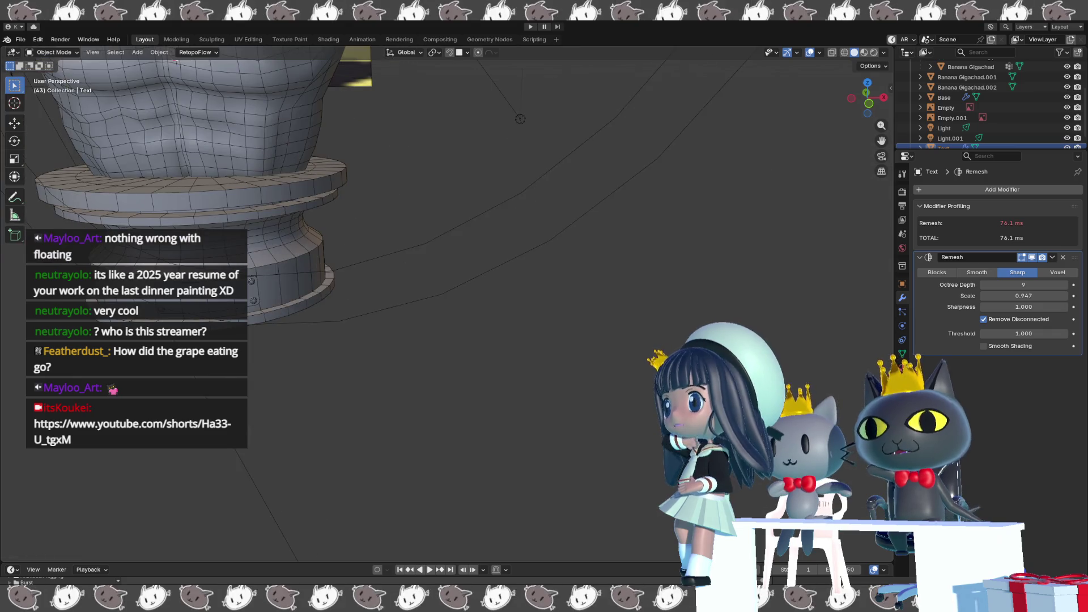
Nudge the Remesh scale up and down while inspecting the H and N letters closely.
key(KP_Decimal)
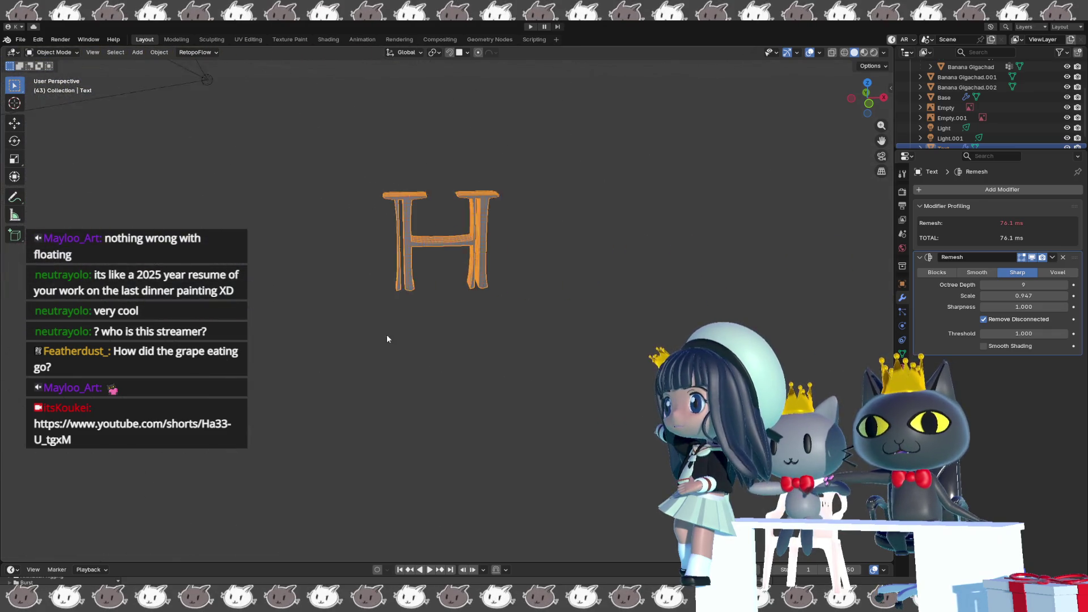
drag(1024, 296, 1054, 296)
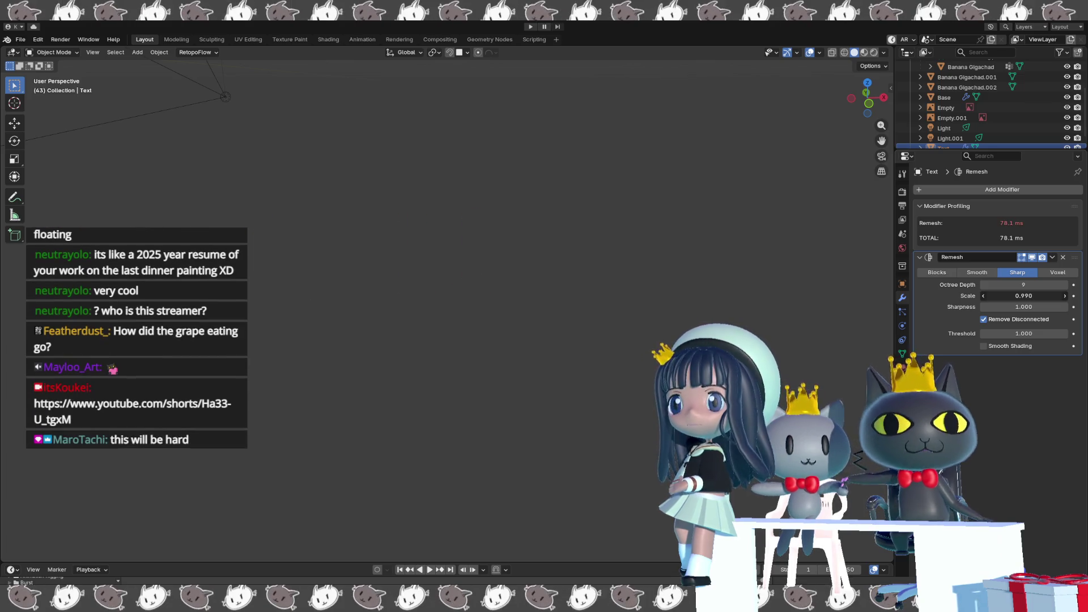
drag(1054, 295, 981, 296)
scroll(541, 347, down, 2)
scroll(463, 337, down, 3)
shift+middle_drag(464, 337, 647, 330)
scroll(649, 303, up, 3)
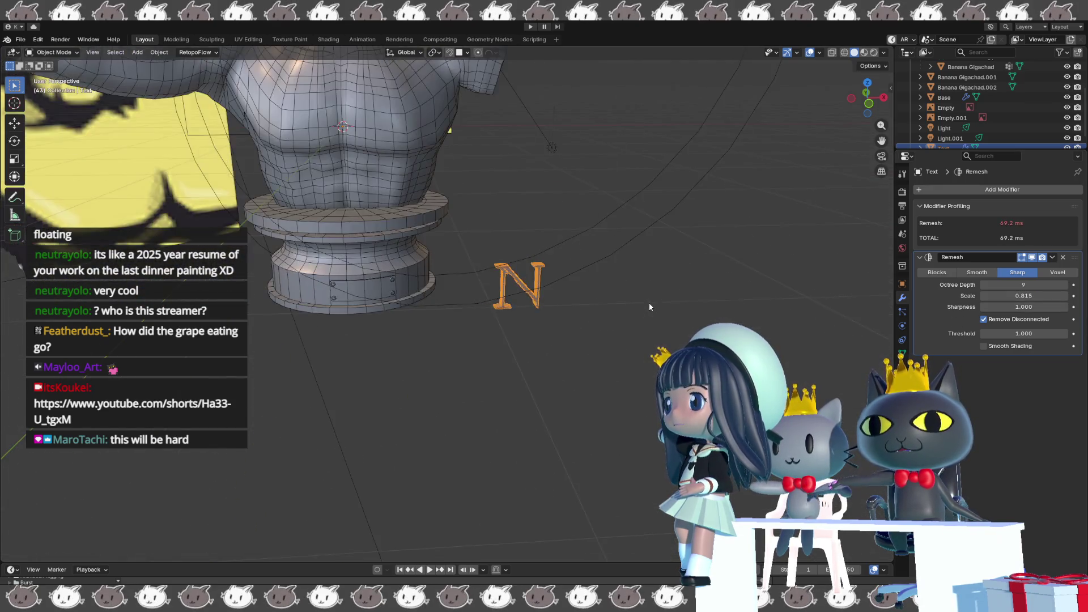
scroll(682, 296, up, 2)
scroll(621, 345, up, 1)
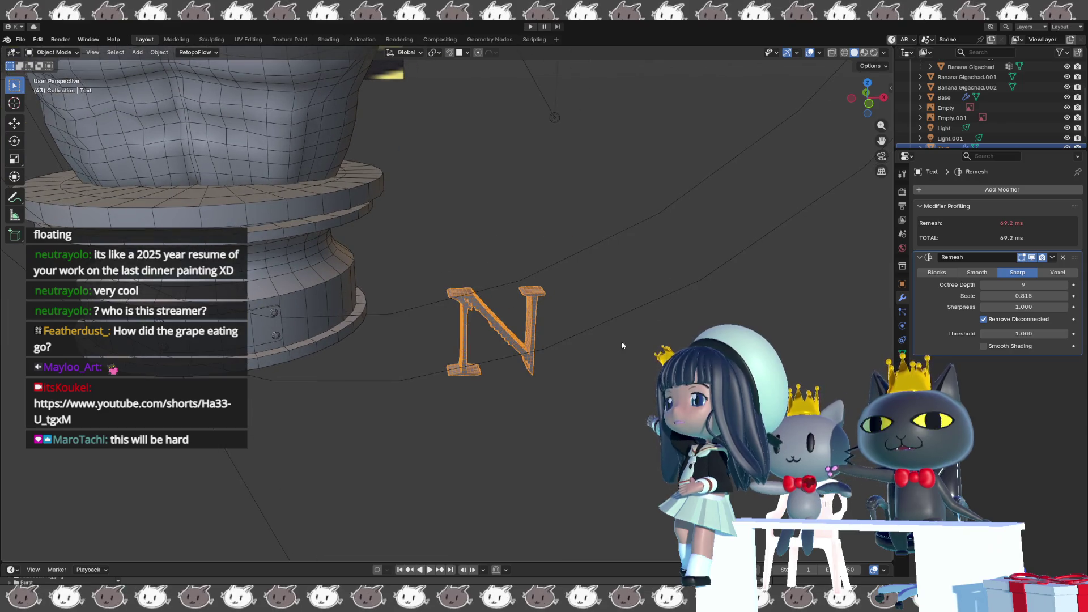
Delete the Remesh modifier so the title text shows its original smooth letters.
click(1063, 257)
mouse_move(816, 340)
shift+middle_down()
mouse_move(492, 357)
mouse_move(664, 316)
shift+middle_up()
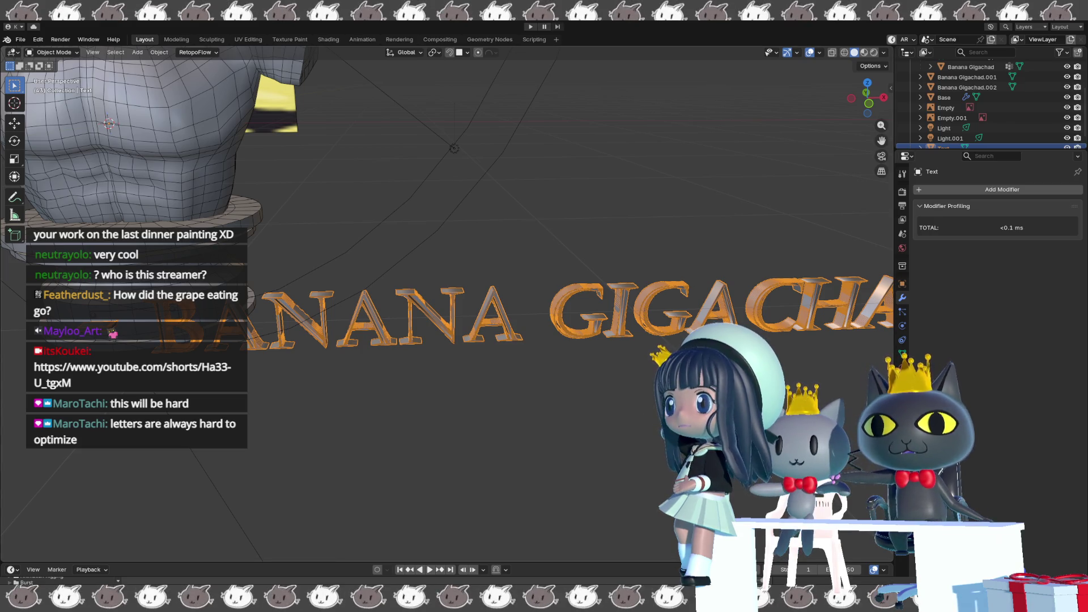
Run a QuadriFlow remesh on the text with Preserve Sharp and 10000 target faces.
click(902, 353)
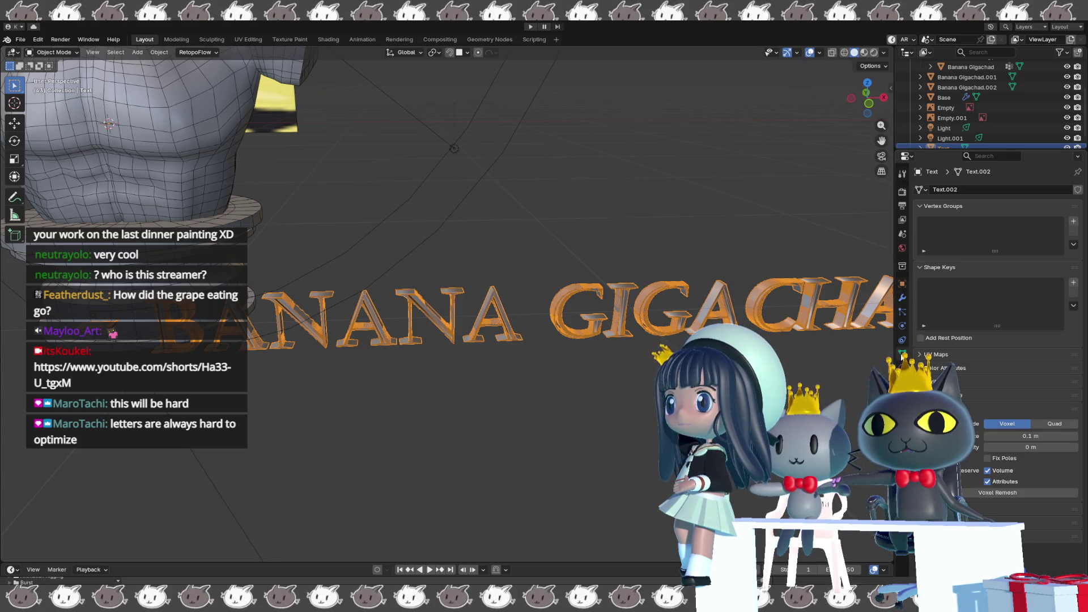
click(1059, 427)
click(995, 453)
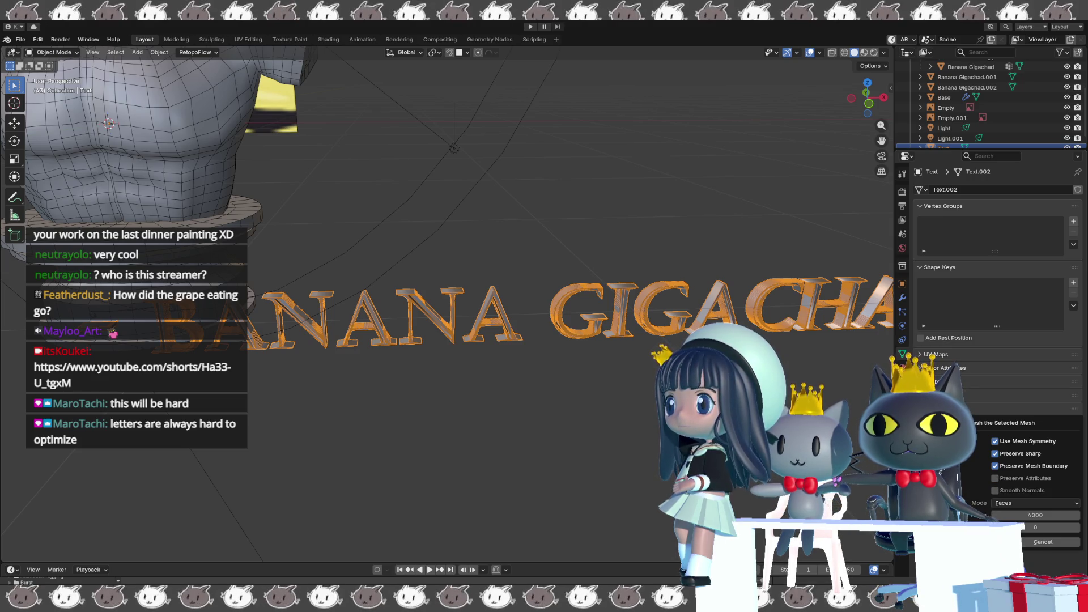
click(1012, 515)
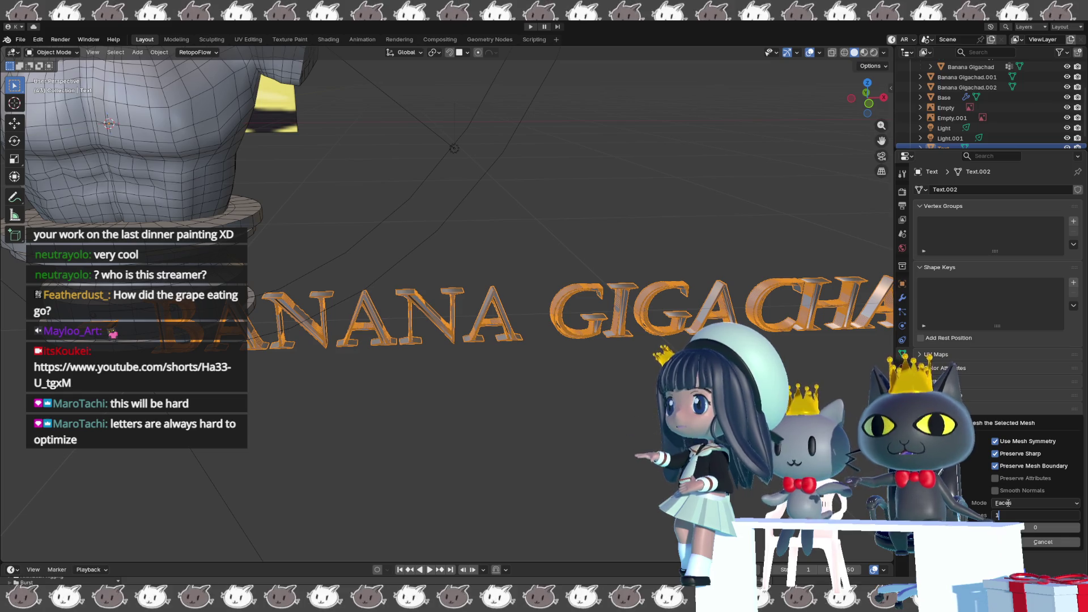
text(000)
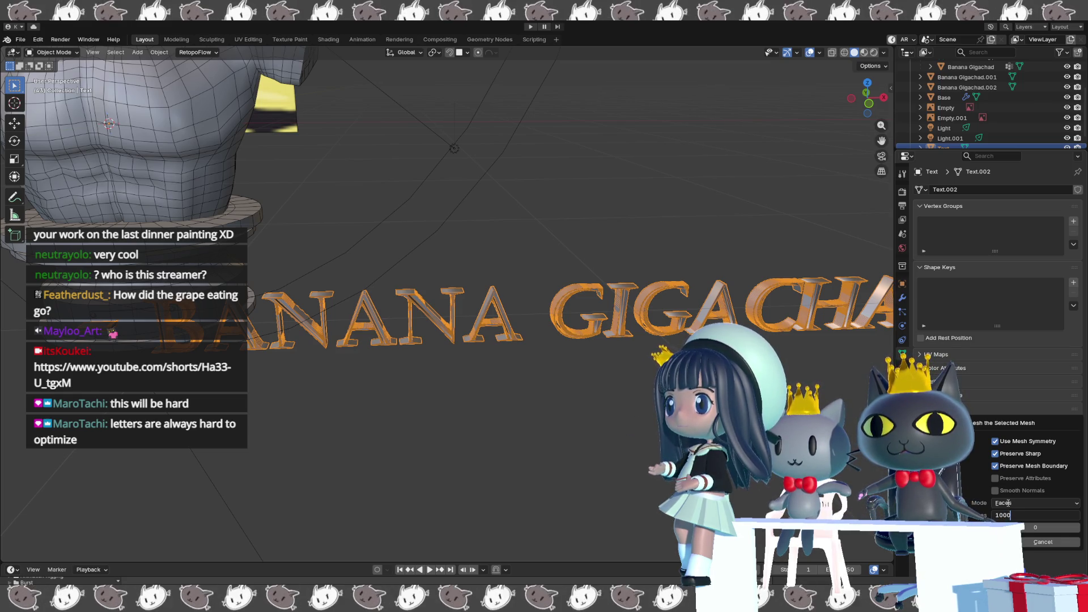
key(Return)
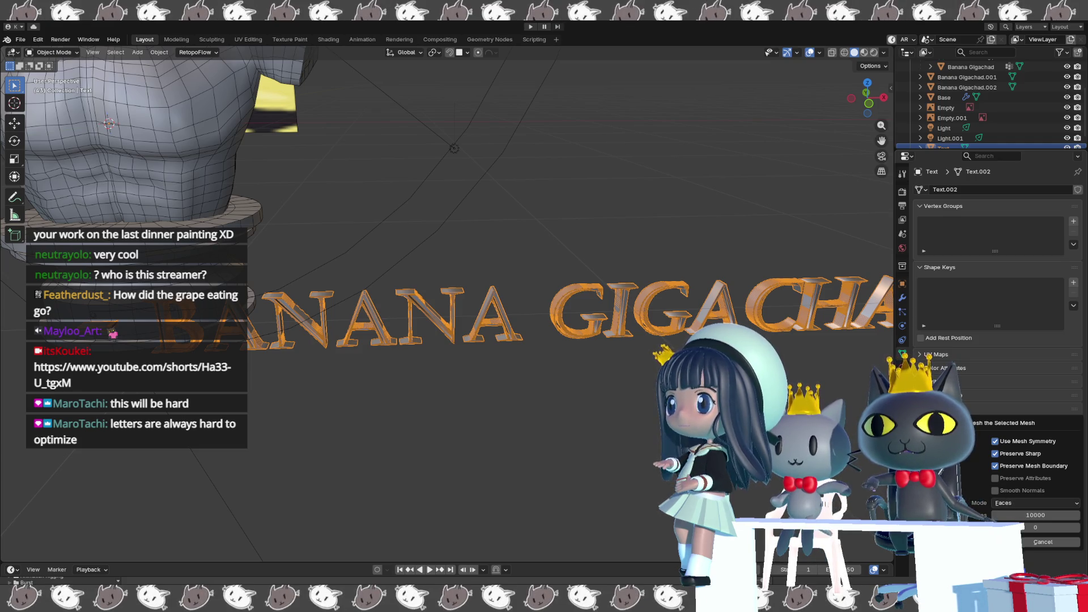
click(986, 541)
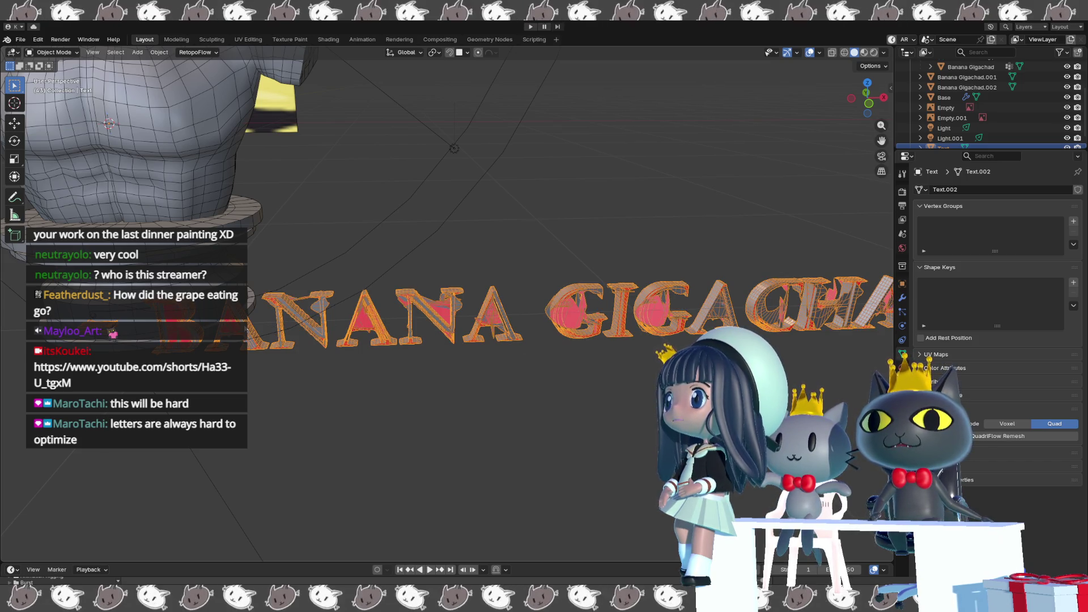
scroll(247, 344, up, 1)
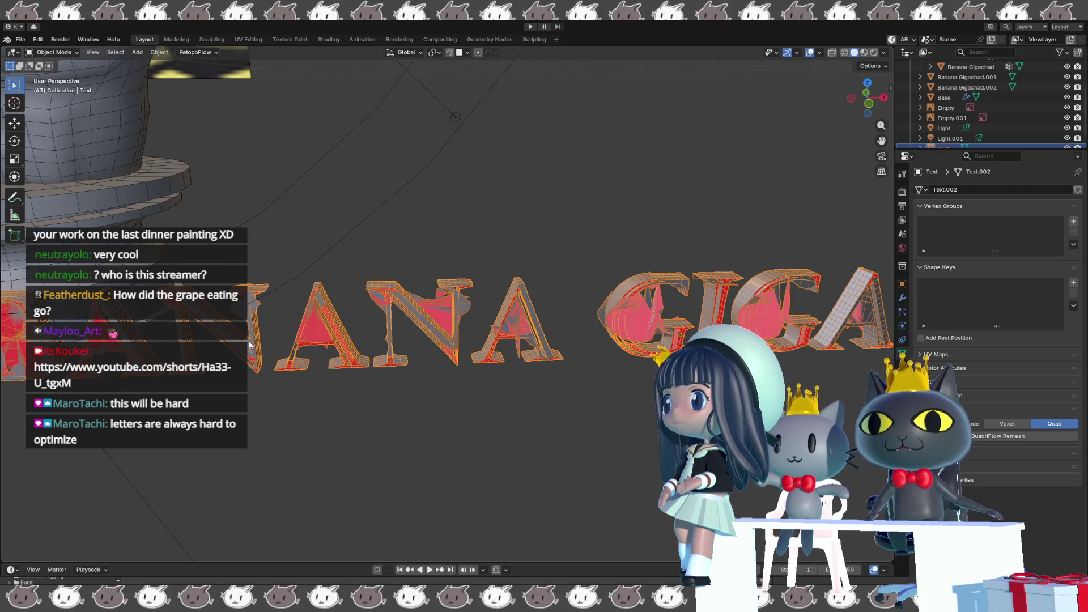
Inspect the distorted QuadriFlow result, undo it to restore the original text mesh, and begin scaling.
shift+middle_drag(357, 415, 622, 394)
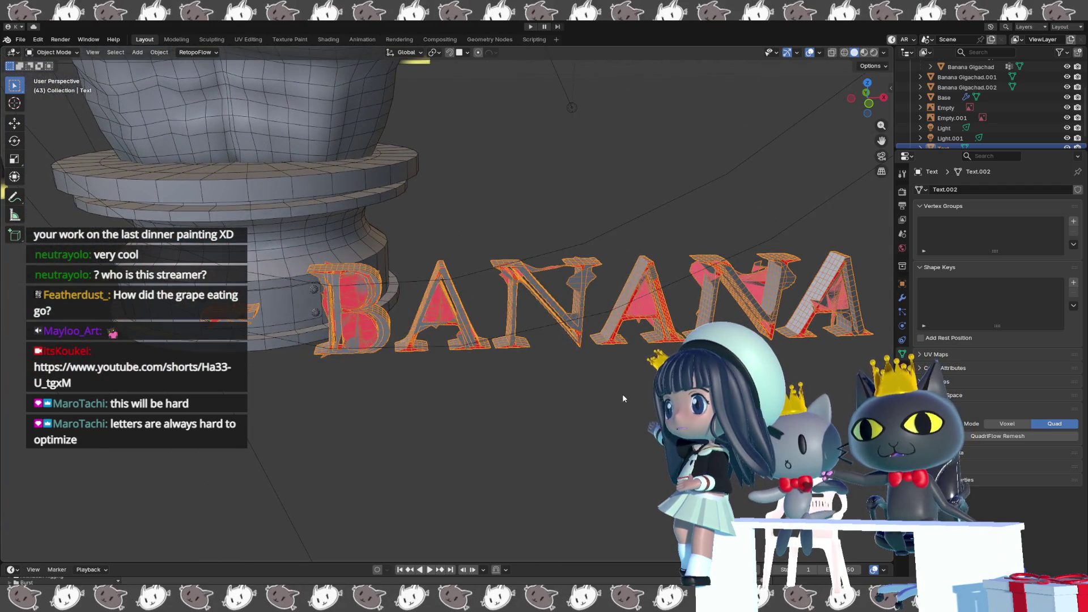
scroll(623, 393, up, 1)
scroll(621, 392, down, 1)
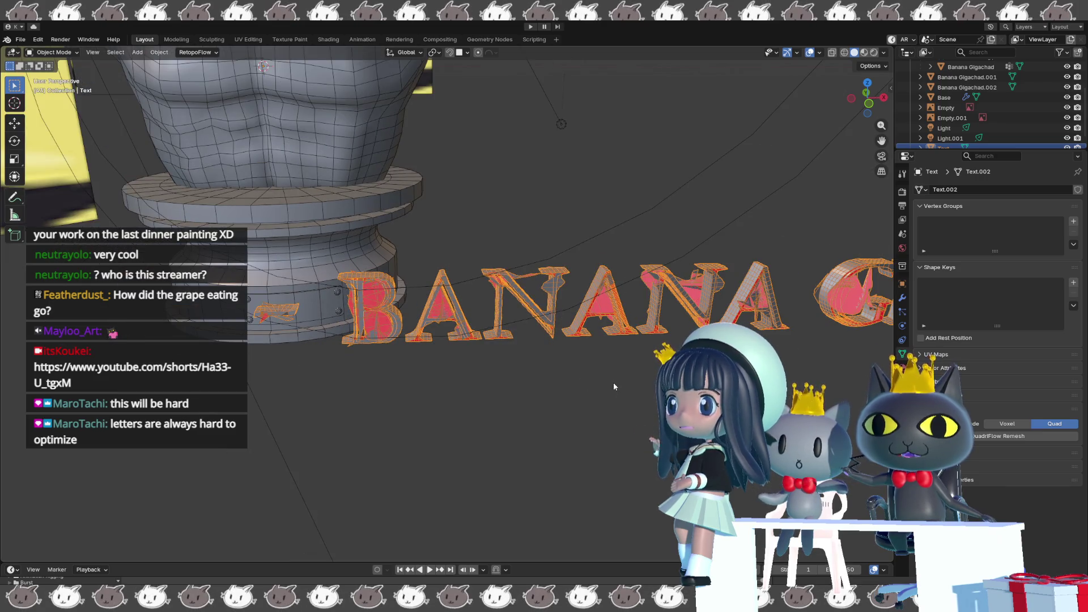
scroll(613, 382, down, 1)
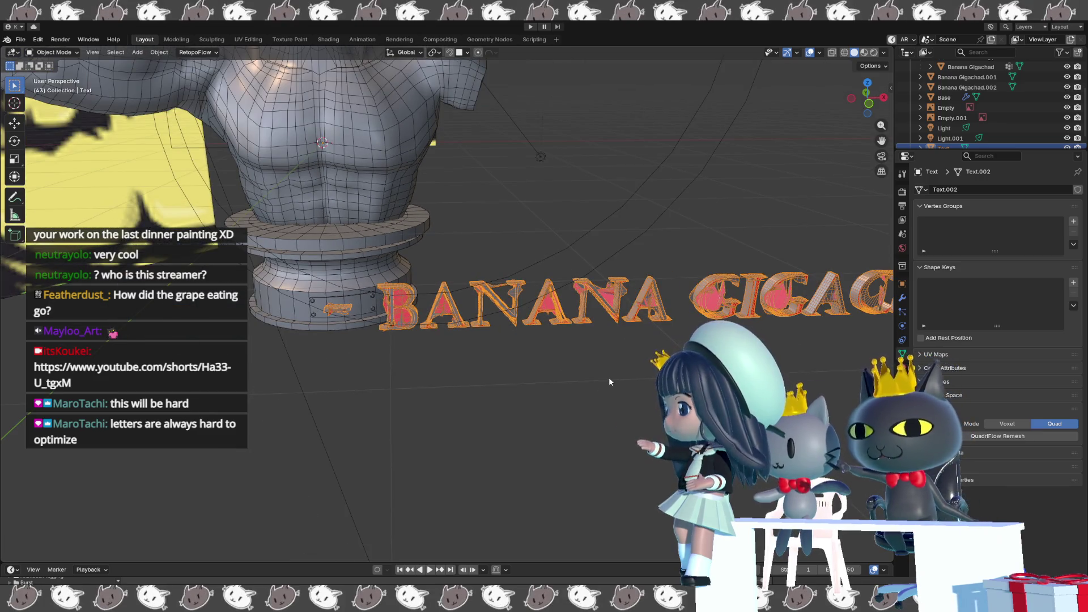
click(531, 360)
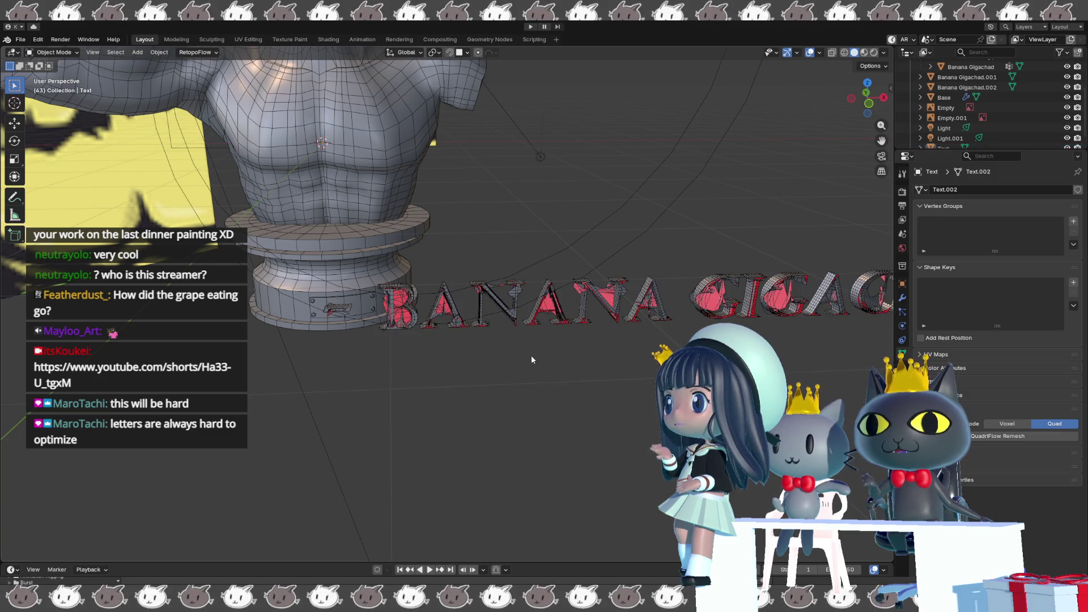
key(ctrl+z)
scroll(530, 356, up, 3)
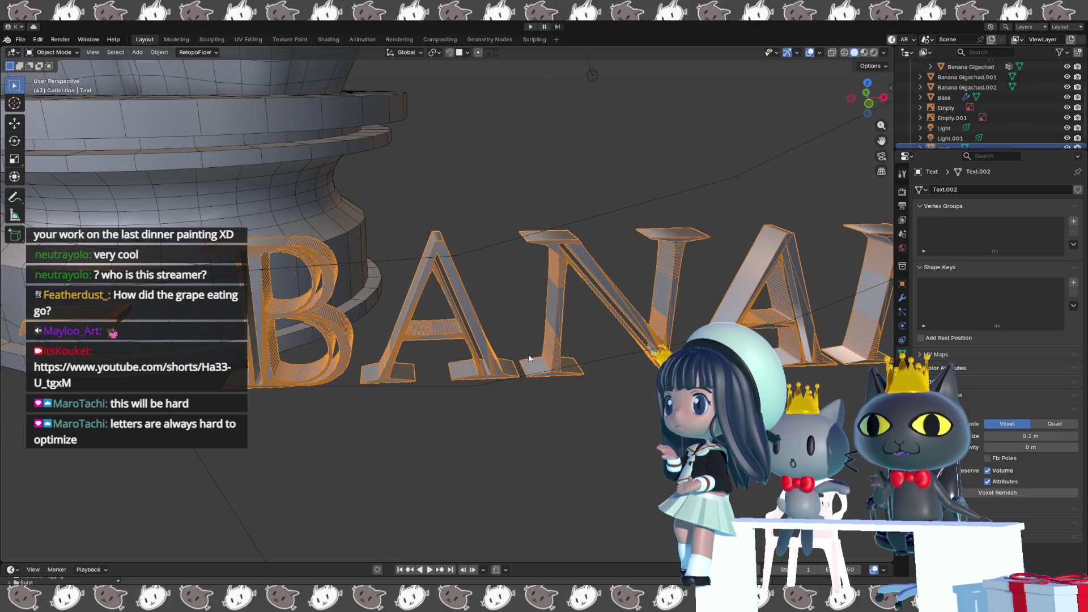
scroll(530, 358, down, 2)
scroll(528, 354, down, 2)
key(s)
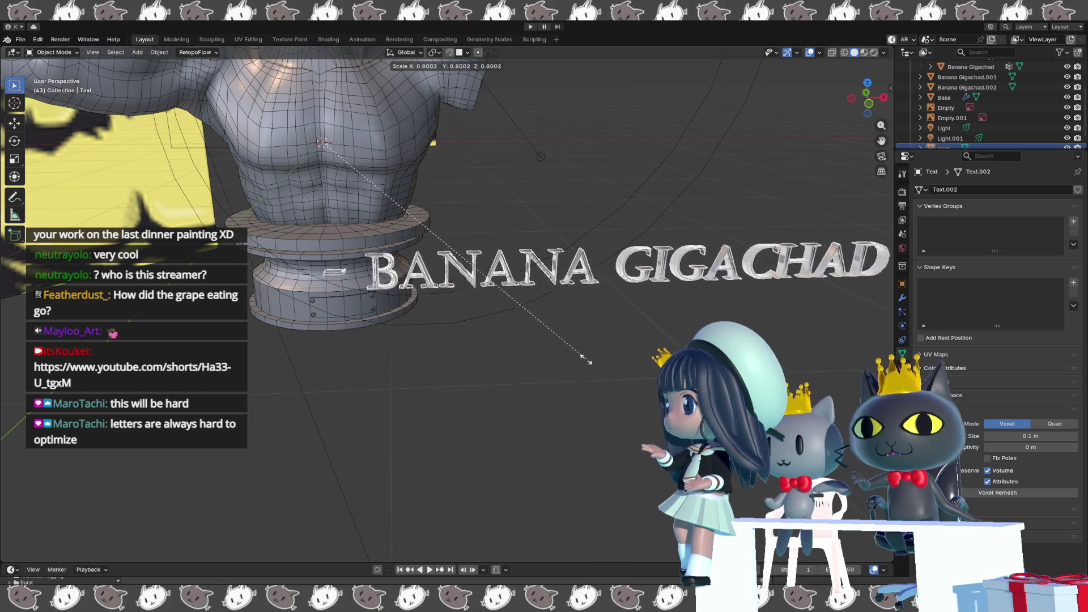
Shrink the text to about 0.28, set its origin to geometry, and move it down near the base.
click(330, 261)
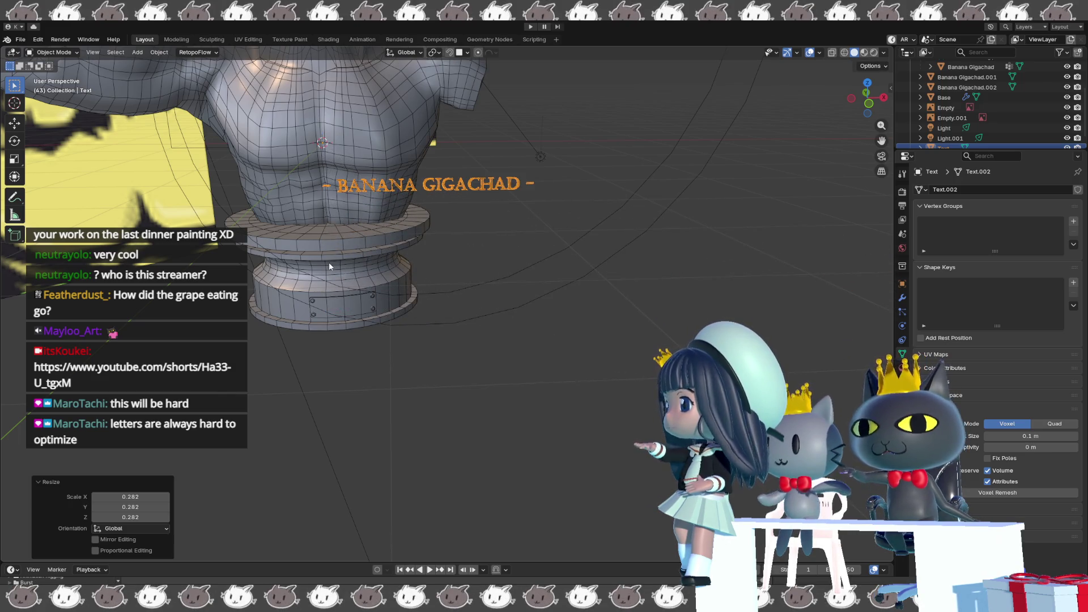
right_click(329, 261)
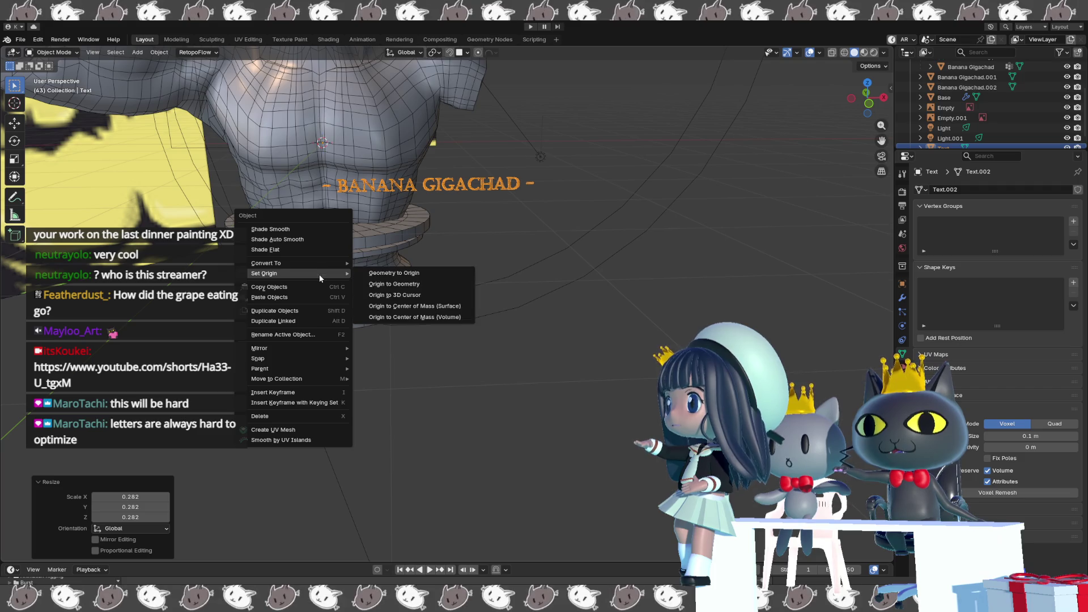
click(377, 284)
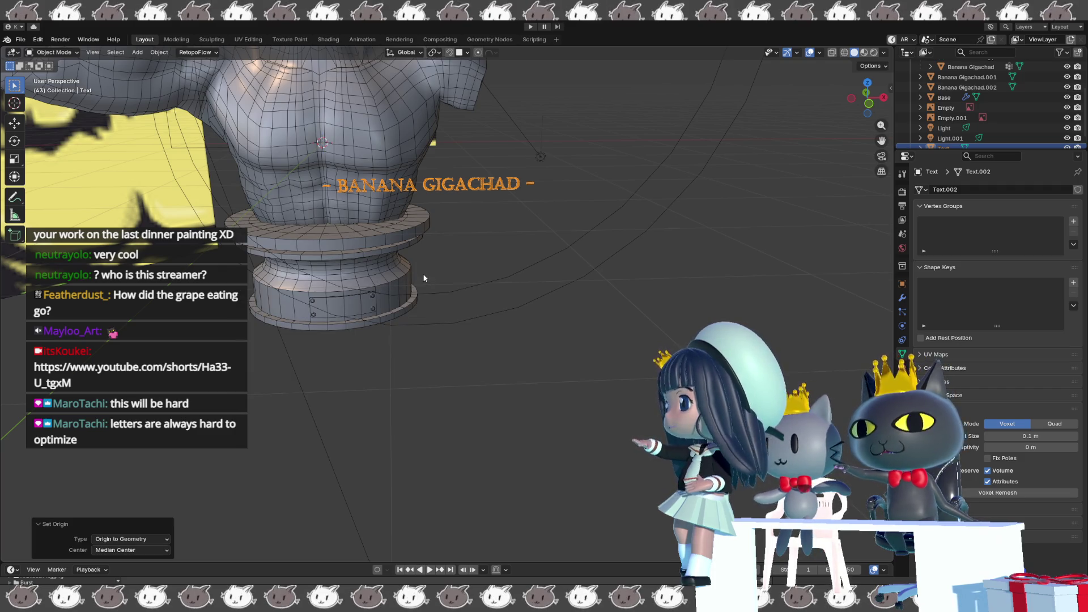
key(g)
click(355, 413)
scroll(354, 414, up, 2)
mouse_move(356, 409)
middle_down()
mouse_move(582, 413)
mouse_move(647, 399)
mouse_move(542, 433)
middle_up()
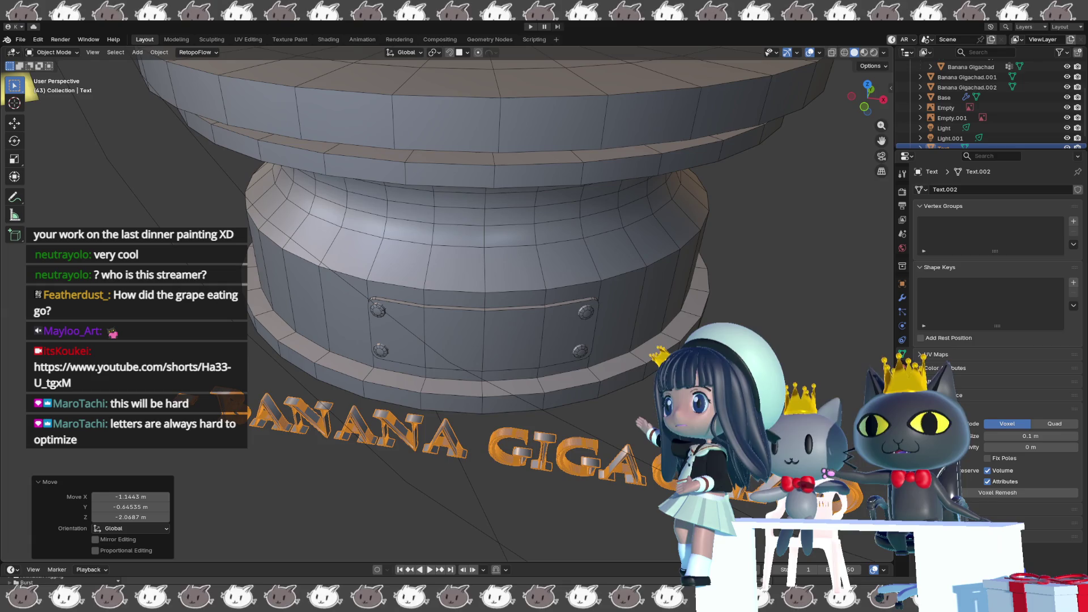
Turn the text slightly around Z, reposition it beside the base, select the base and bring up the Add menu.
key(r)
key(z)
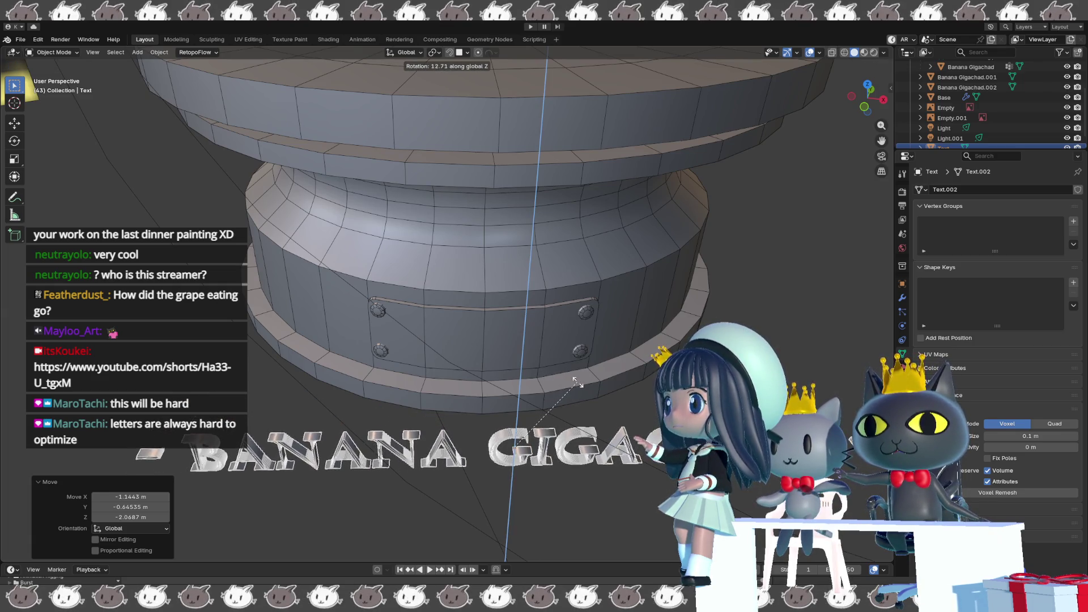
click(578, 388)
key(g)
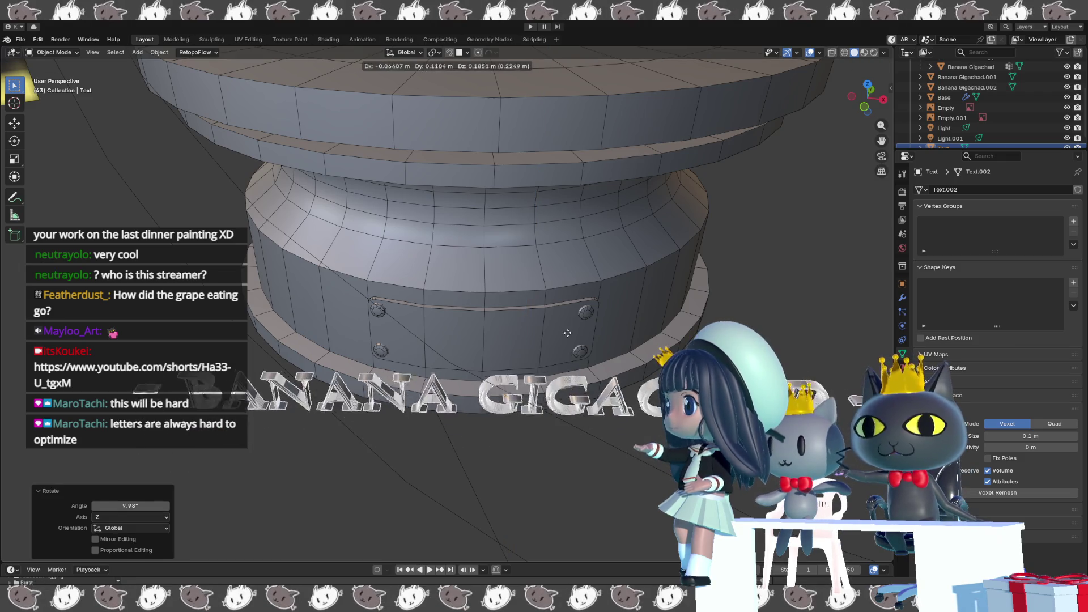
click(562, 393)
middle_drag(561, 392, 551, 396)
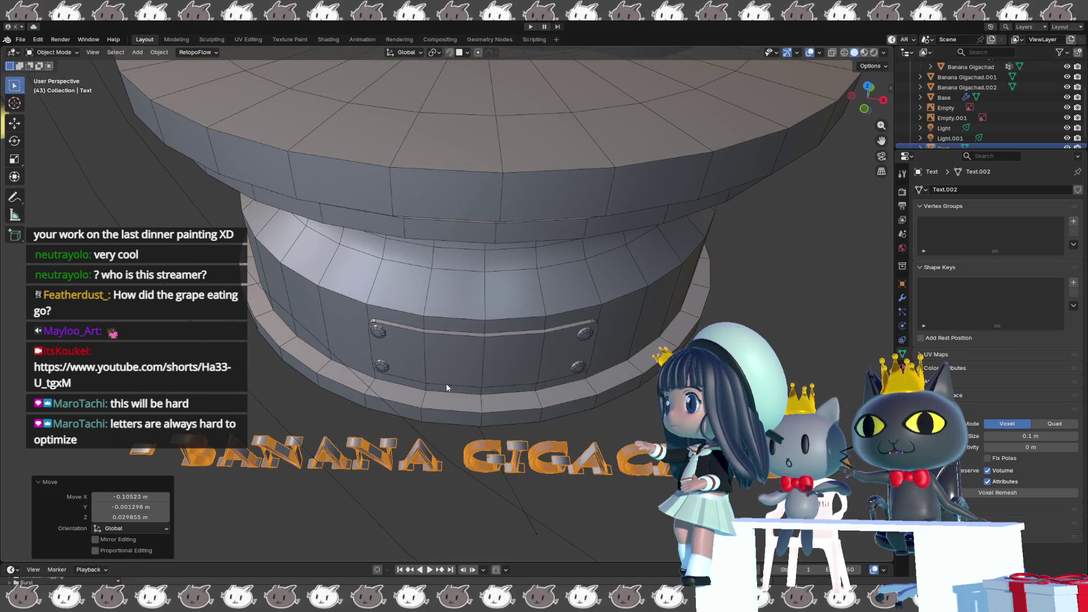
click(446, 383)
key(shift+a)
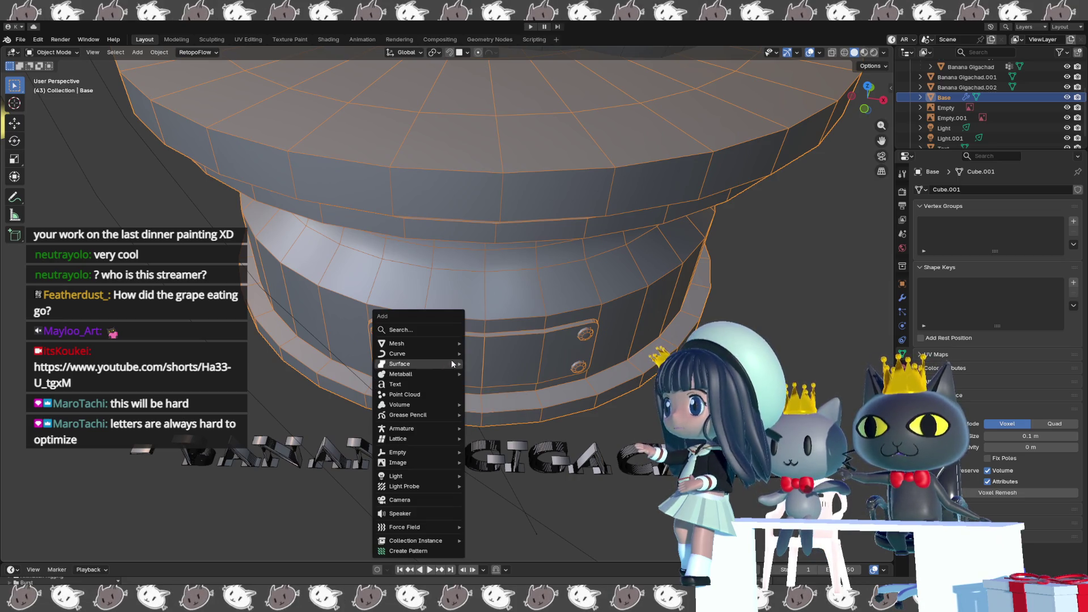
mouse_move(397, 353)
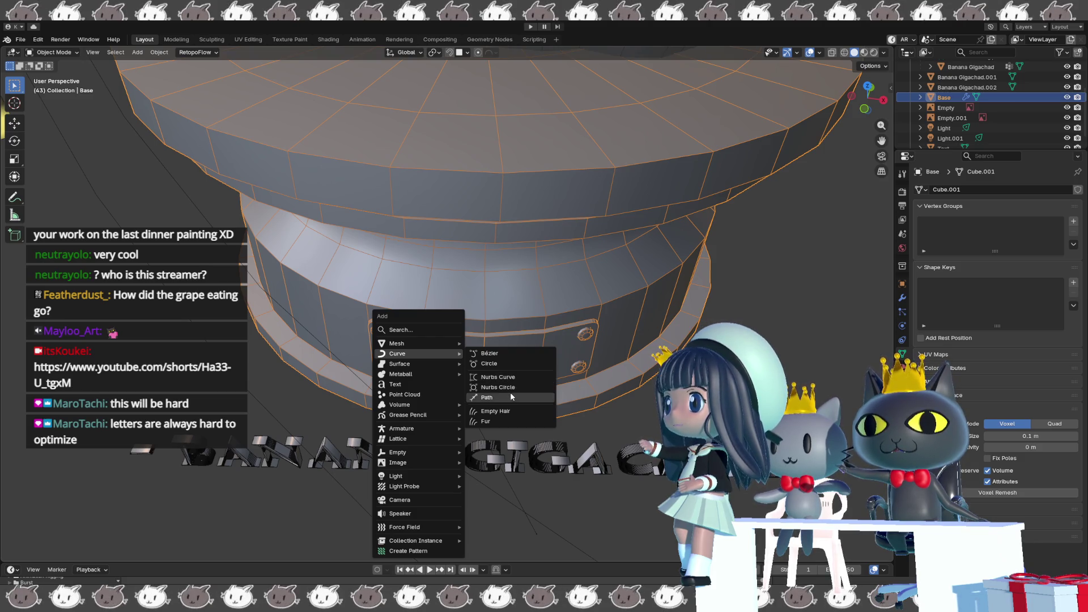
Add a Path curve and move it along Y toward the title text.
click(511, 391)
mouse_move(510, 392)
middle_down()
mouse_move(457, 367)
mouse_move(486, 387)
middle_up()
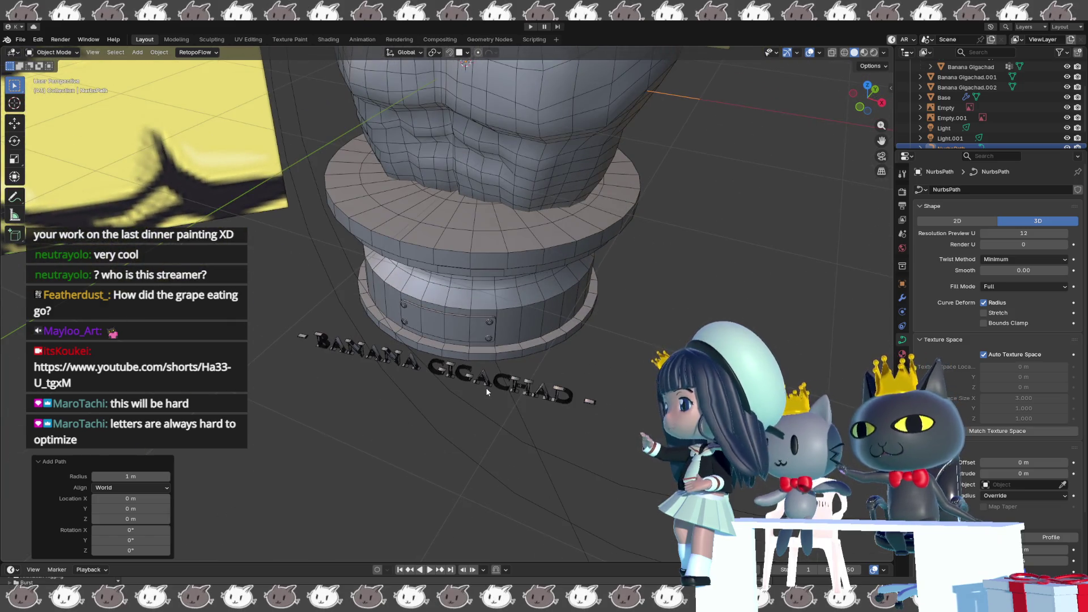
key(g)
key(x)
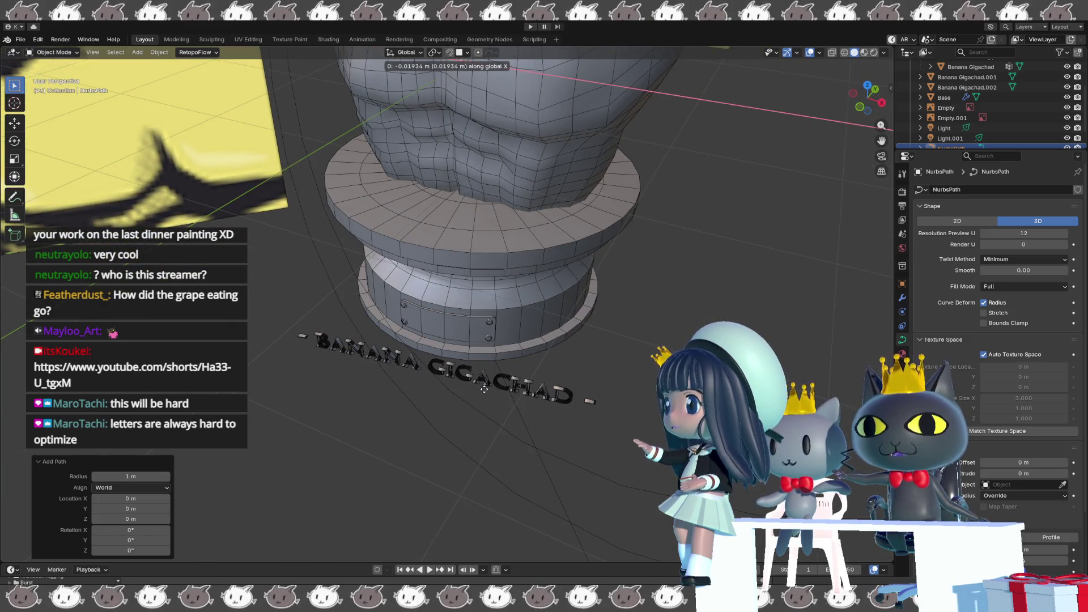
key(y)
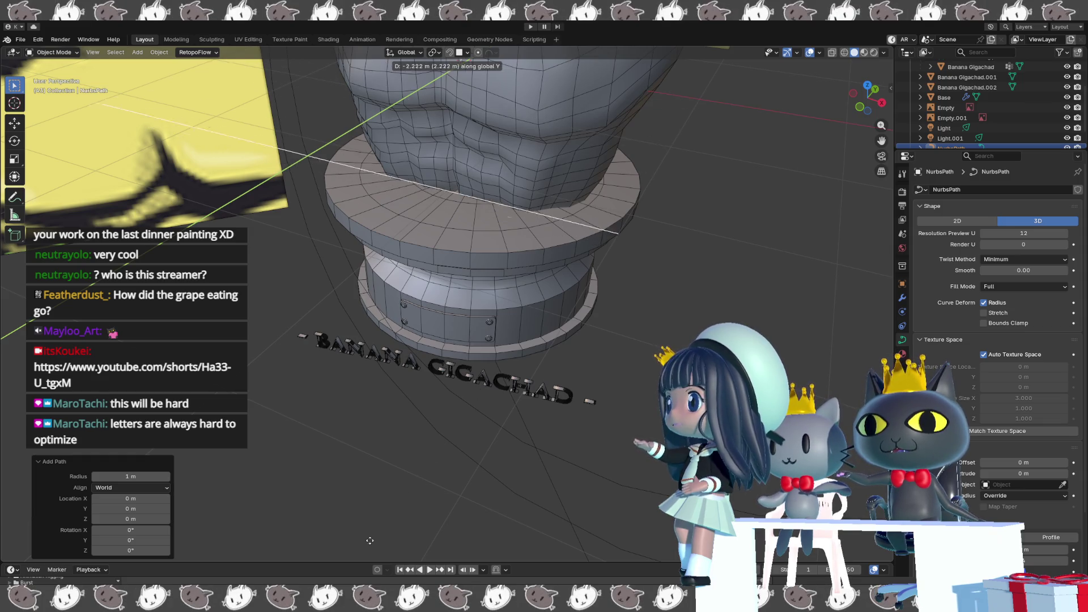
click(378, 519)
middle_drag(343, 347, 356, 341)
key(g)
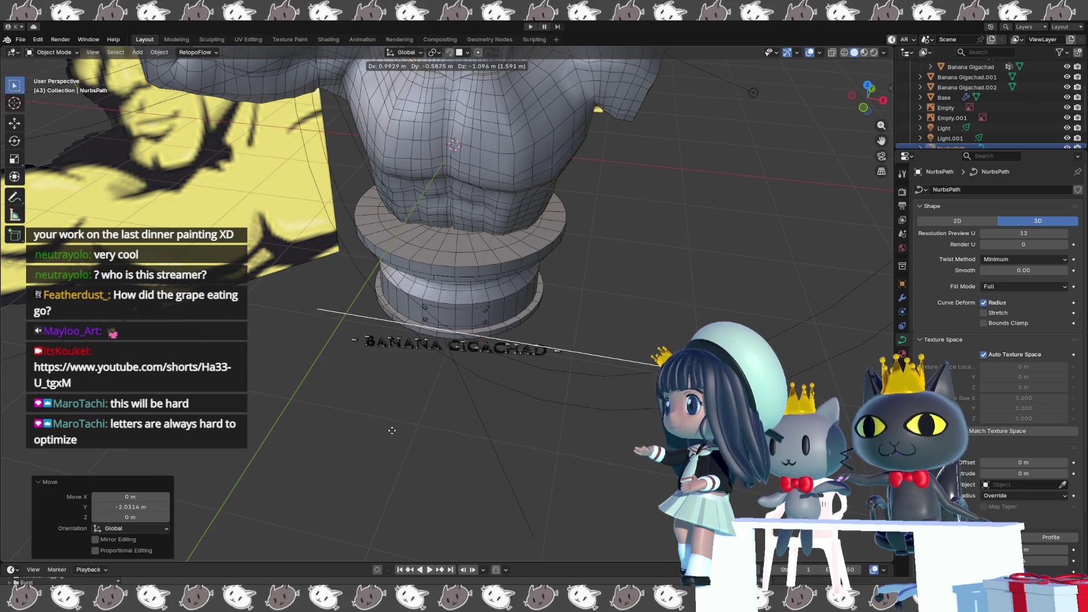
click(392, 429)
key(x)
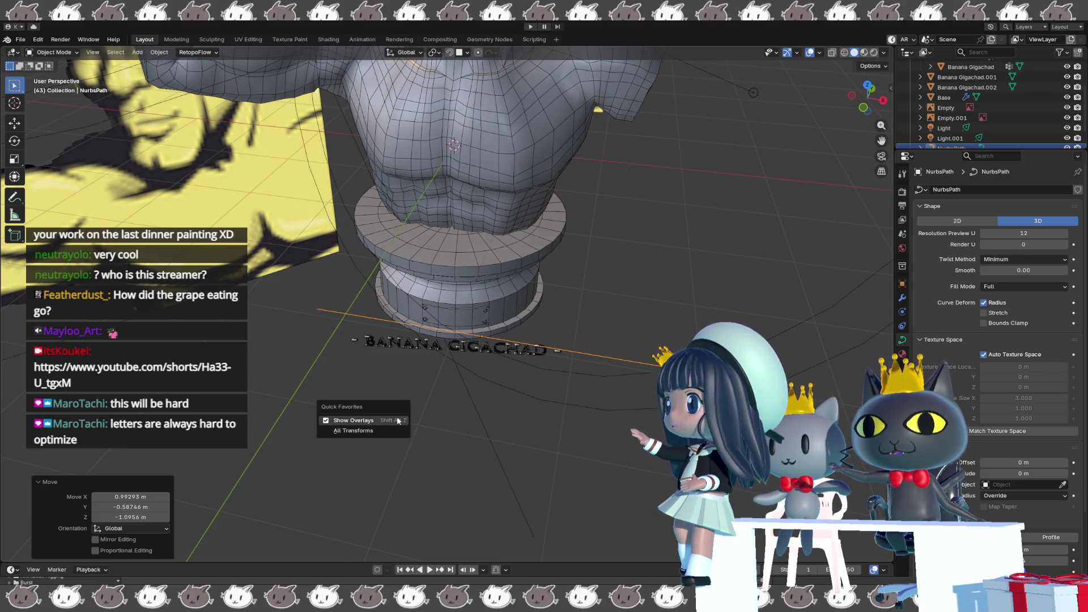
In Edit Mode, shrink all path points to about 0.4, move them beside the base and turn the path 11° around Z.
key(Tab)
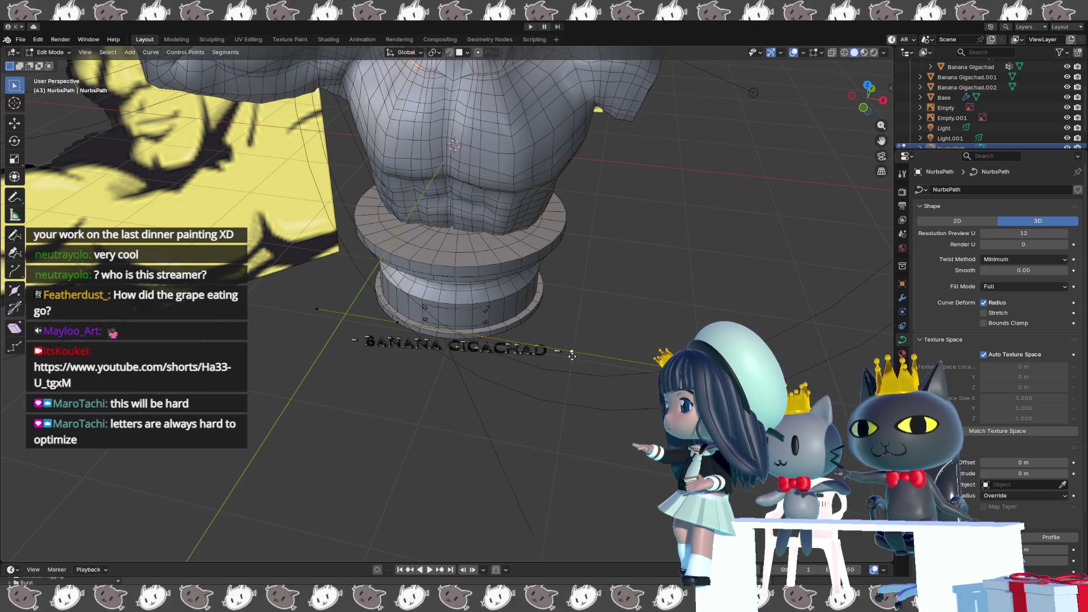
key(g)
drag(535, 318, 553, 280)
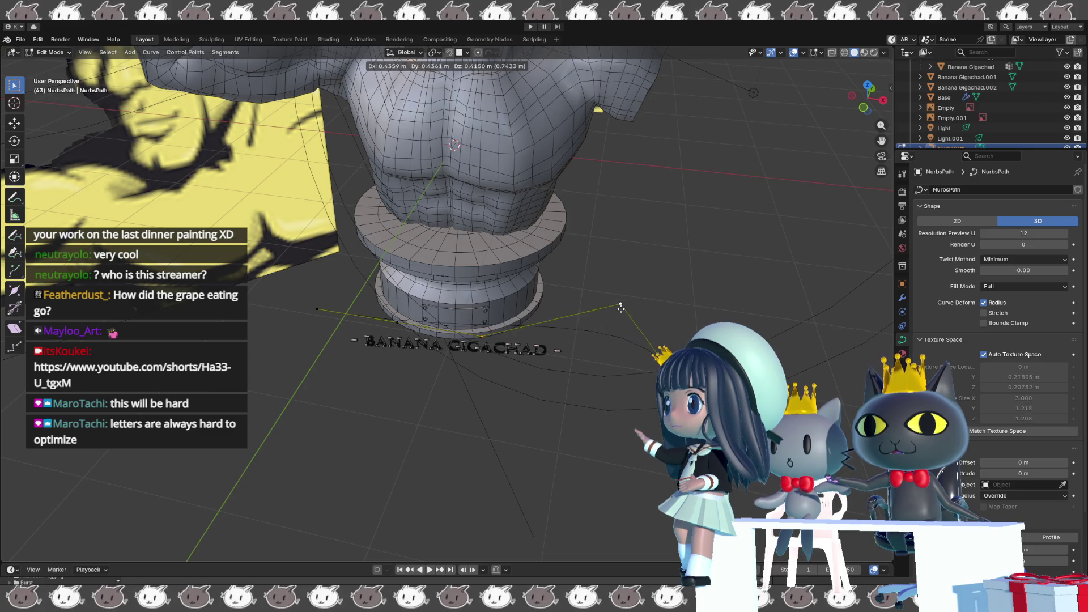
scroll(529, 326, up, 2)
middle_drag(529, 327, 568, 334)
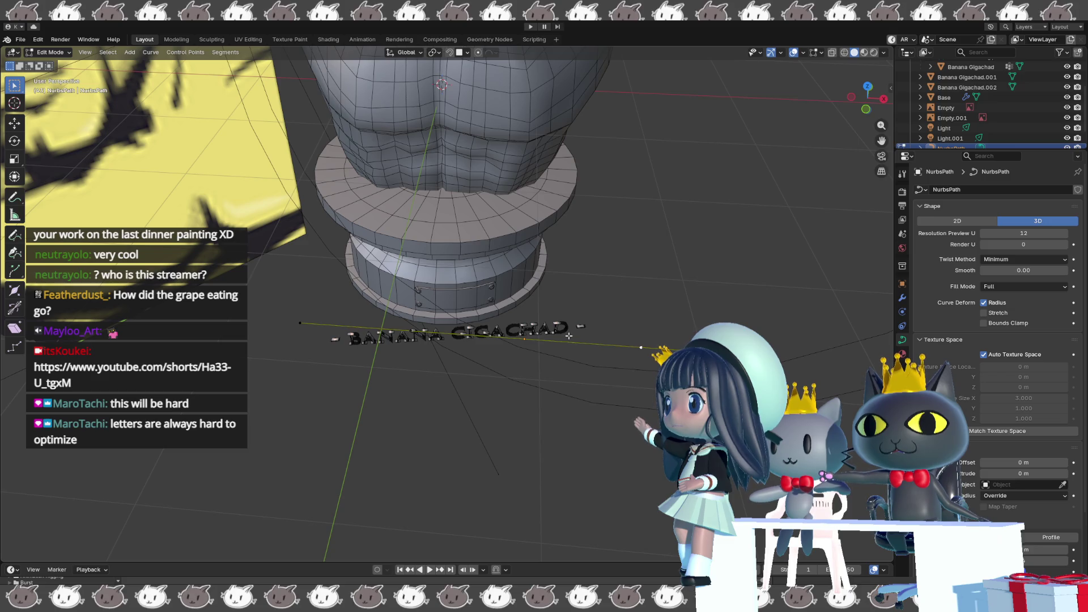
key(a)
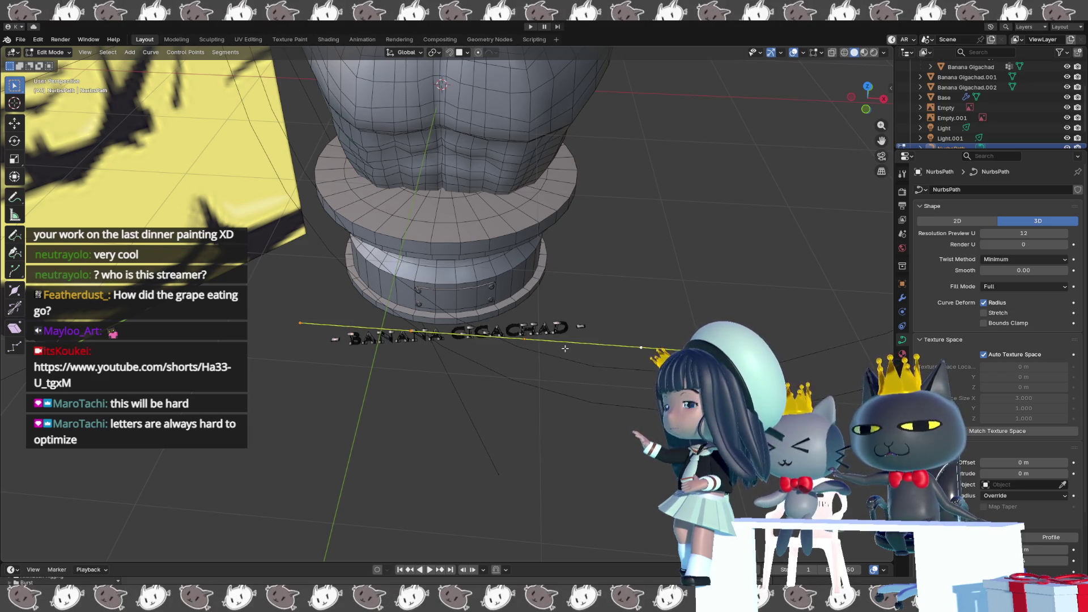
key(s)
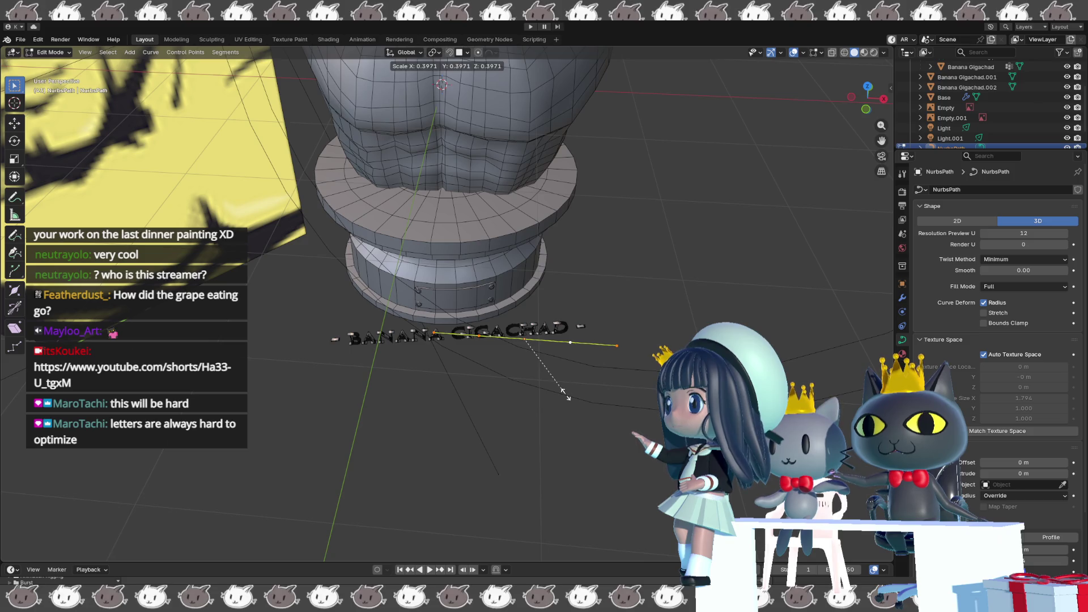
click(561, 392)
middle_drag(562, 392, 544, 414)
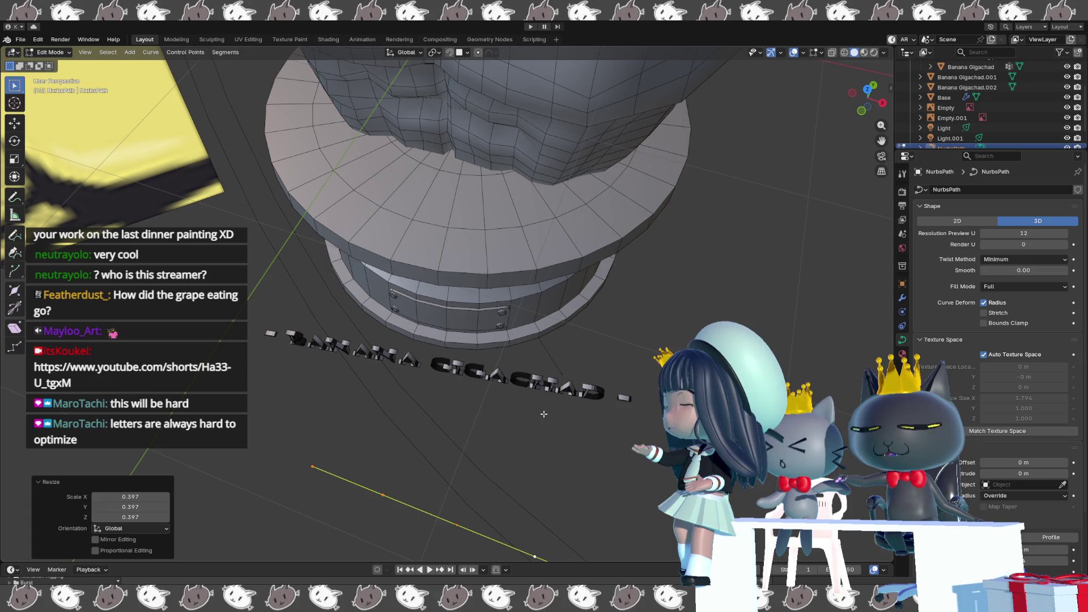
key(g)
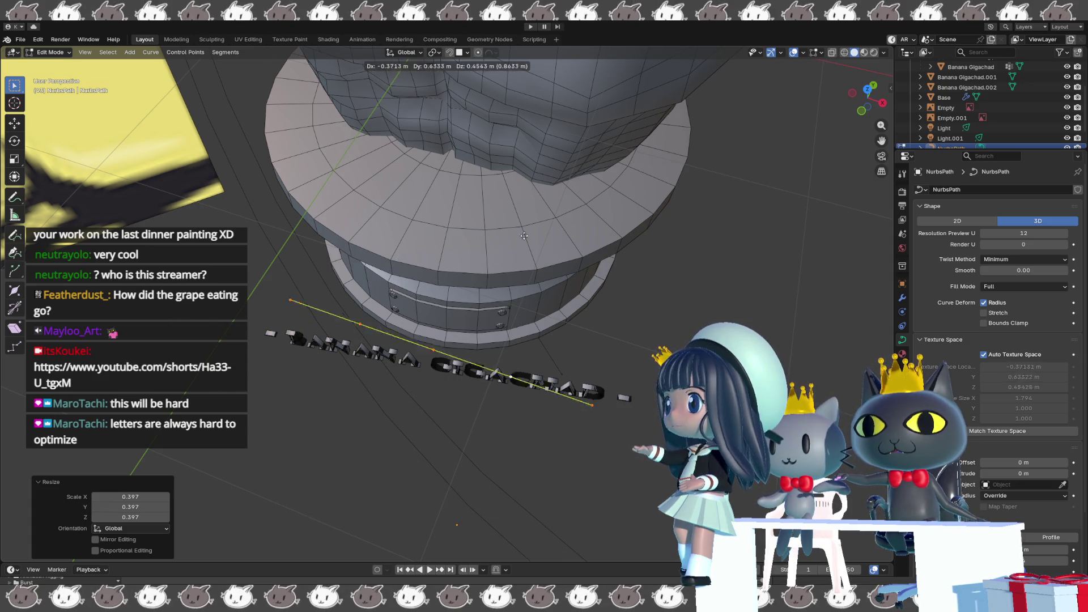
click(520, 200)
key(r)
key(z)
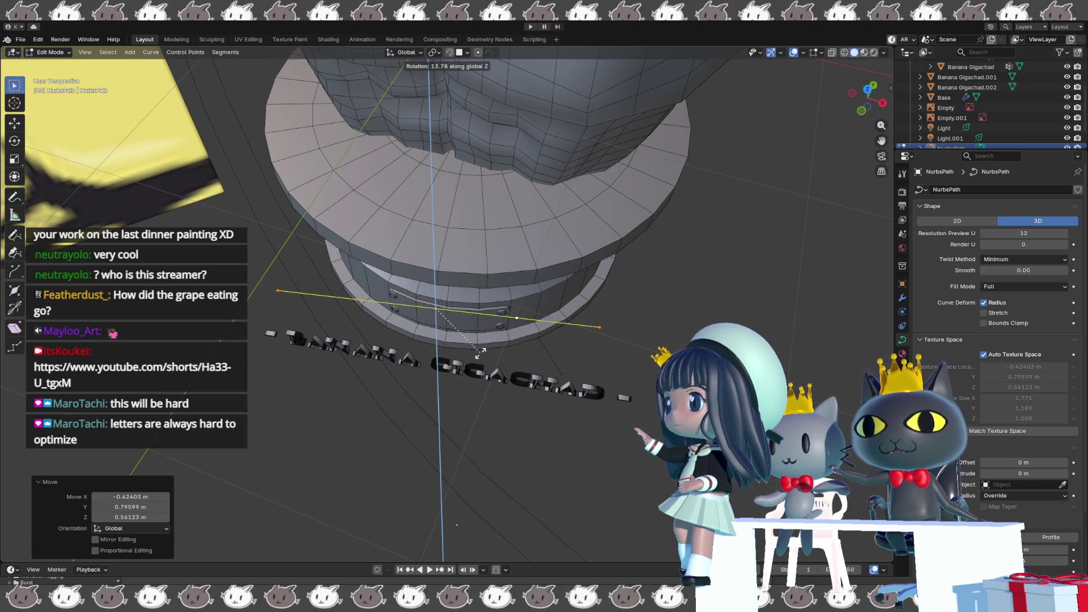
click(476, 354)
scroll(476, 353, up, 3)
scroll(506, 339, up, 2)
Move the path along Z and Y, lowering it toward the base front, checking from front view.
middle_drag(506, 339, 524, 332)
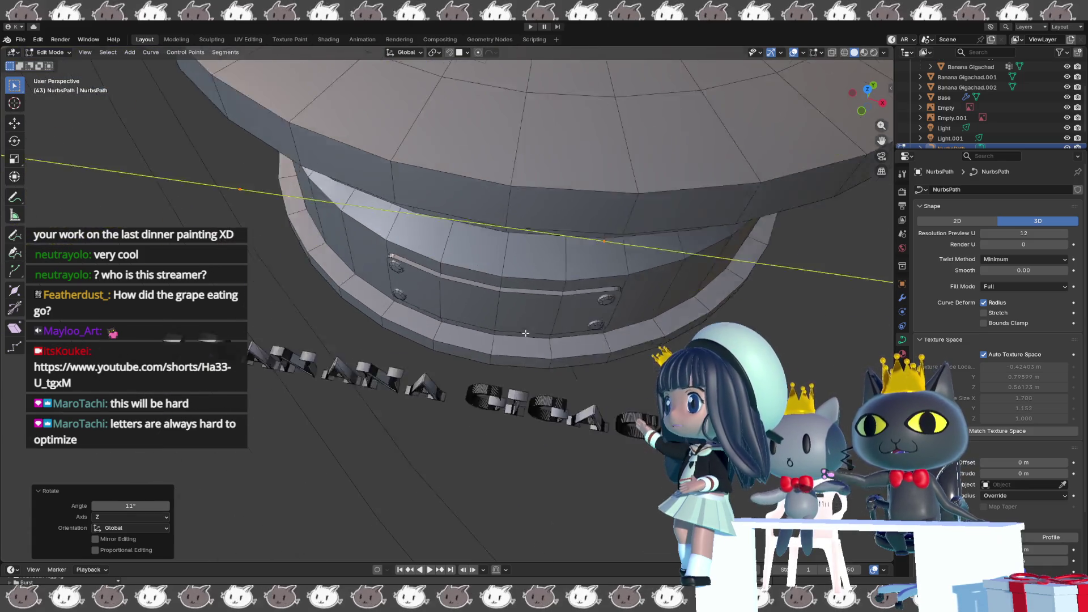
key(g)
key(z)
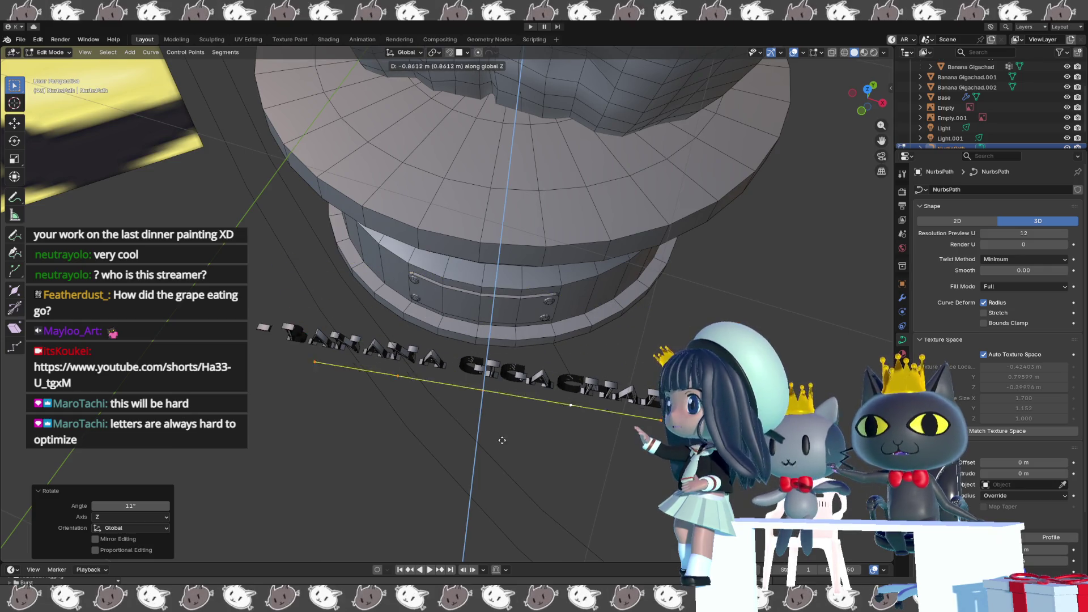
click(499, 462)
scroll(498, 458, up, 2)
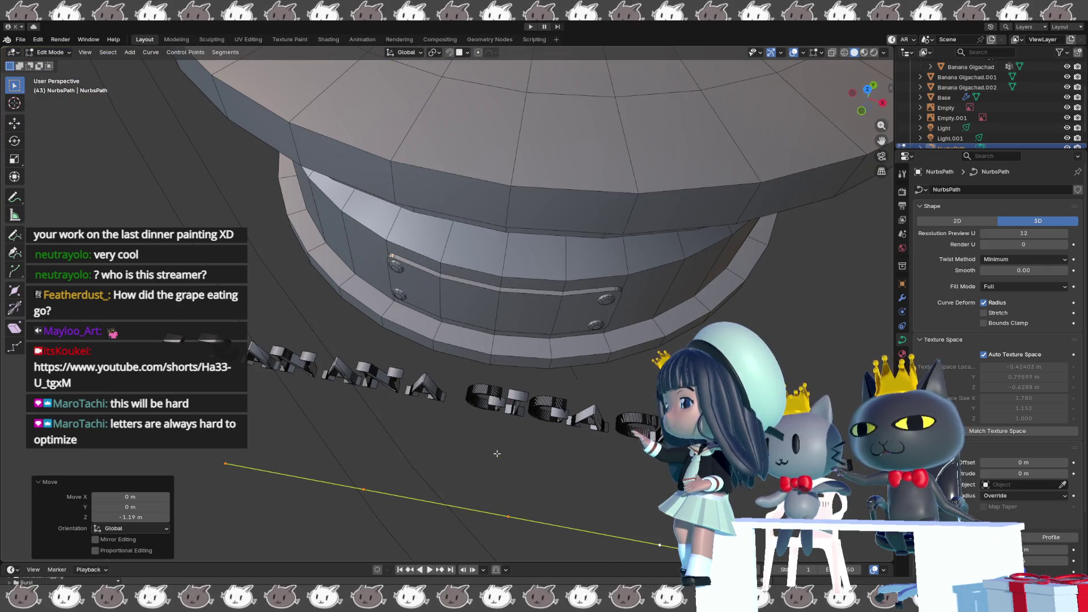
click(522, 334)
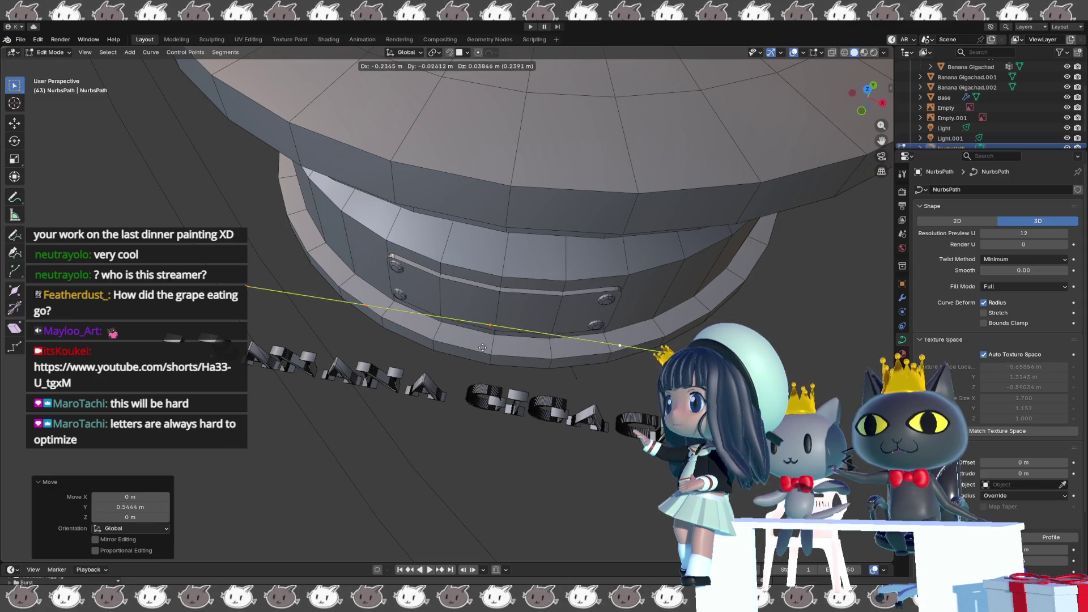
scroll(488, 349, up, 3)
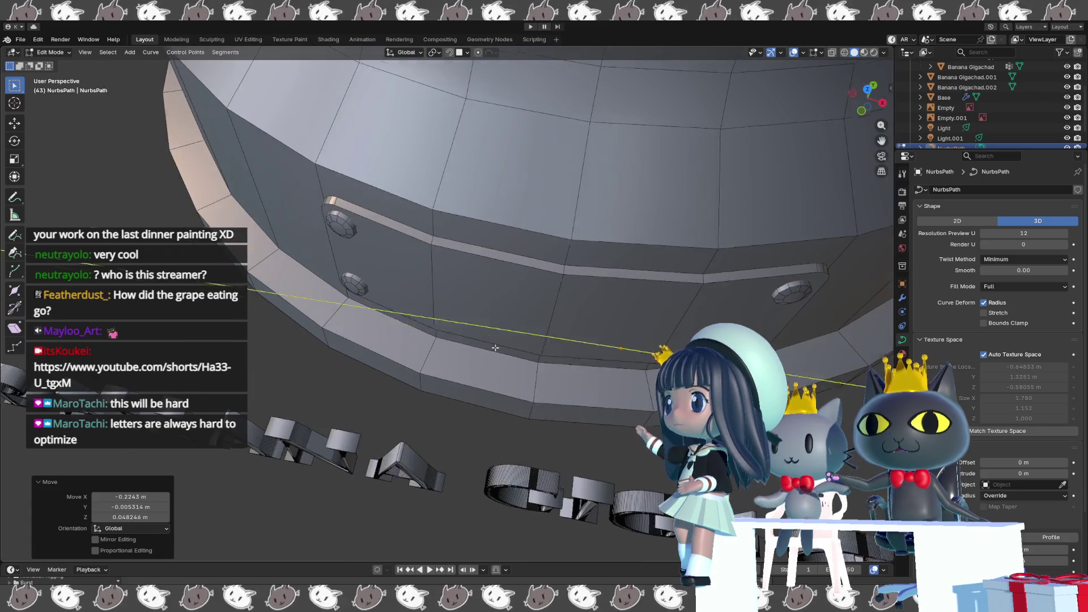
scroll(487, 362, up, 3)
scroll(483, 379, up, 2)
scroll(481, 393, up, 2)
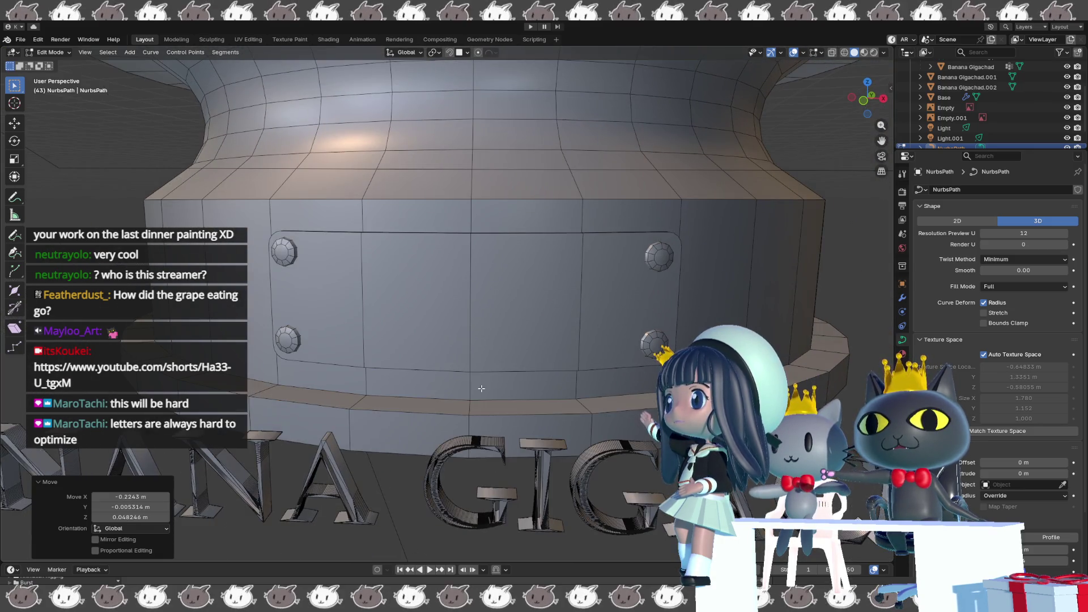
key(KP_1)
mouse_move(485, 364)
middle_down()
mouse_move(446, 379)
mouse_move(458, 425)
middle_up()
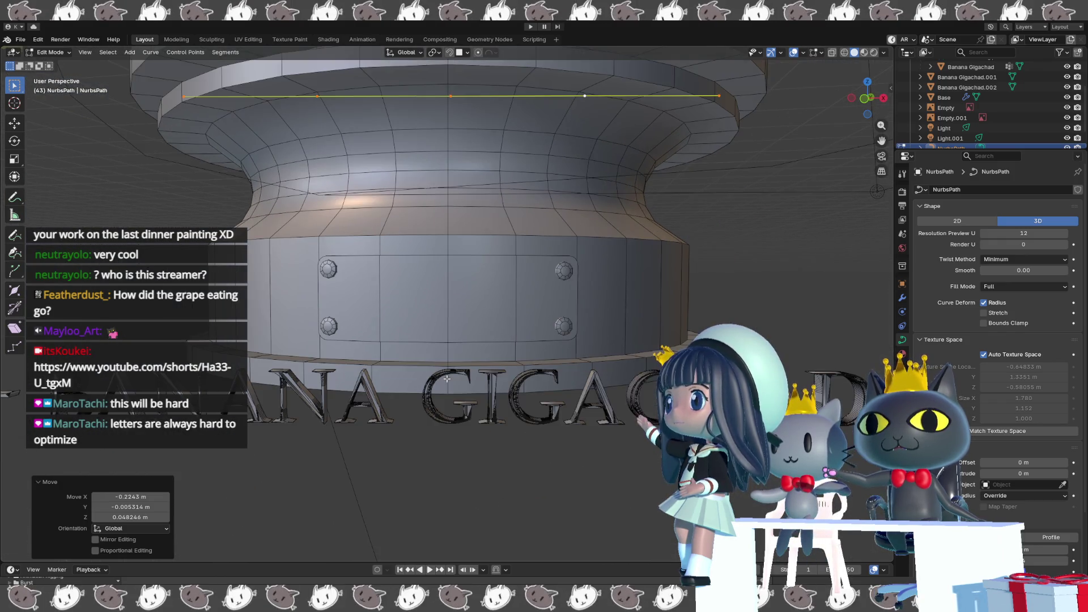
key(g)
key(z)
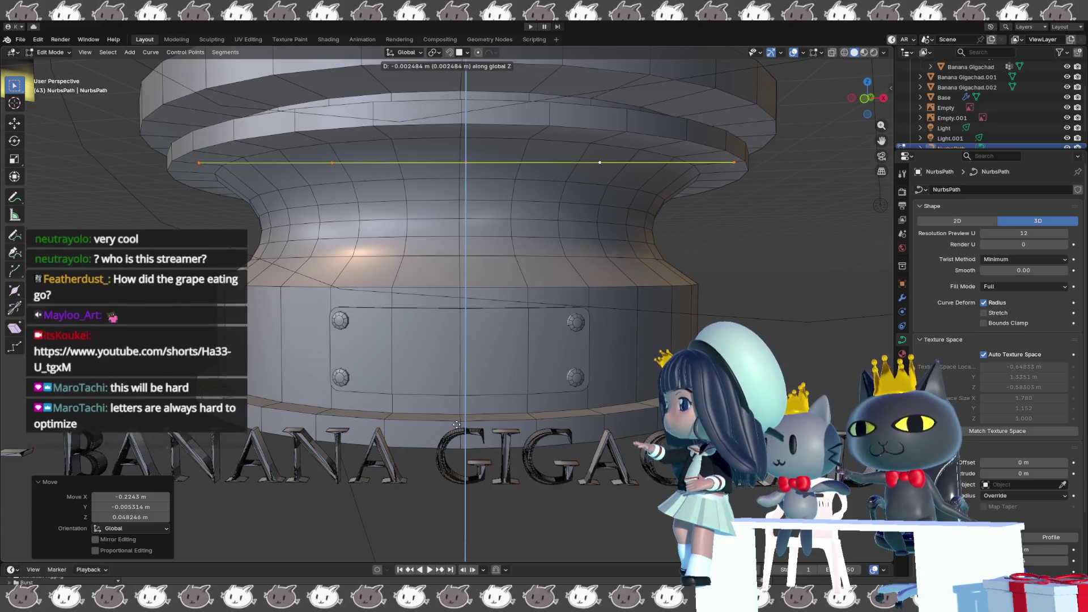
click(467, 80)
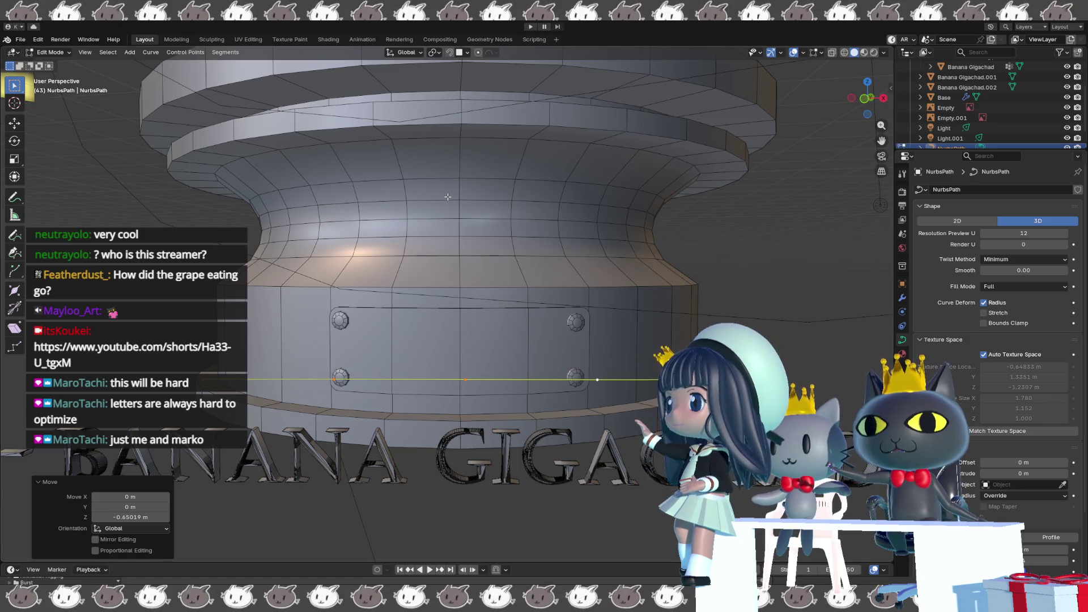
middle_drag(475, 73, 488, 273)
Shift the path across the base front and lower it along Z onto the nameplate.
drag(465, 422, 466, 421)
click(466, 421)
middle_drag(468, 442, 465, 420)
key(g)
key(y)
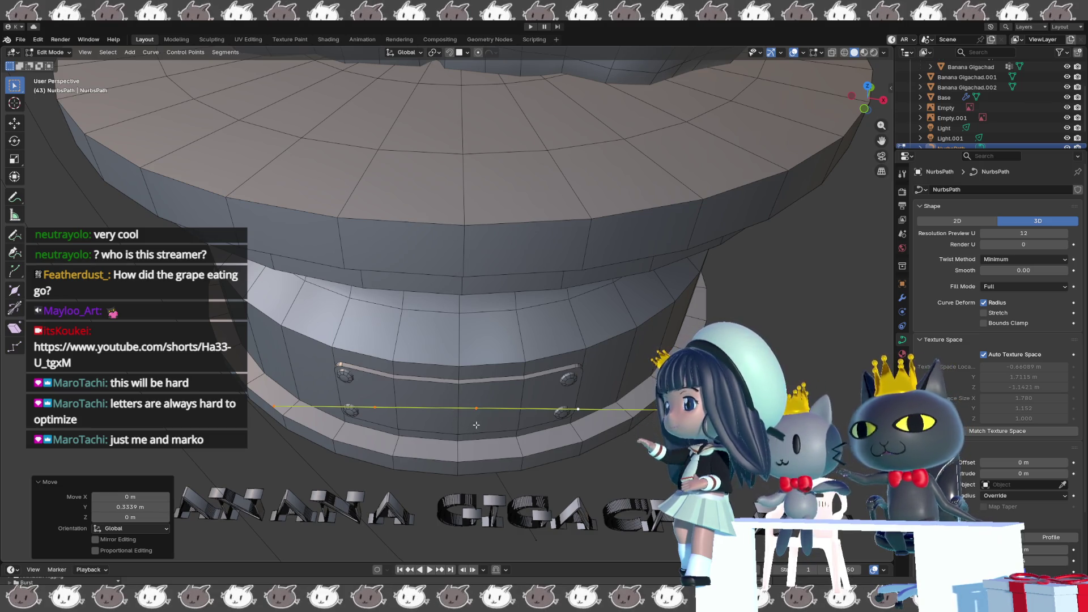
key(g)
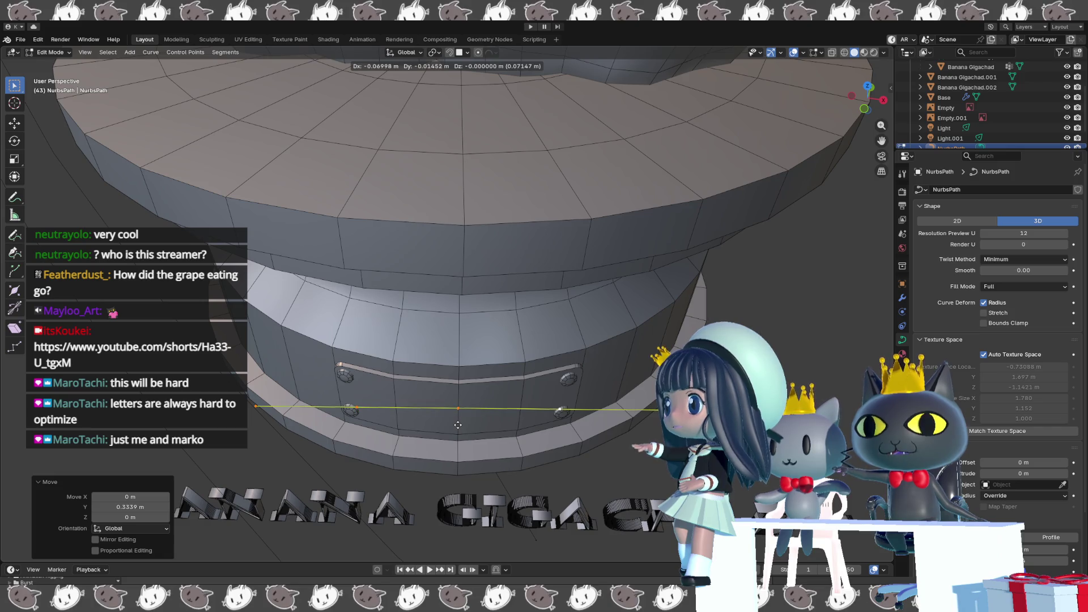
click(463, 421)
middle_drag(463, 420, 466, 362)
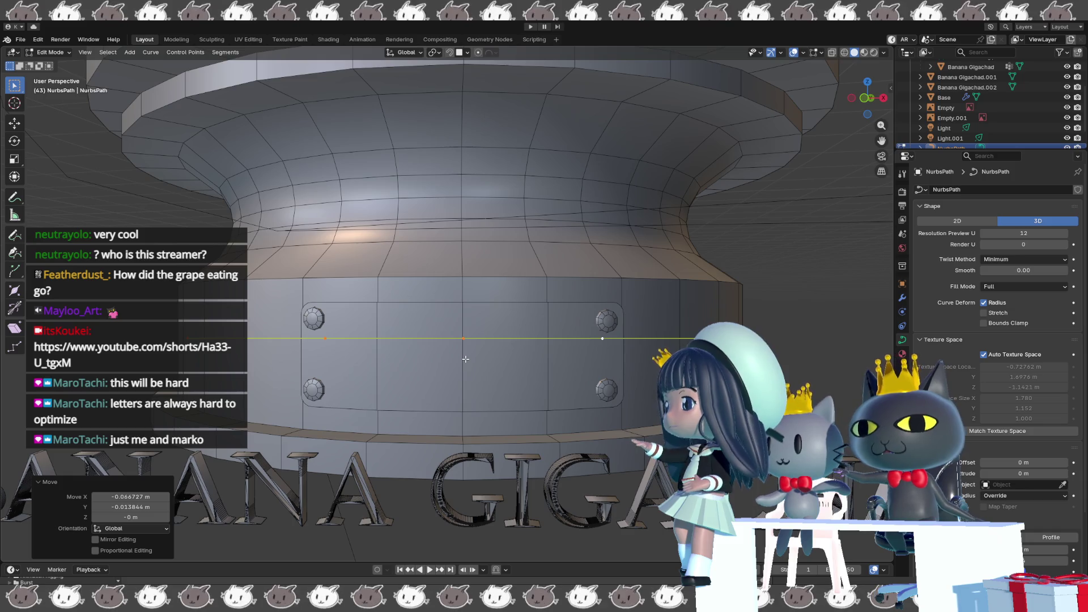
key(g)
key(z)
click(464, 382)
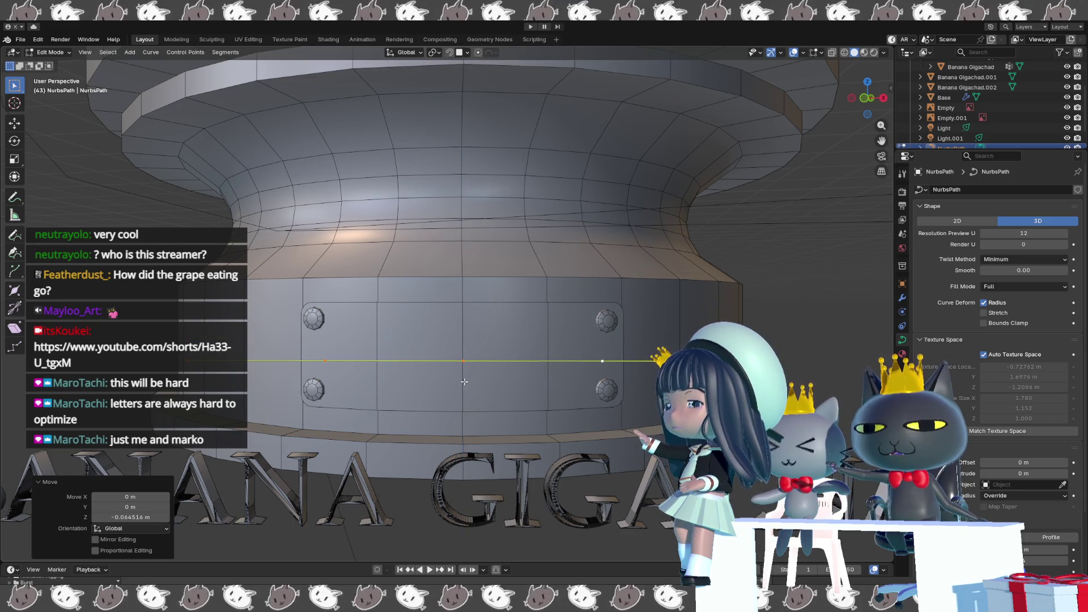
middle_drag(464, 381, 562, 448)
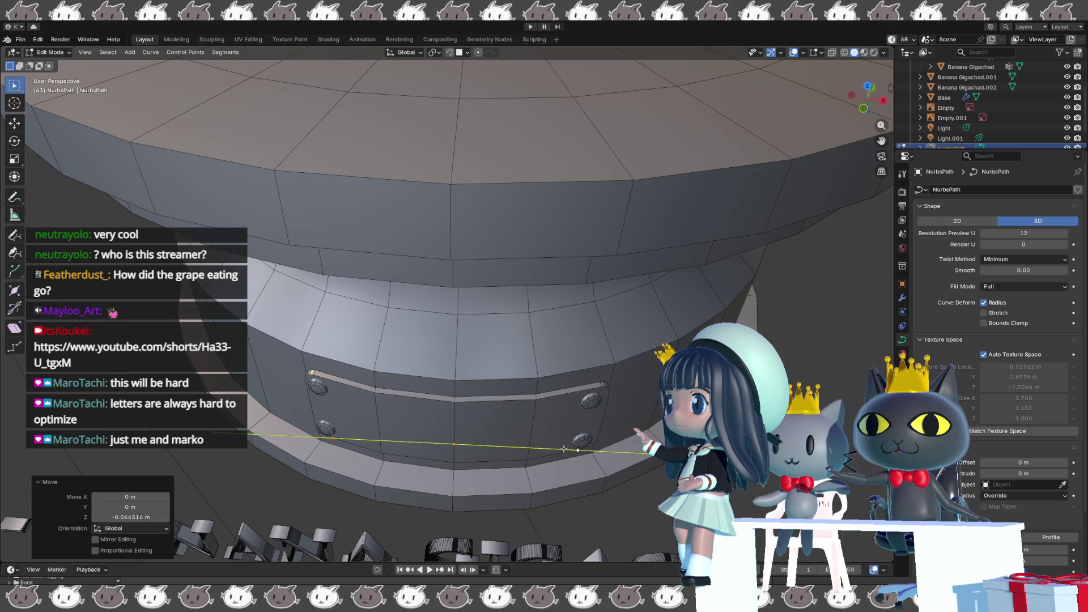
Select all curve points and lower the path slightly toward the middle of the nameplate.
key(alt+a)
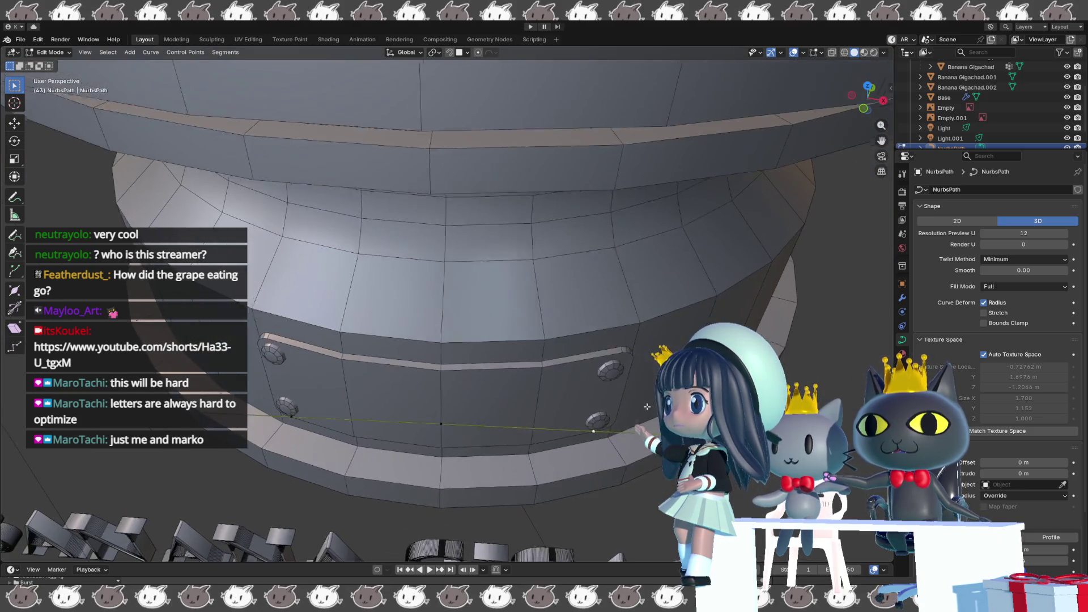
mouse_move(659, 464)
middle_down()
mouse_move(631, 393)
mouse_move(614, 399)
middle_up()
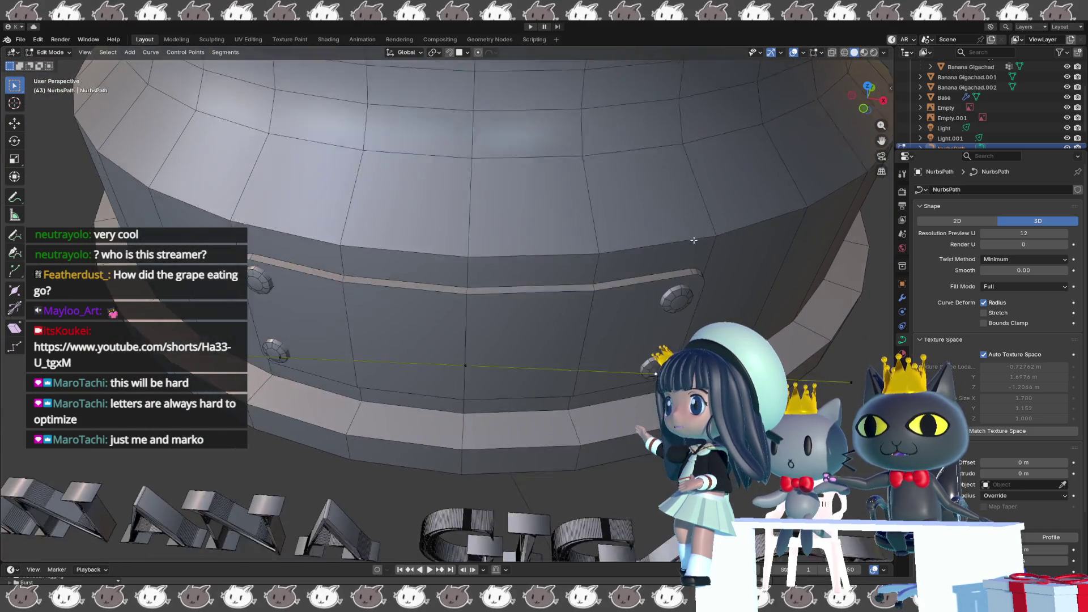
key(a)
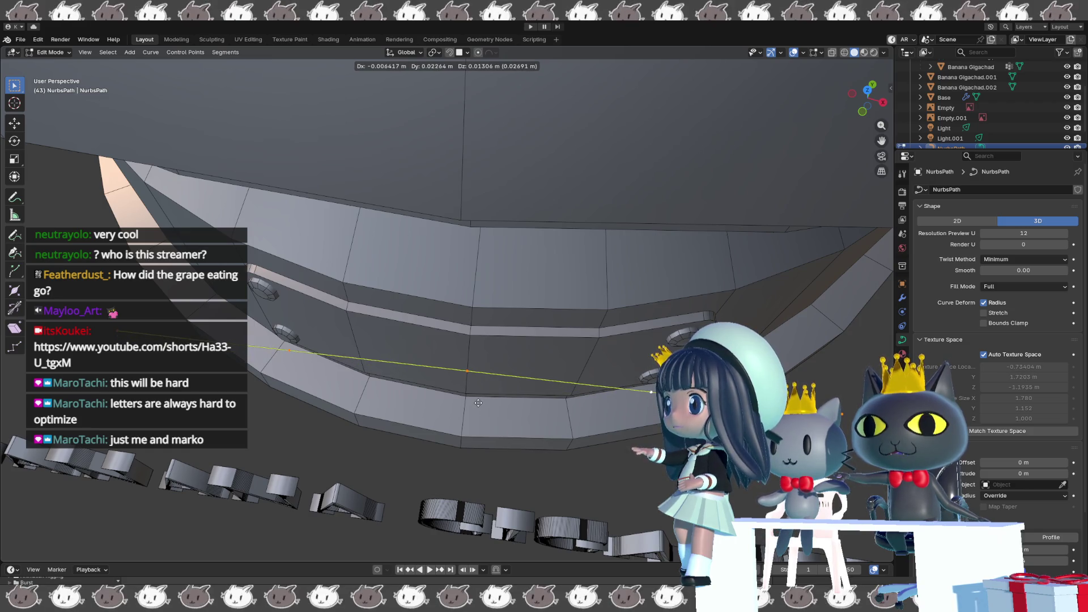
click(478, 402)
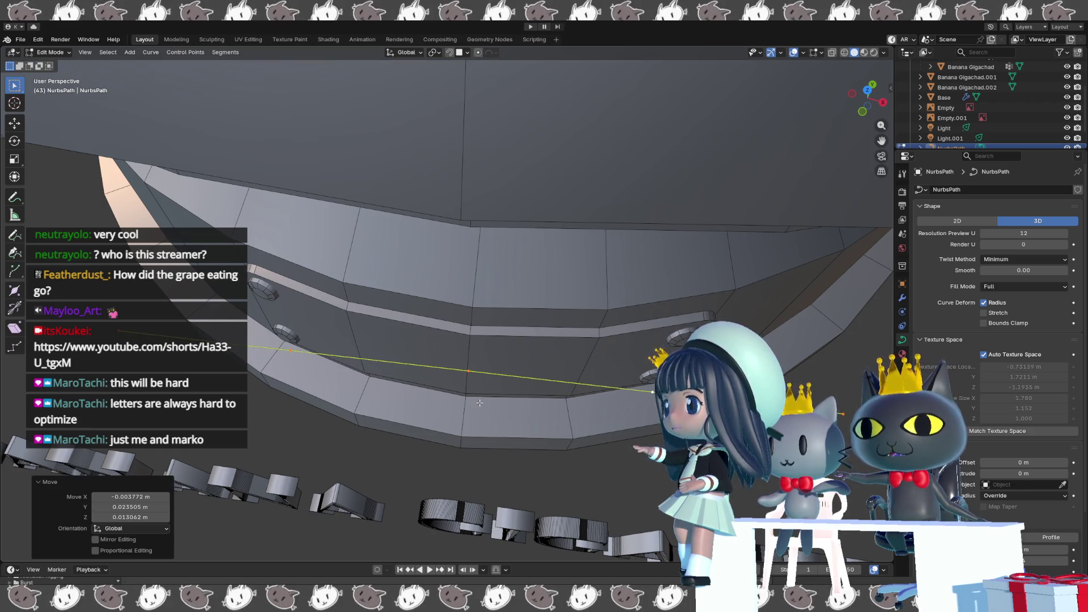
key(g)
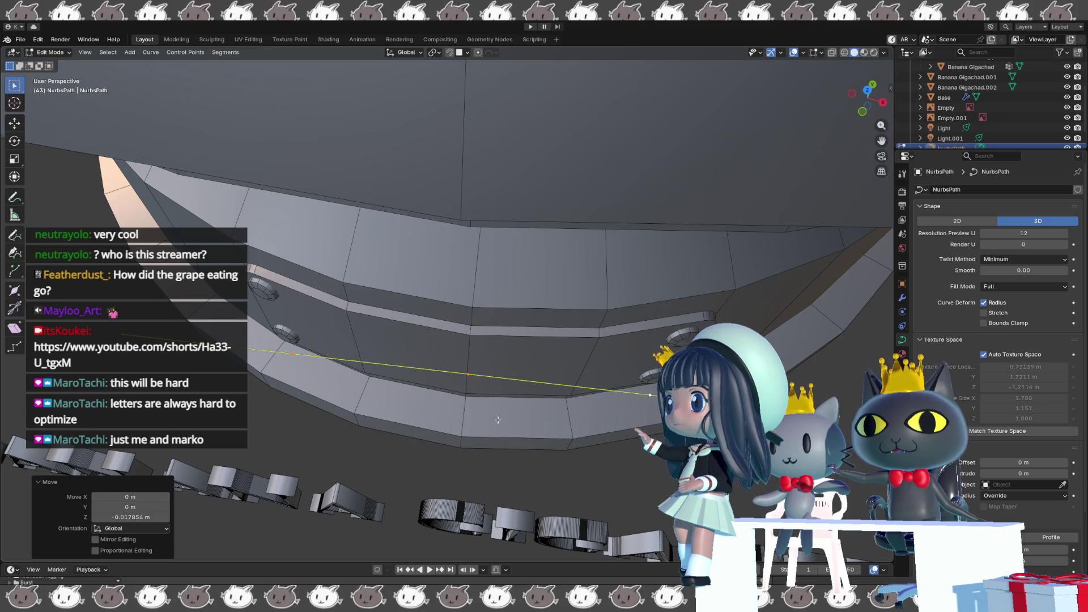
click(622, 434)
middle_drag(622, 435, 648, 396)
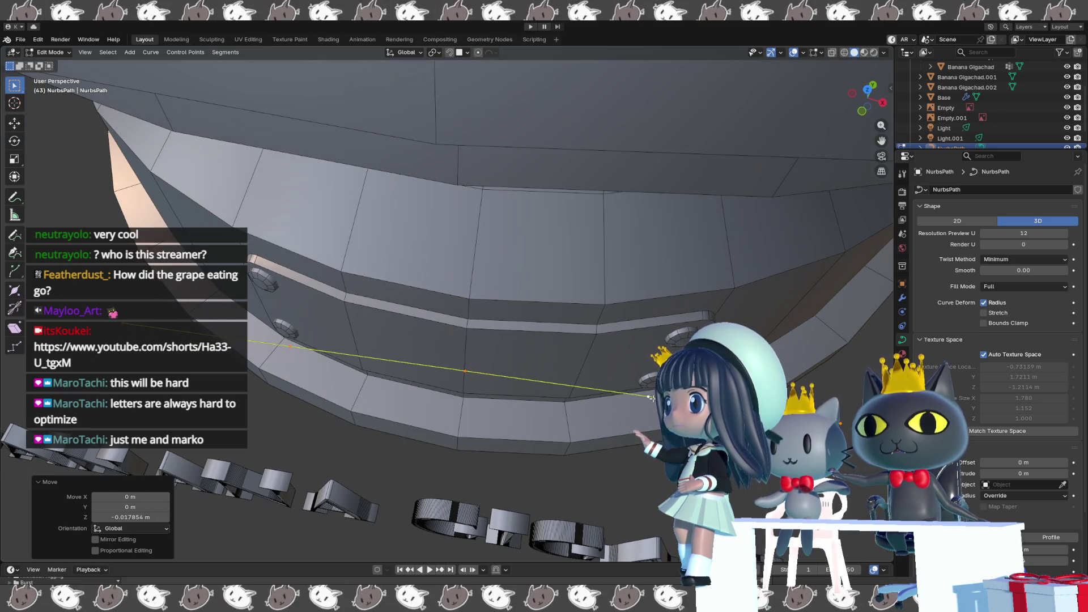
key(alt+a)
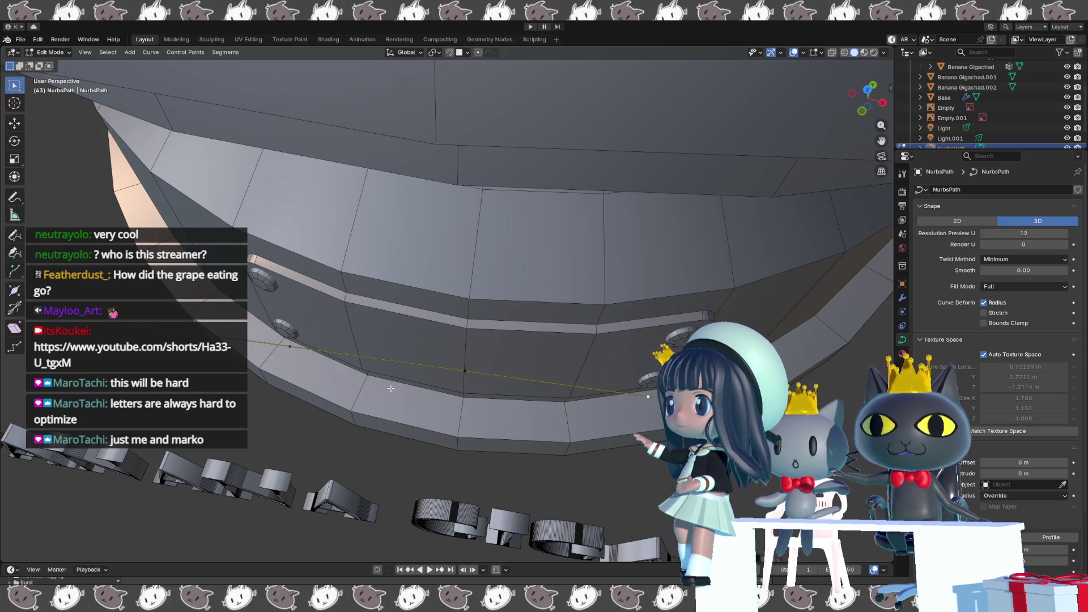
Shrink the curve by 0.66 then 0.919 to fit the plate, checking from side and front views, and bring up snapping options.
click(464, 374)
key(s)
click(491, 408)
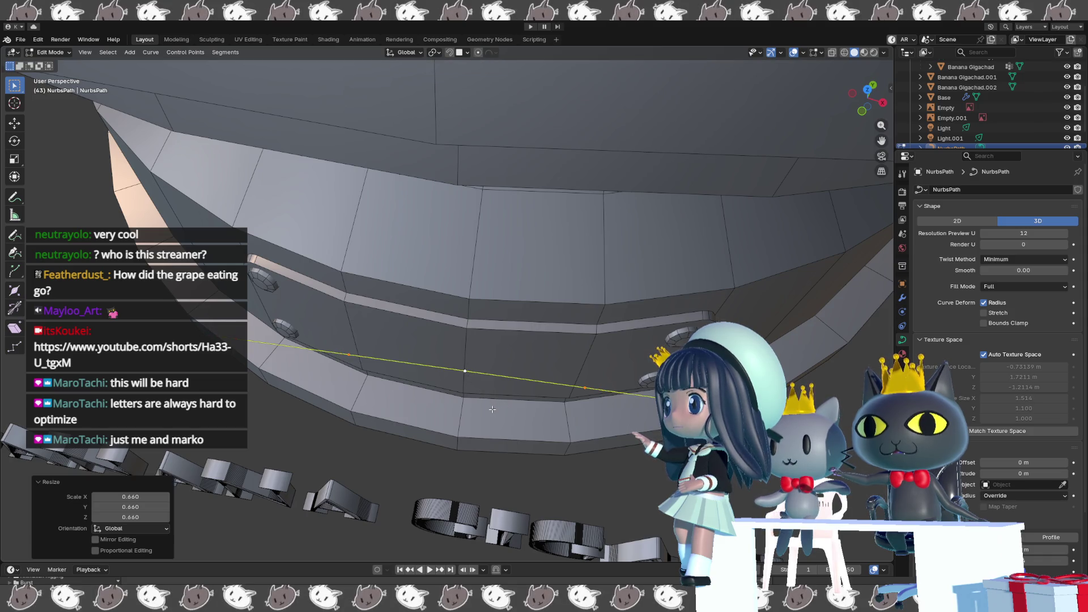
click(584, 387)
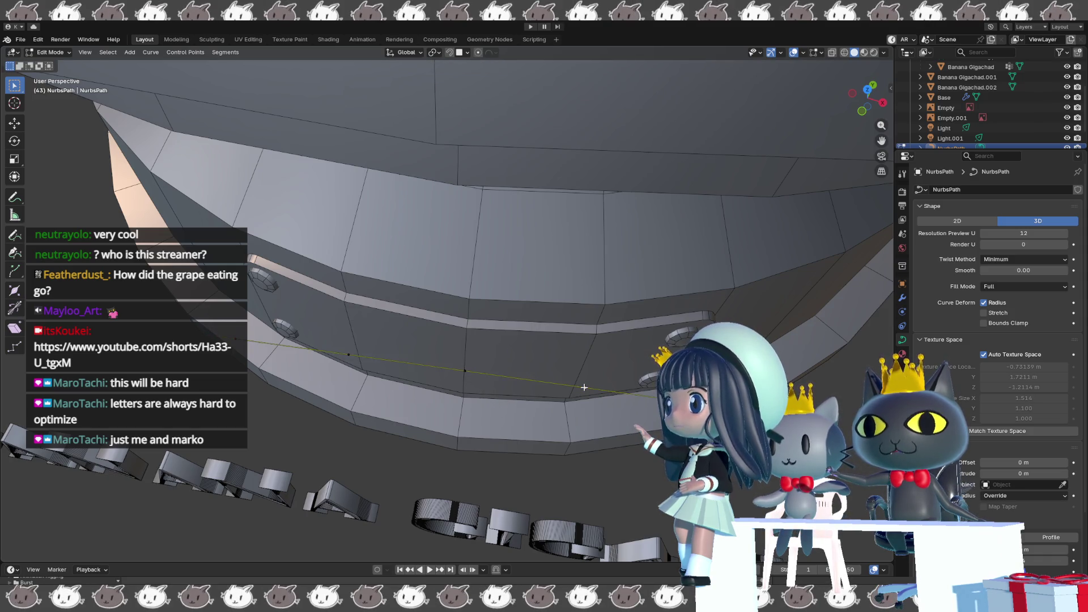
mouse_move(576, 393)
middle_down()
mouse_move(562, 350)
mouse_move(359, 335)
middle_up()
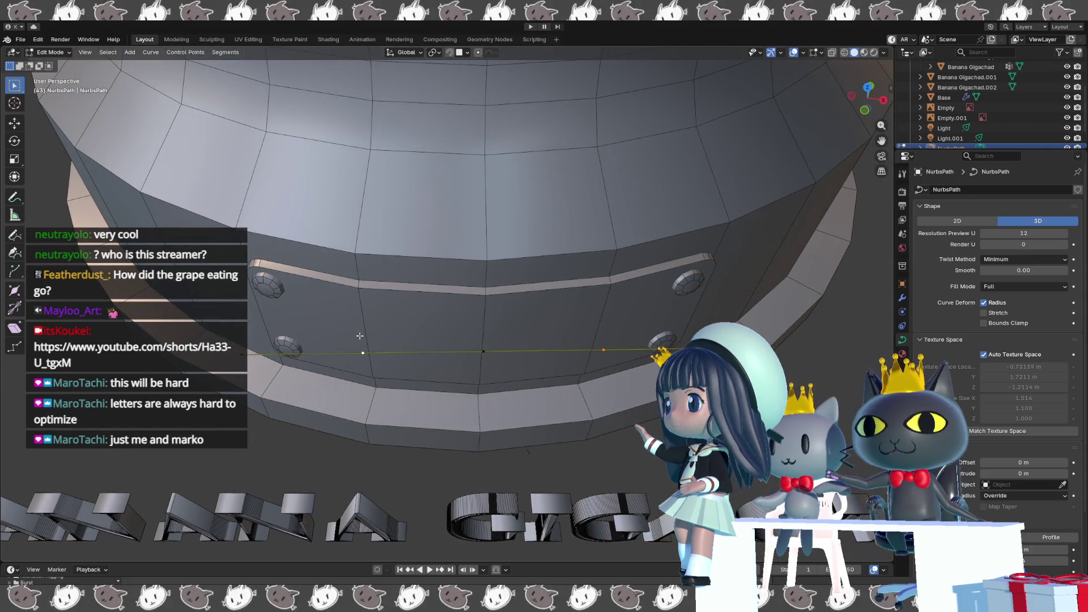
key(KP_3)
key(KP_1)
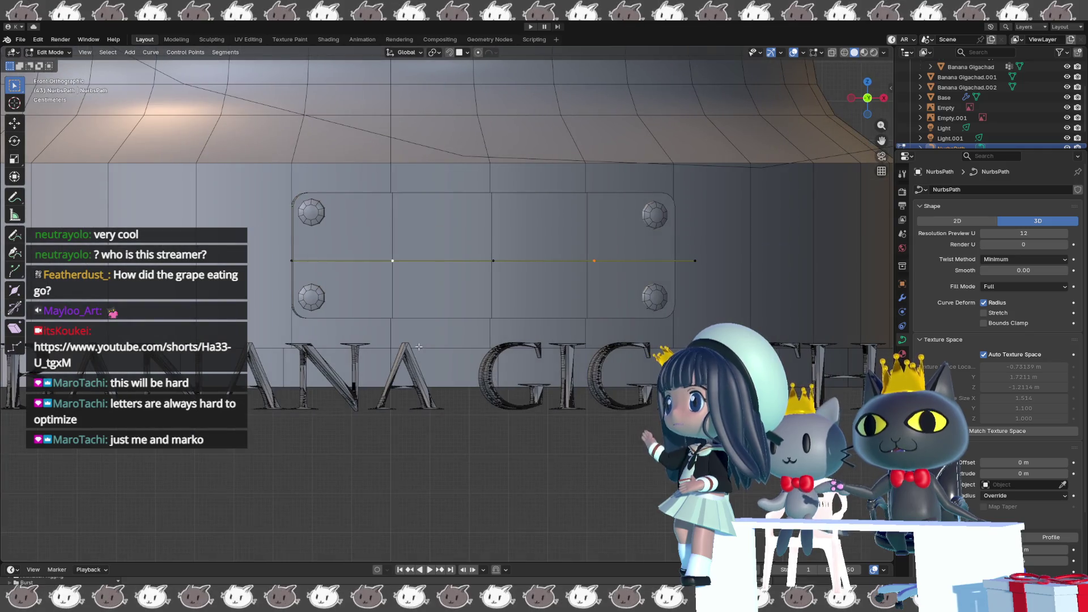
key(KP_8)
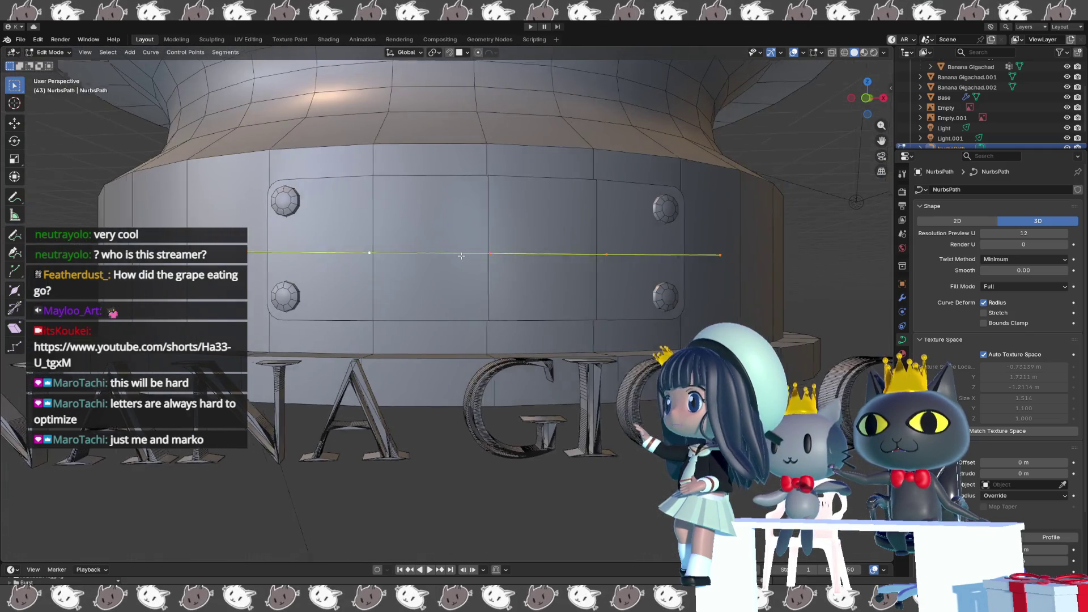
key(KP_8)
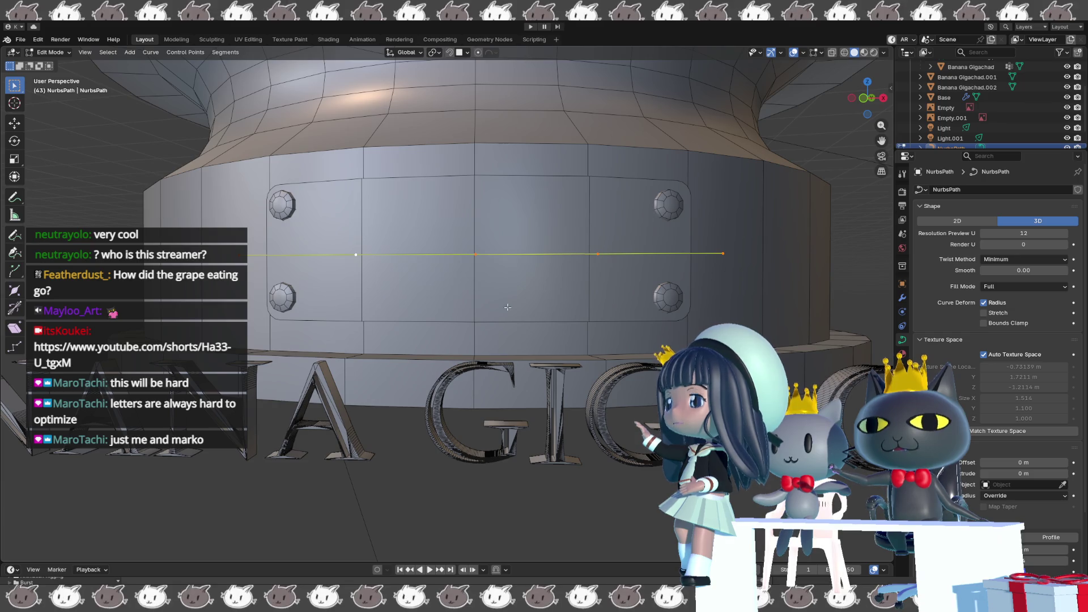
click(603, 323)
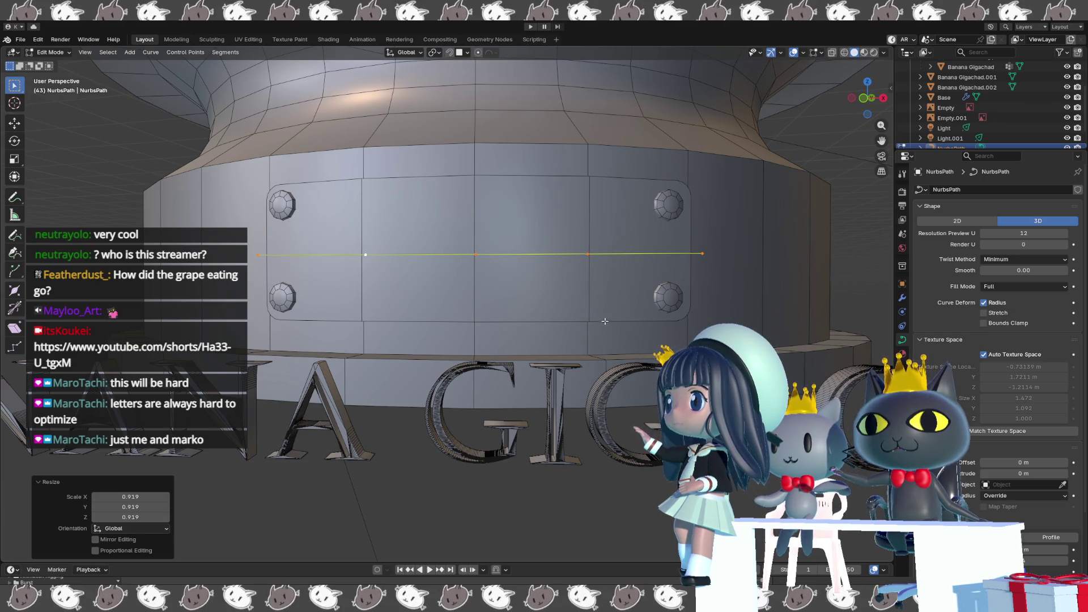
click(459, 53)
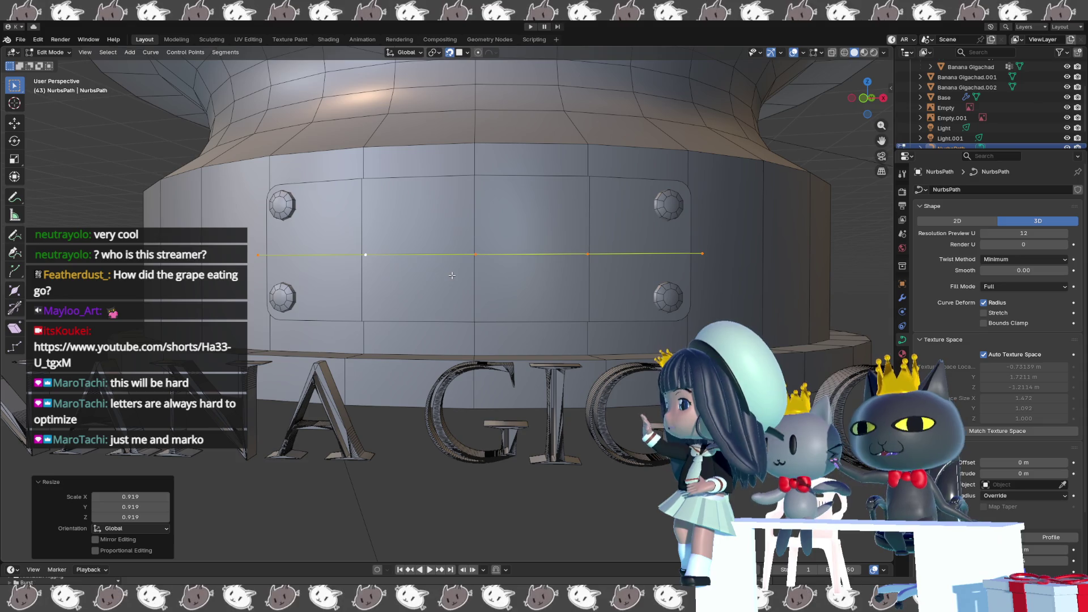
Move the curve with snapping so it bends onto the nameplate surface, then inspect it from several angles.
key(g)
click(451, 275)
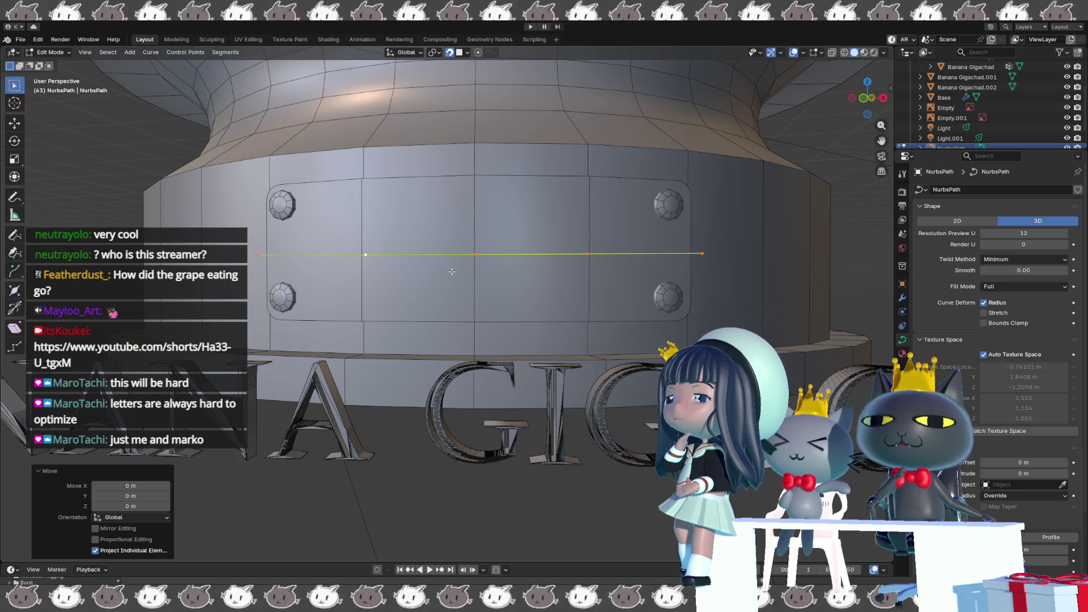
mouse_move(452, 271)
middle_down()
mouse_move(453, 354)
mouse_move(444, 328)
middle_up()
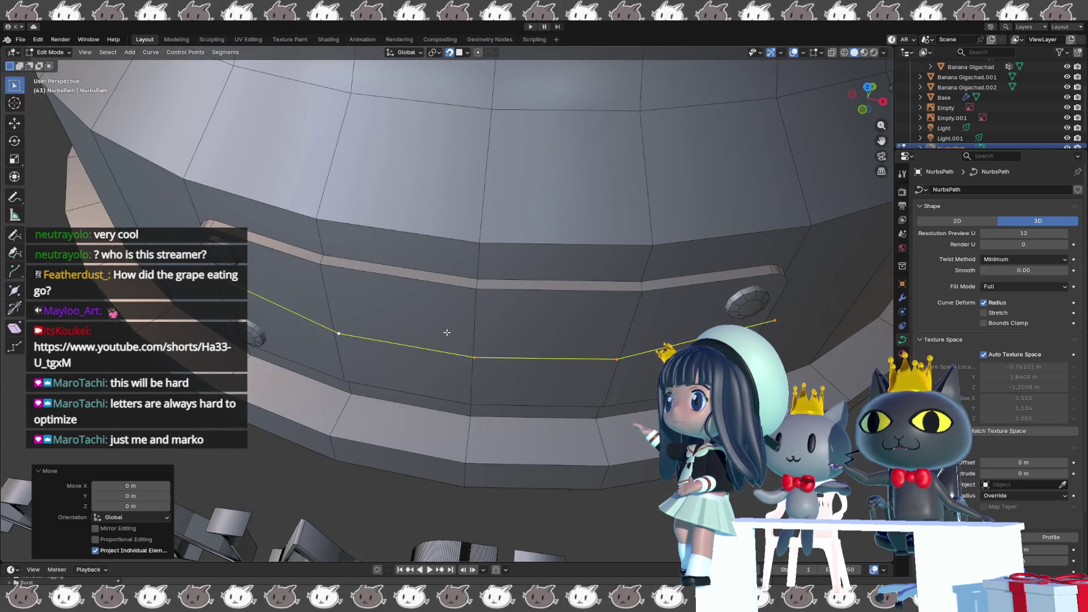
scroll(451, 370, up, 2)
scroll(450, 370, down, 3)
mouse_move(451, 369)
middle_down()
mouse_move(573, 374)
mouse_move(562, 371)
middle_up()
middle_drag(612, 434, 551, 430)
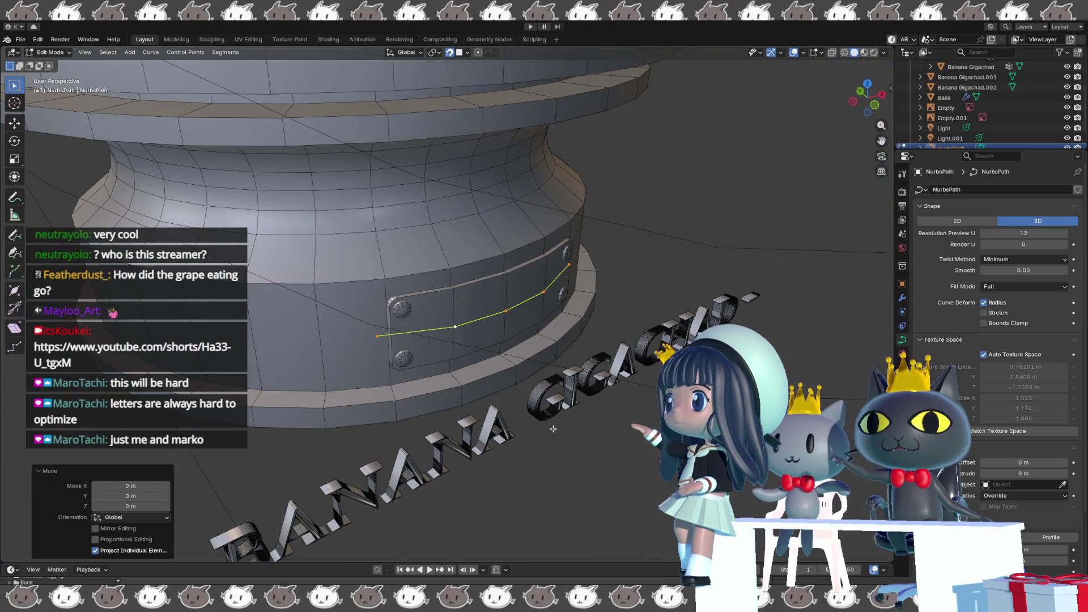
click(505, 432)
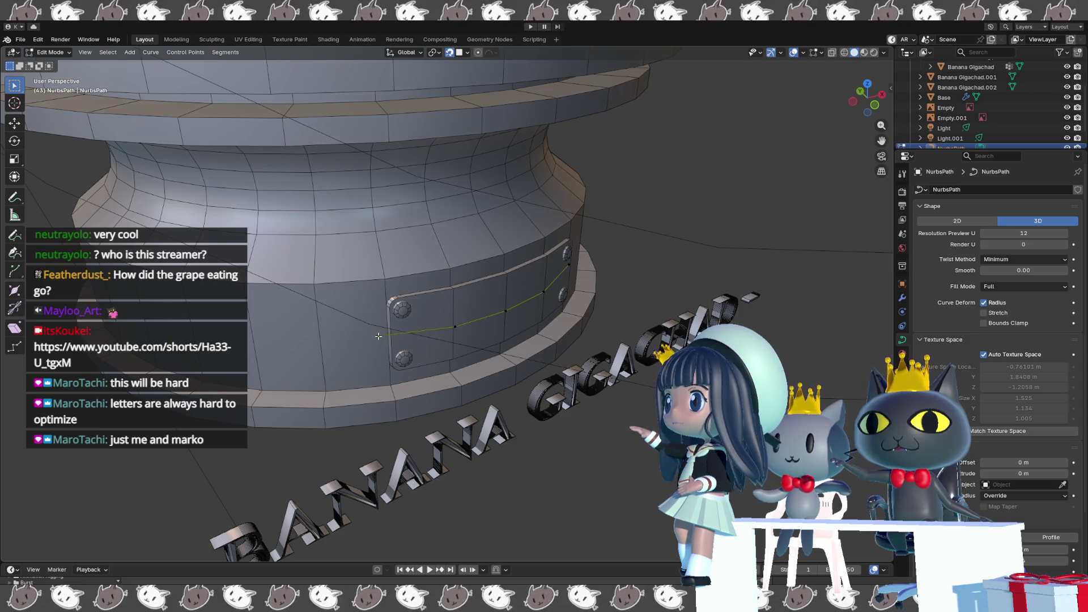
Snap the 3D cursor to the selected end point of the path and return to Object Mode.
key(shift+a)
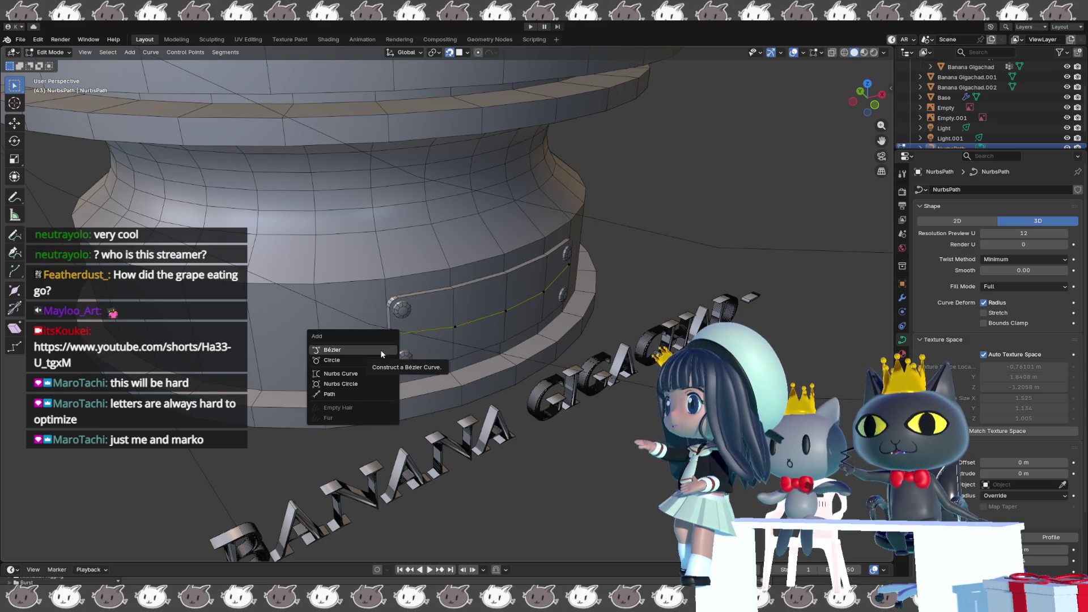
key(Escape)
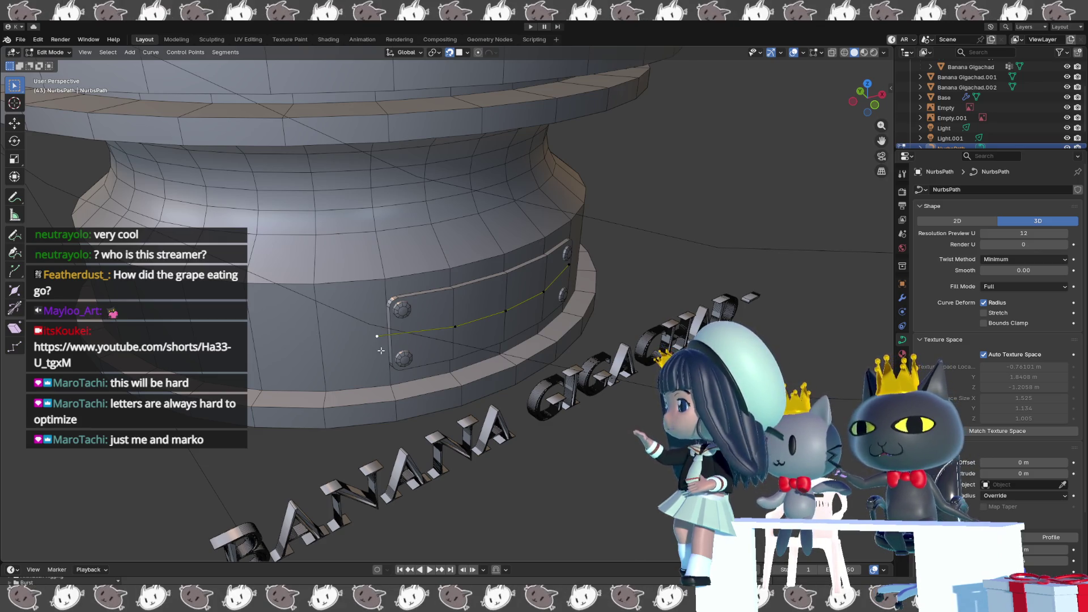
key(shift+s)
click(387, 416)
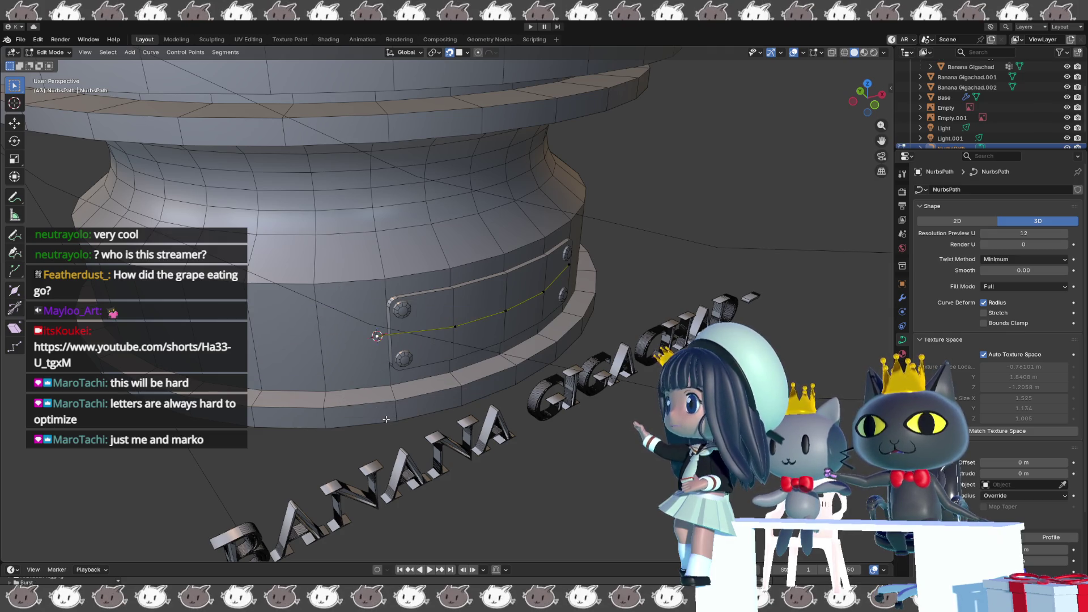
key(Tab)
right_click(390, 339)
mouse_move(326, 341)
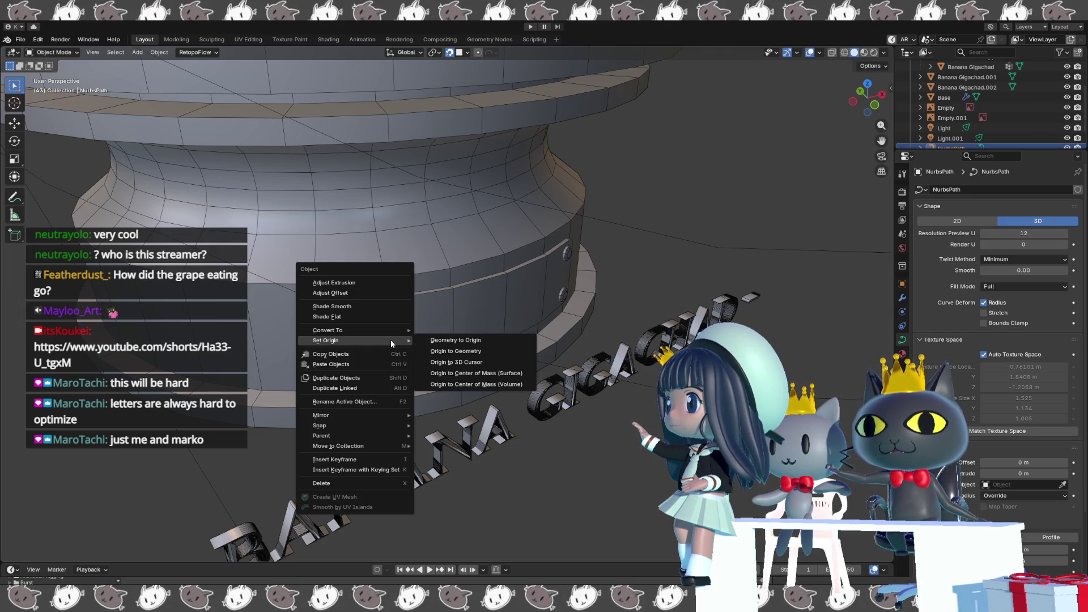
Set the curve's origin to the 3D cursor, then shrink the BANANA GIGACHAD text to about 0.376.
click(451, 362)
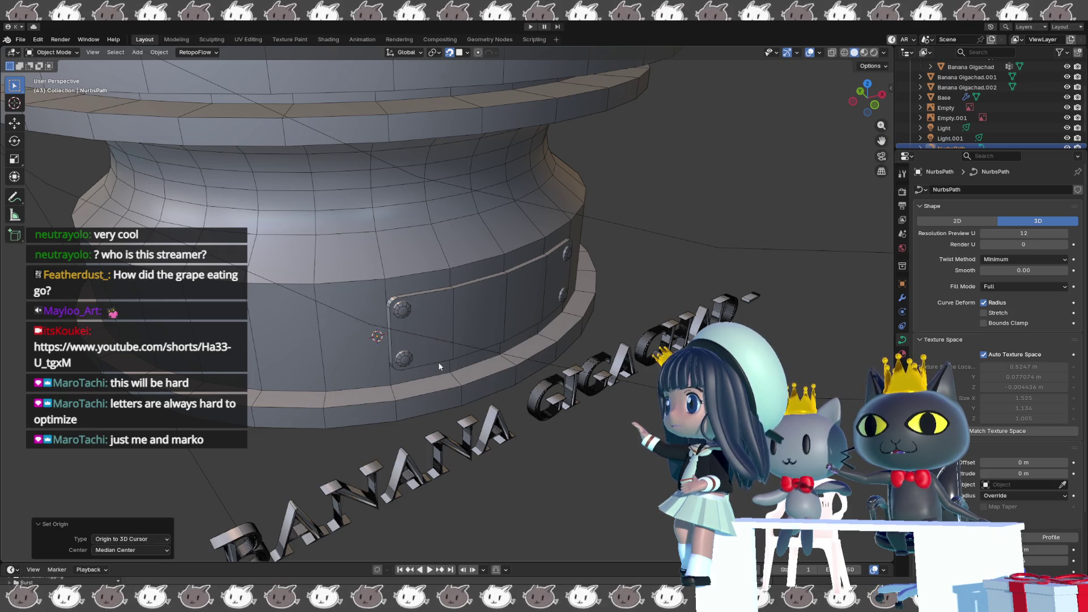
click(415, 463)
click(415, 463)
key(s)
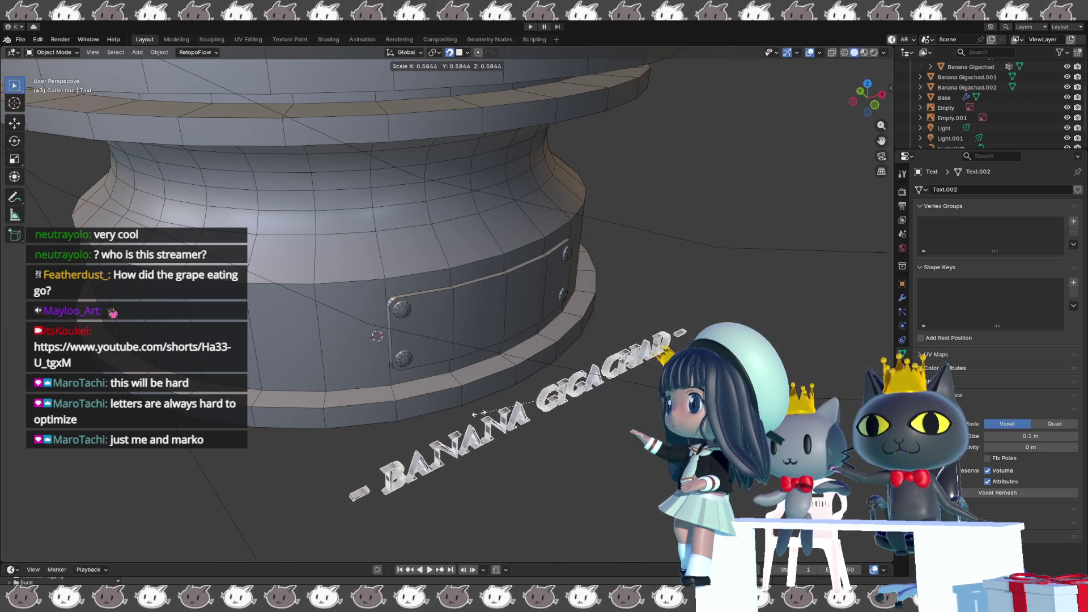
click(513, 427)
mouse_move(510, 427)
middle_down()
mouse_move(486, 458)
mouse_move(388, 441)
mouse_move(375, 408)
mouse_move(411, 381)
mouse_move(435, 410)
middle_up()
scroll(434, 410, up, 4)
middle_drag(480, 440, 433, 422)
scroll(477, 441, down, 3)
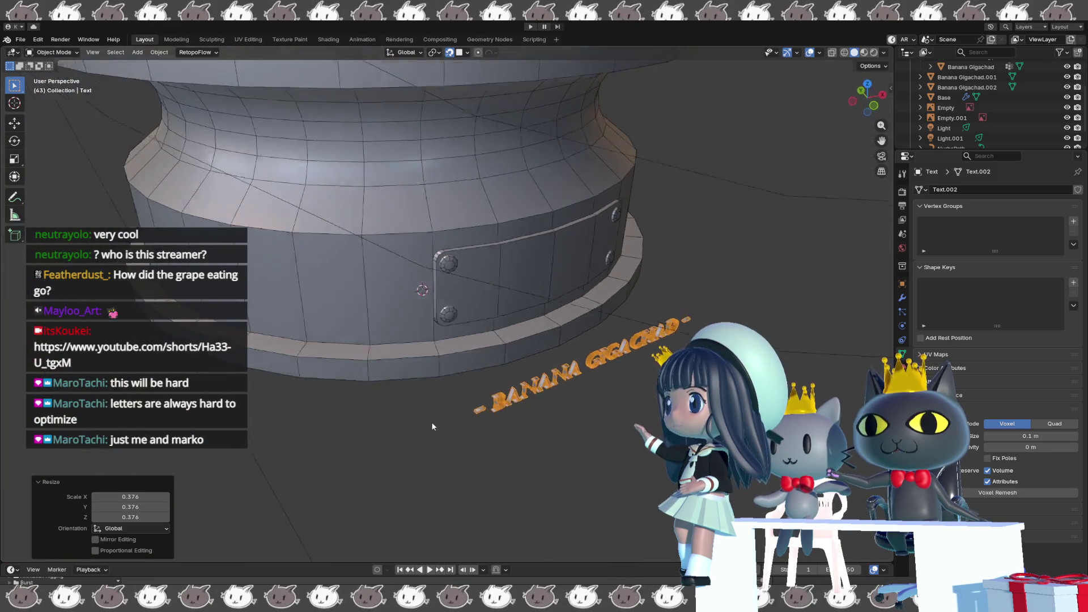
Bring up the text's Modifier Properties and search the Add Modifier list.
click(902, 298)
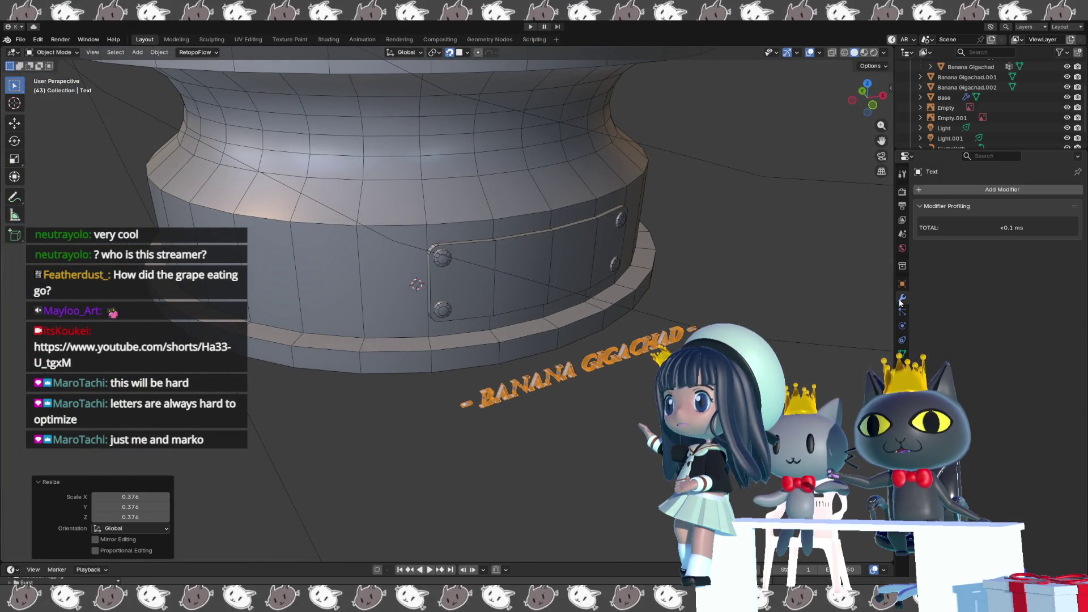
click(961, 192)
key(space)
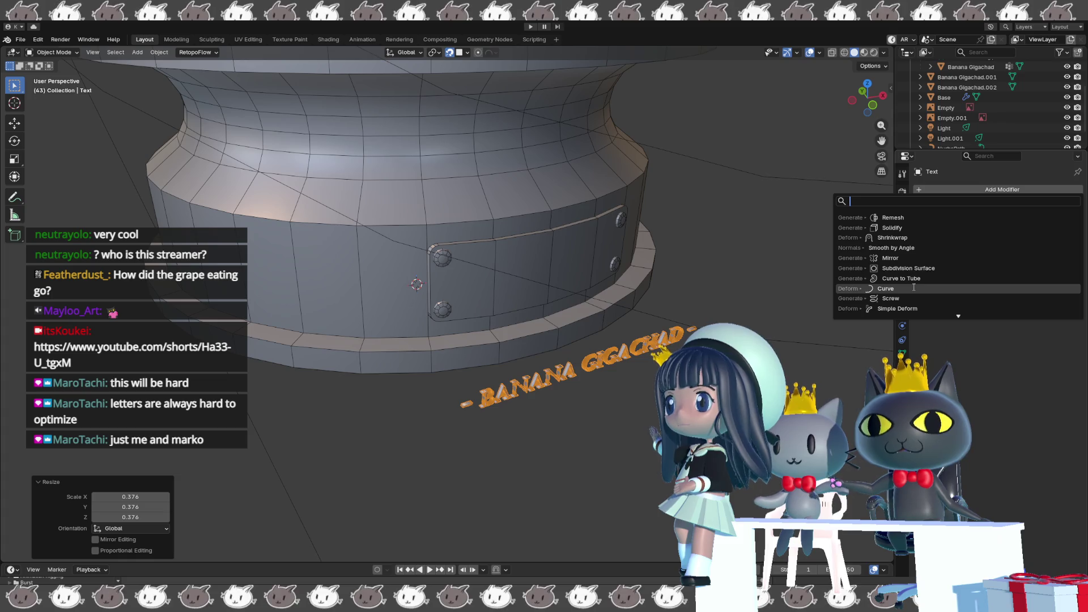
Add a SimpleDeform Bend modifier using NurbsPath as origin and hide it in the viewport.
click(902, 308)
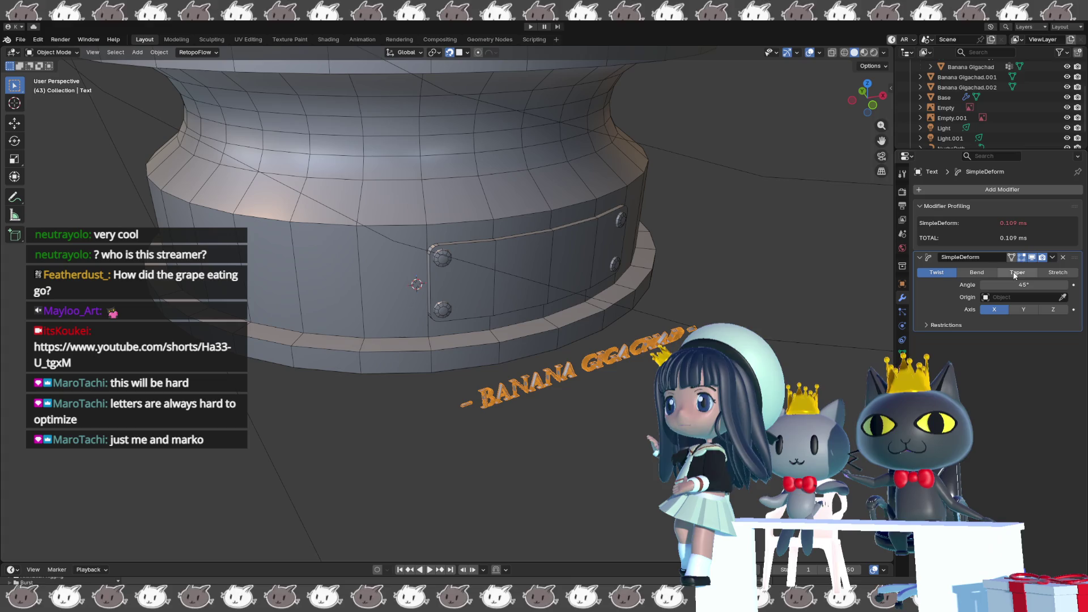
click(977, 272)
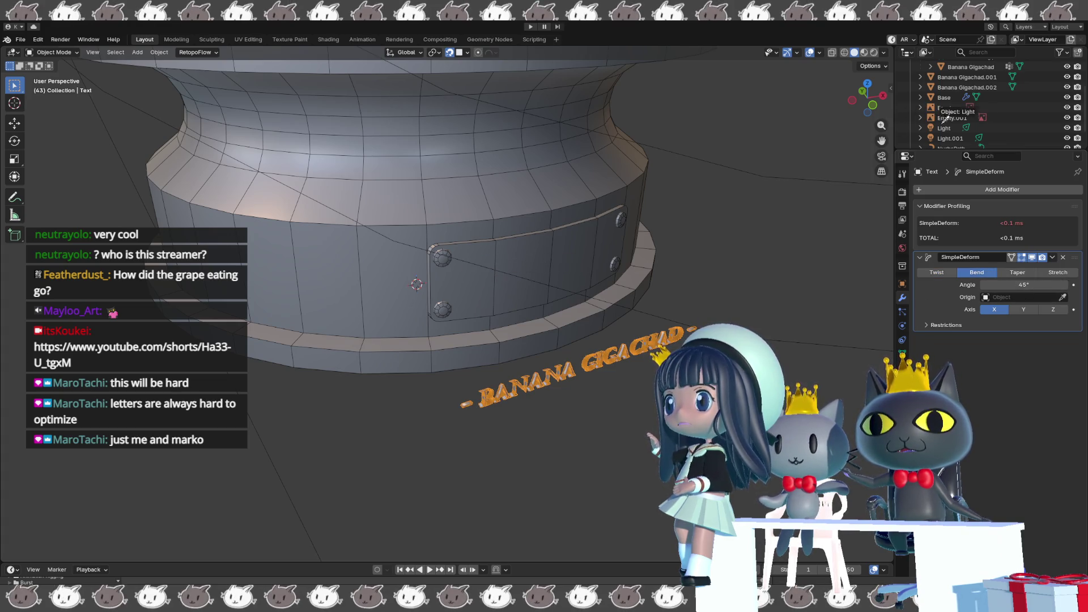
click(948, 146)
middle_drag(659, 231, 620, 254)
click(1031, 256)
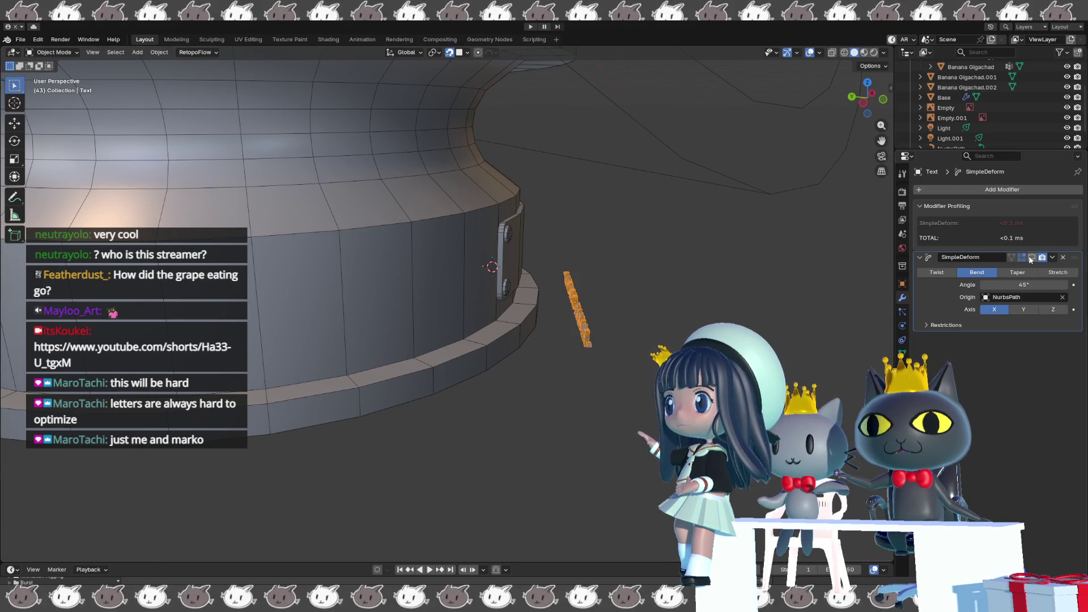
Move the text along Y toward the nameplate and bring up the cursor snap options.
key(g)
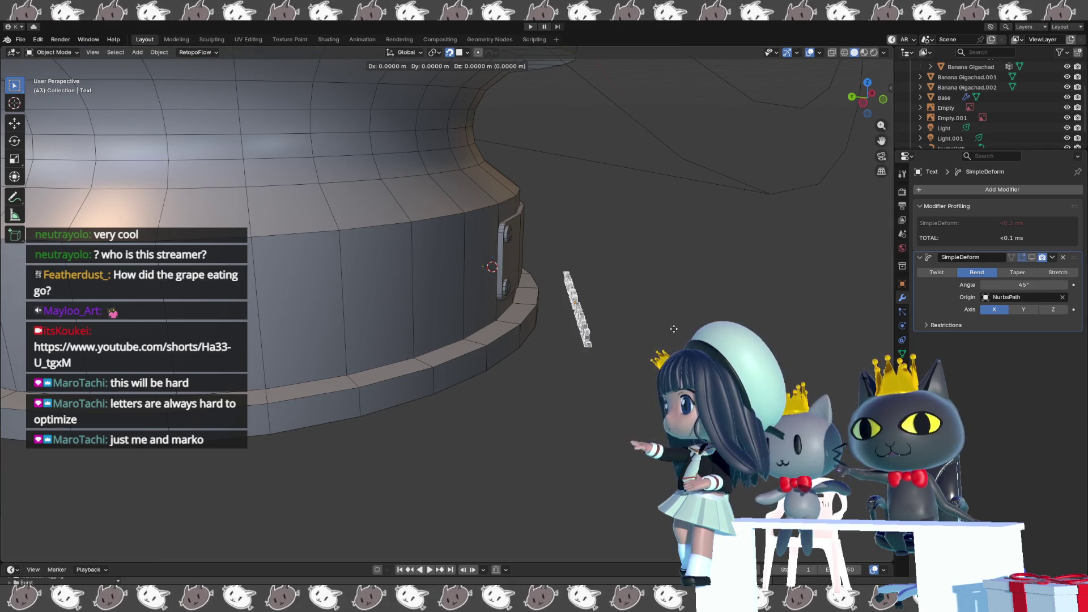
key(x)
key(y)
click(670, 330)
mouse_move(671, 331)
middle_down()
mouse_move(602, 330)
mouse_move(562, 315)
middle_up()
scroll(548, 329, up, 3)
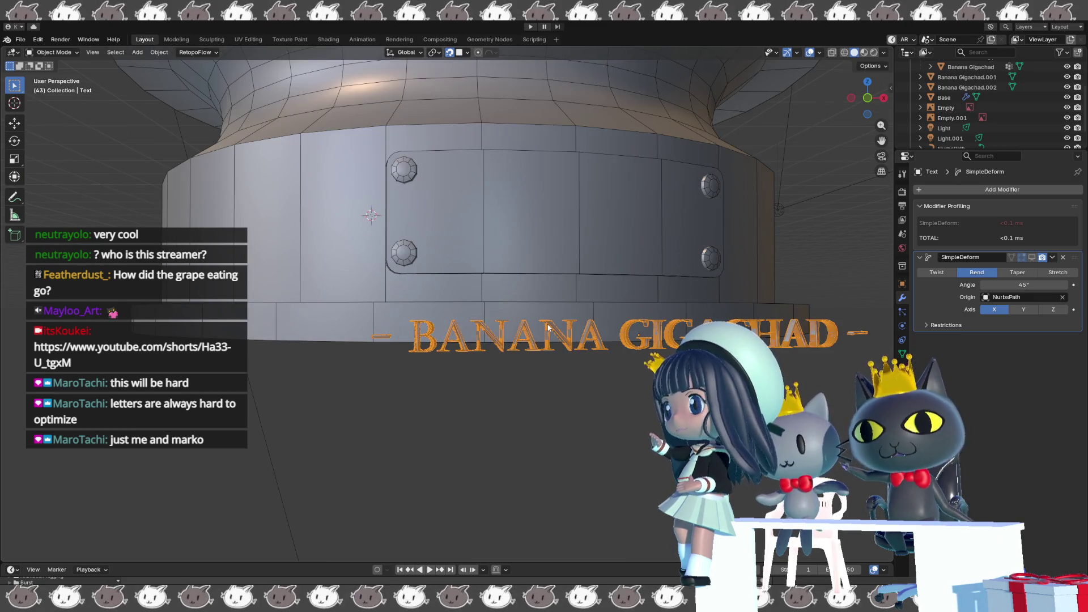
key(shift+s)
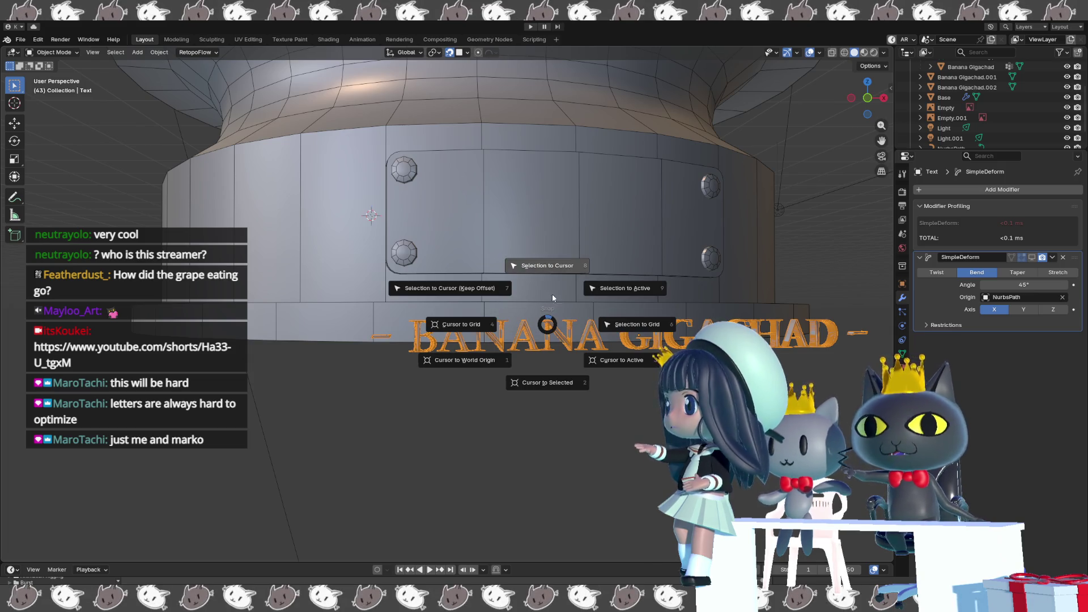
Snap the text to the 3D cursor and rotate it about -21.6° around Z.
click(555, 266)
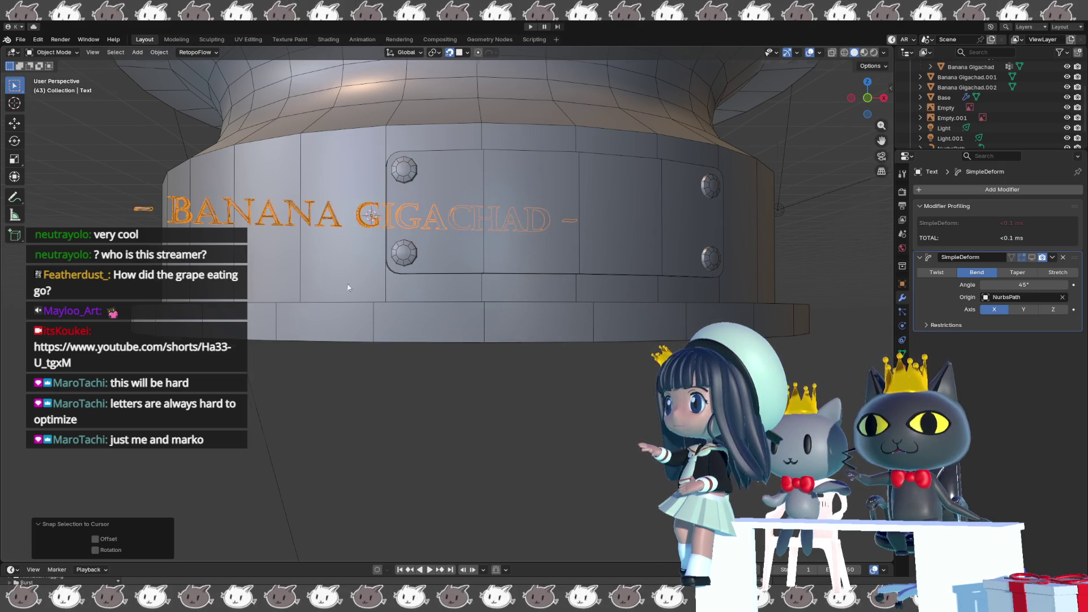
middle_drag(555, 271, 364, 337)
key(z)
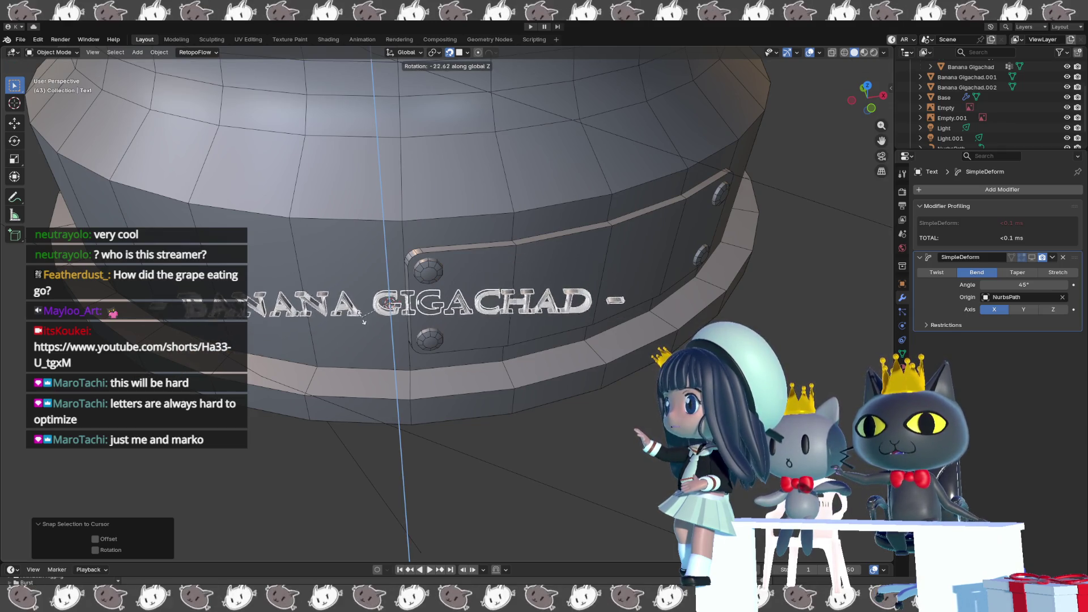
click(362, 317)
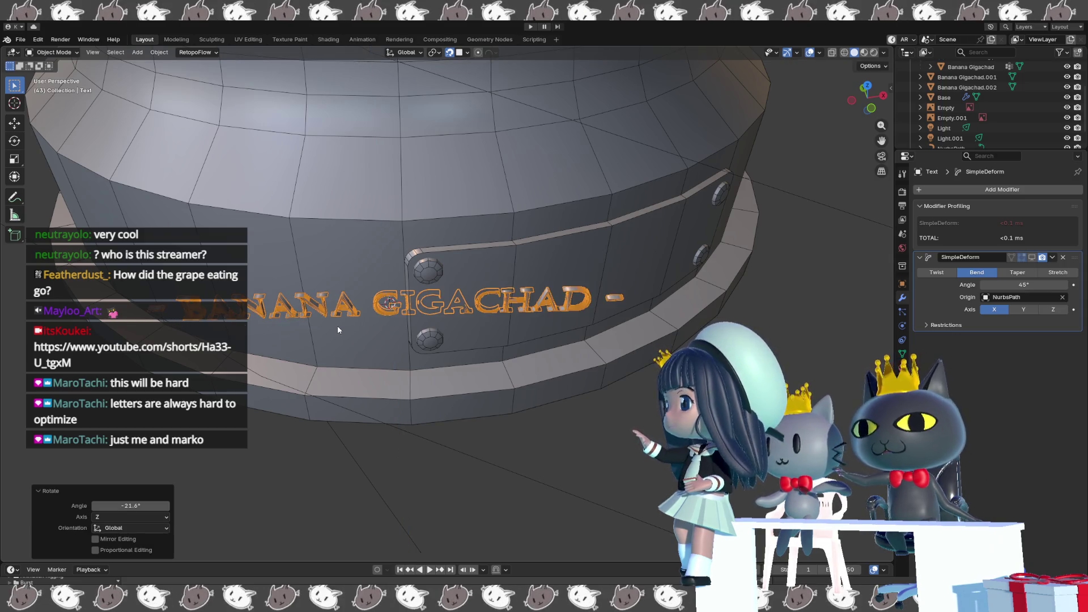
Shift the text slightly into position on the base's front.
key(g)
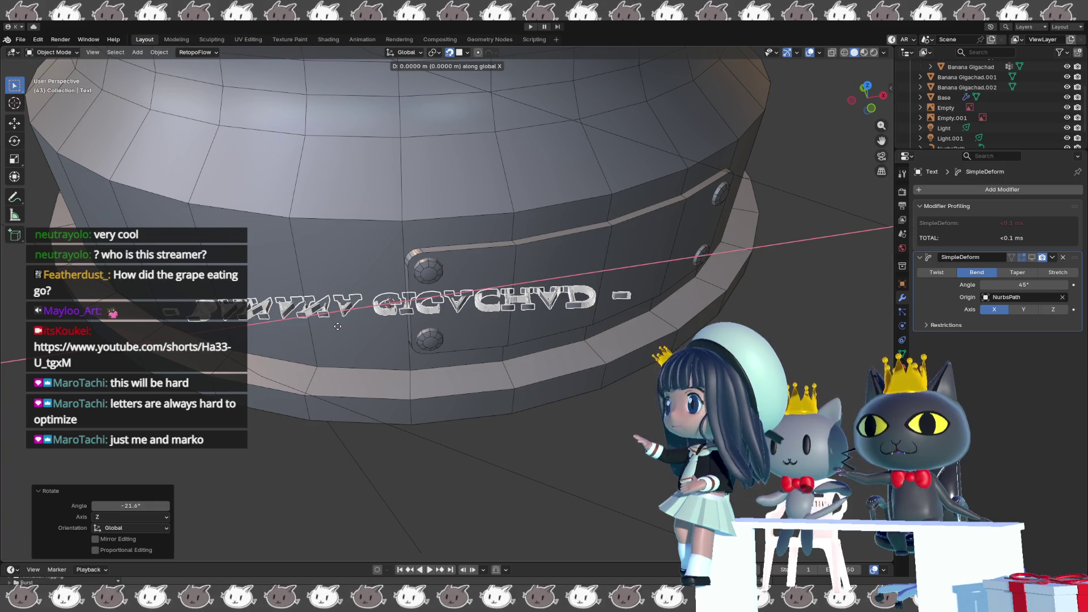
key(Escape)
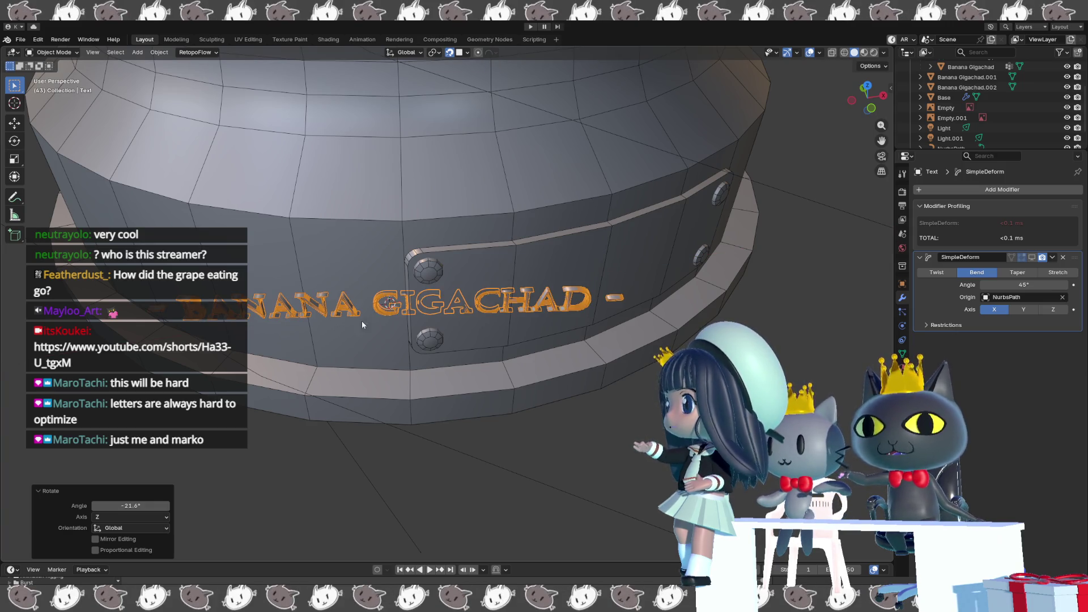
click(408, 319)
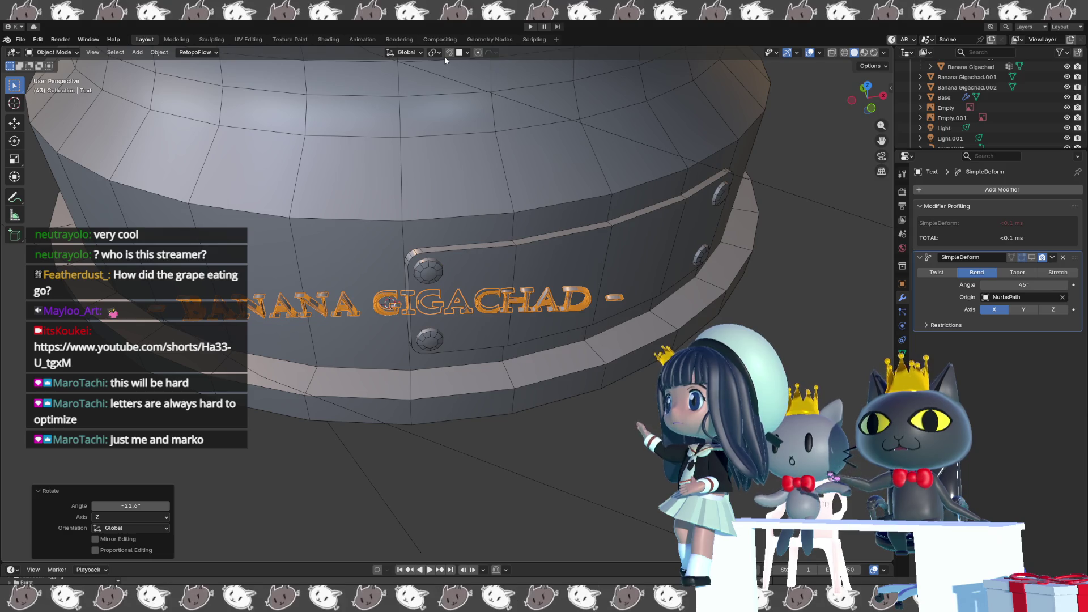
scroll(503, 218, up, 1)
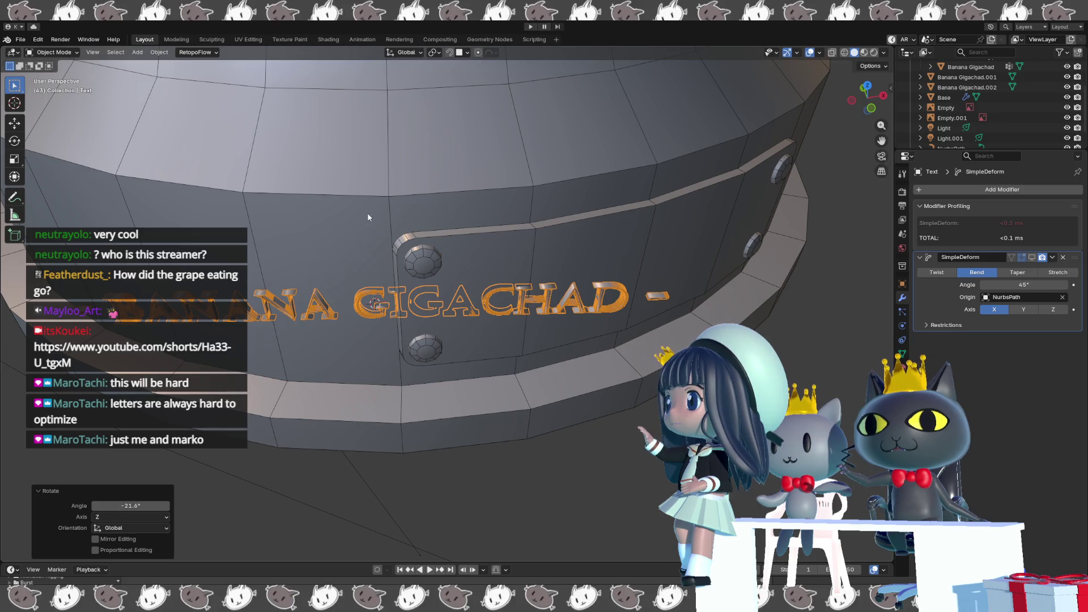
scroll(283, 314, down, 1)
scroll(284, 313, down, 2)
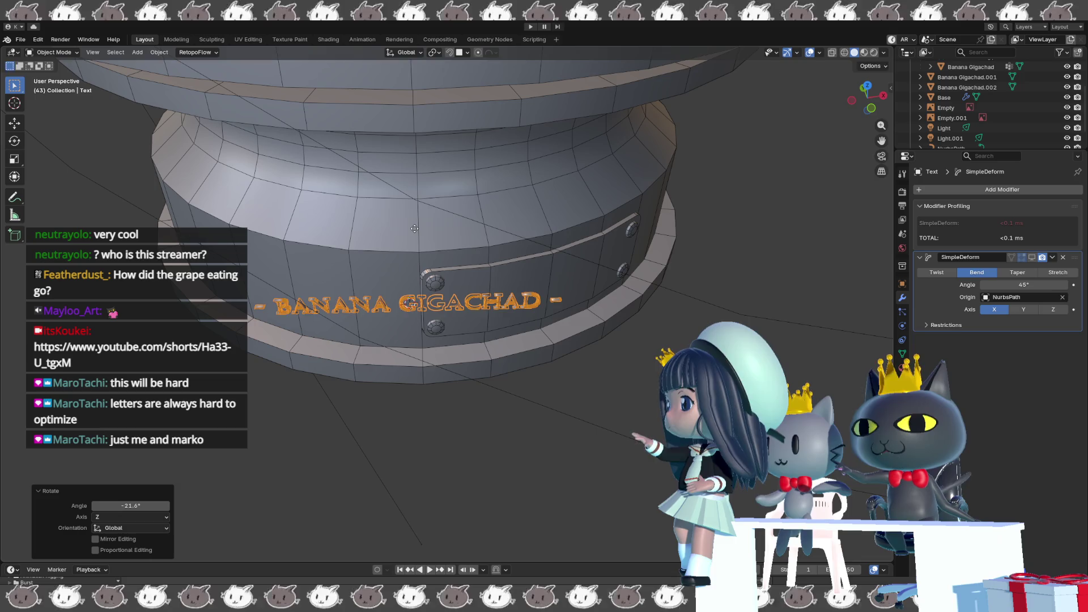
Slide the text 0.579 m along X and rotate it a further 7.64° around Z.
key(g)
key(z)
key(x)
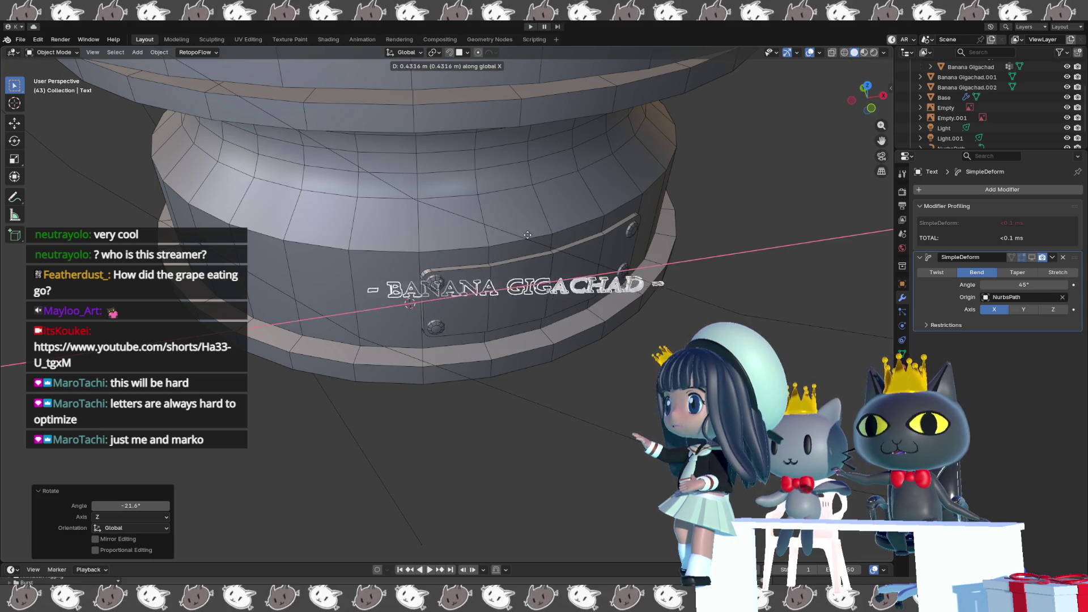
click(564, 250)
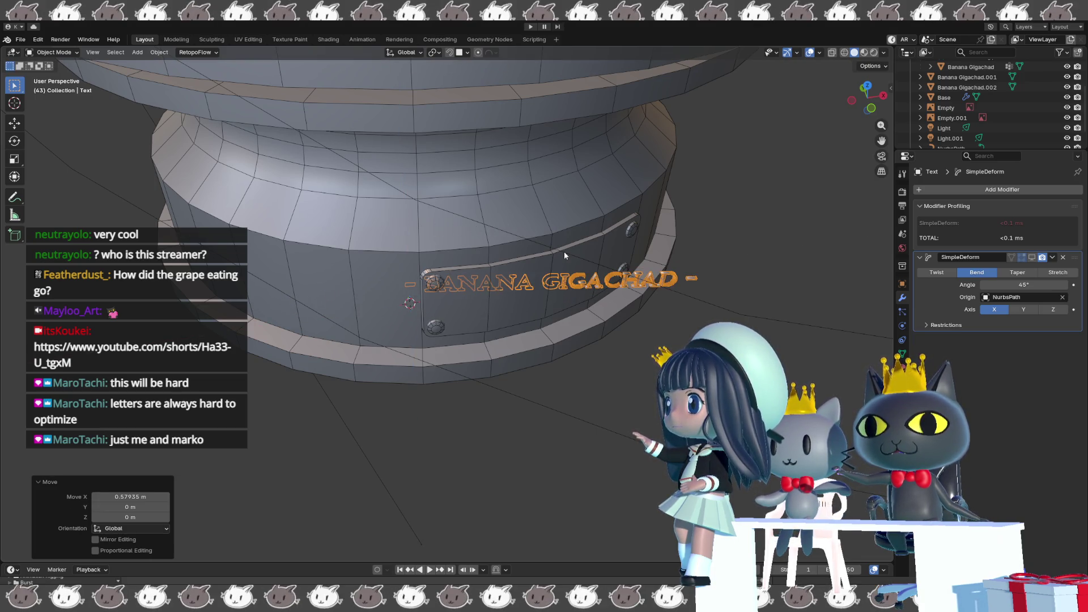
key(r)
key(z)
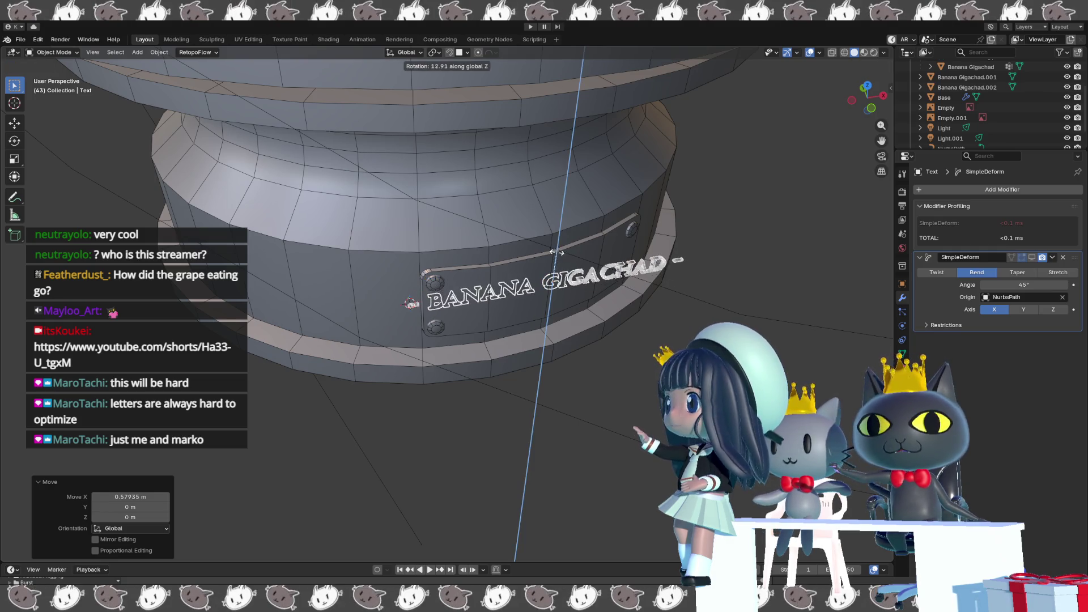
click(559, 254)
From a front view, raise the text about 0.028 m along Z.
mouse_move(557, 256)
middle_down()
mouse_move(538, 210)
mouse_move(539, 317)
mouse_move(532, 277)
middle_up()
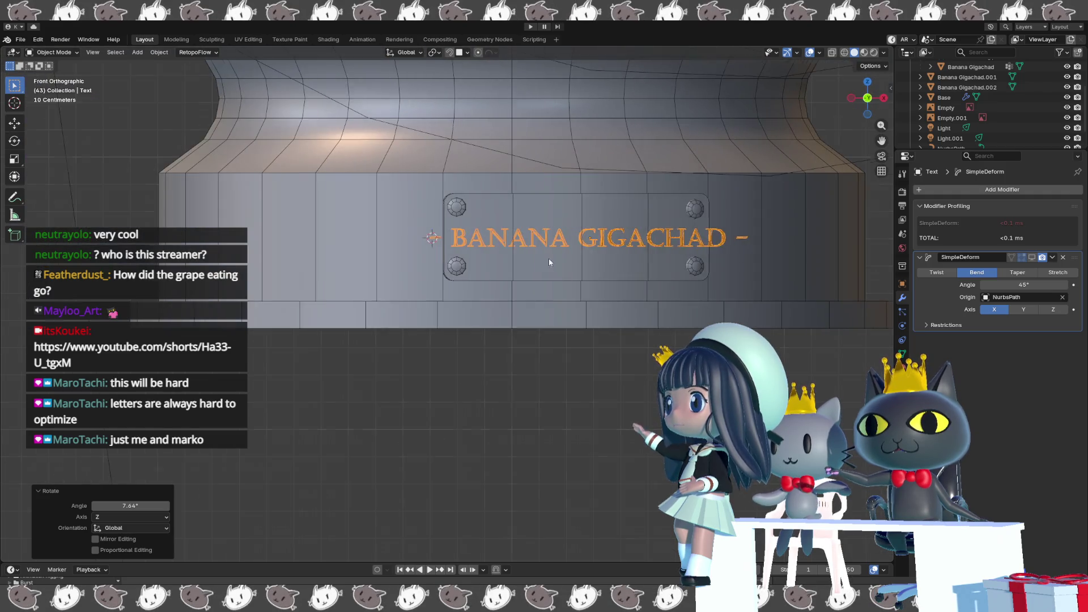
middle_drag(533, 278, 526, 287)
key(g)
key(z)
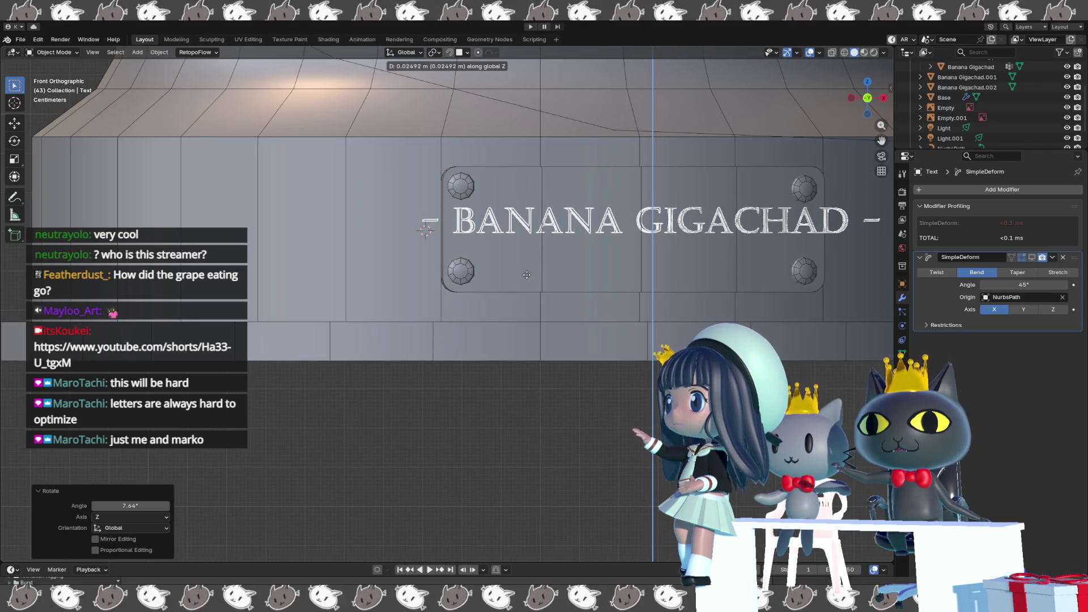
click(526, 273)
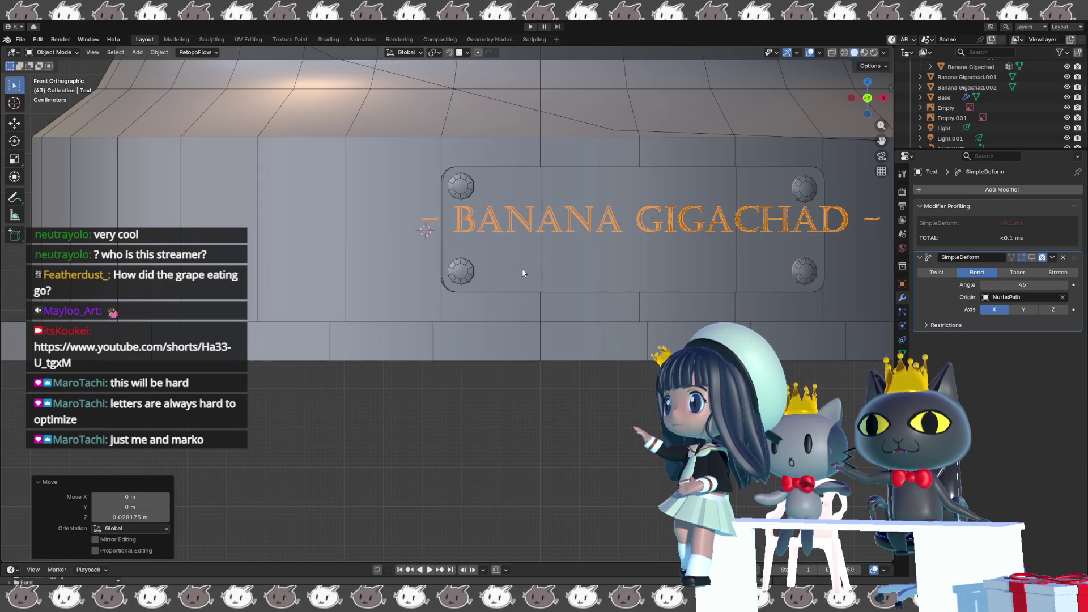
middle_drag(522, 270, 473, 303)
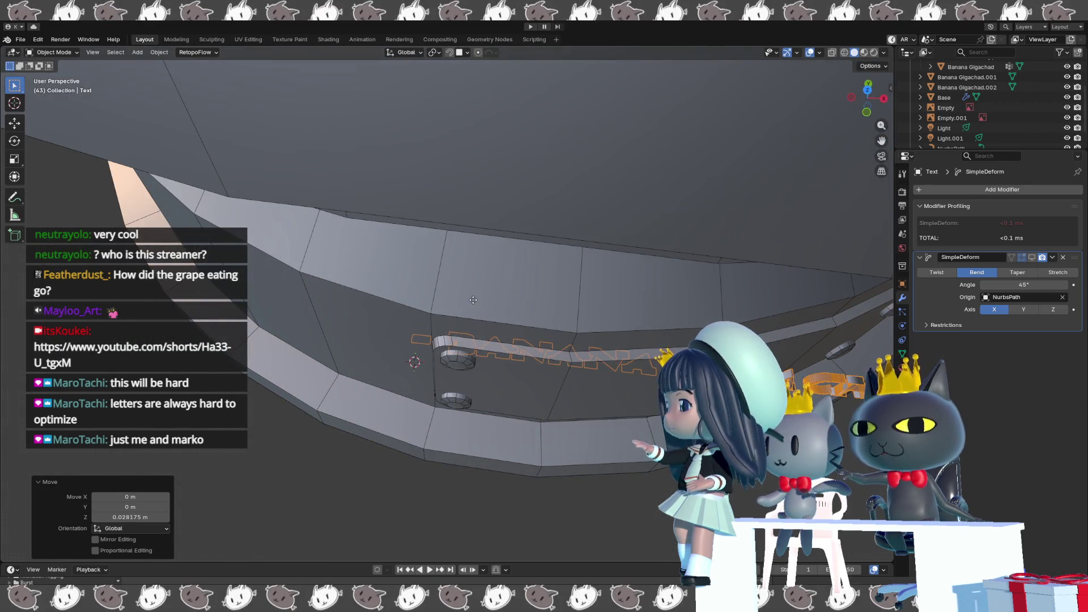
Push the text about 4.6 cm along Y with small nudges until flush against the nameplate, then leave local view.
key(g)
key(y)
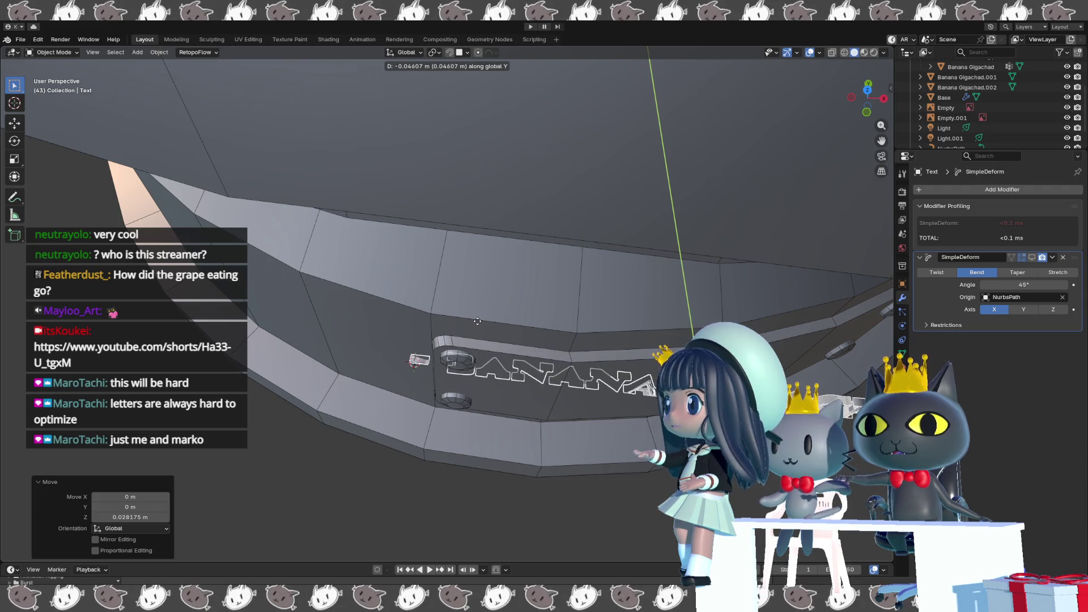
middle_drag(476, 320, 480, 349)
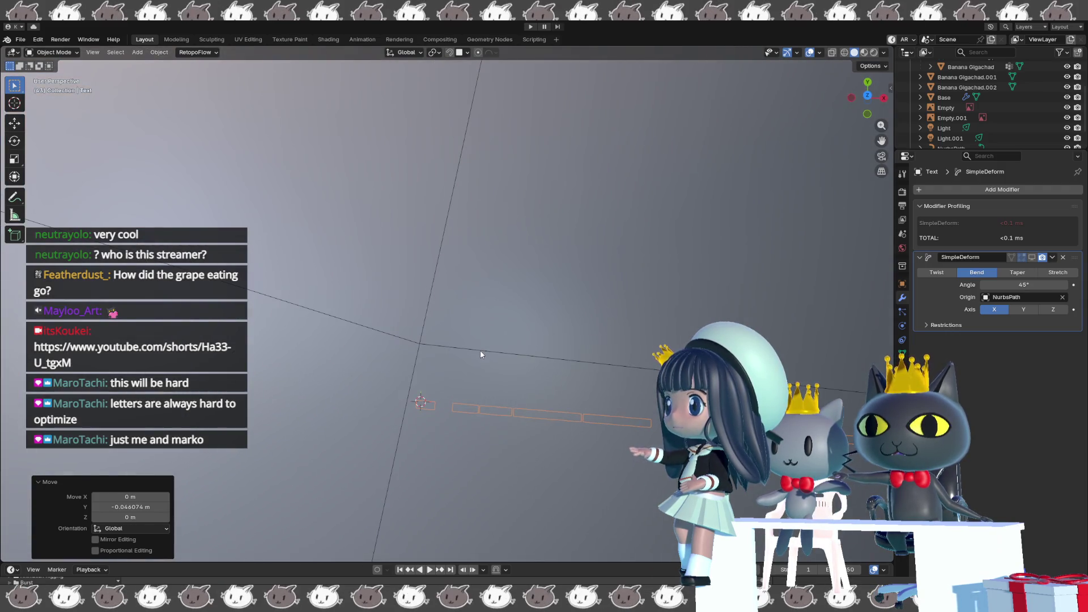
key(g)
key(y)
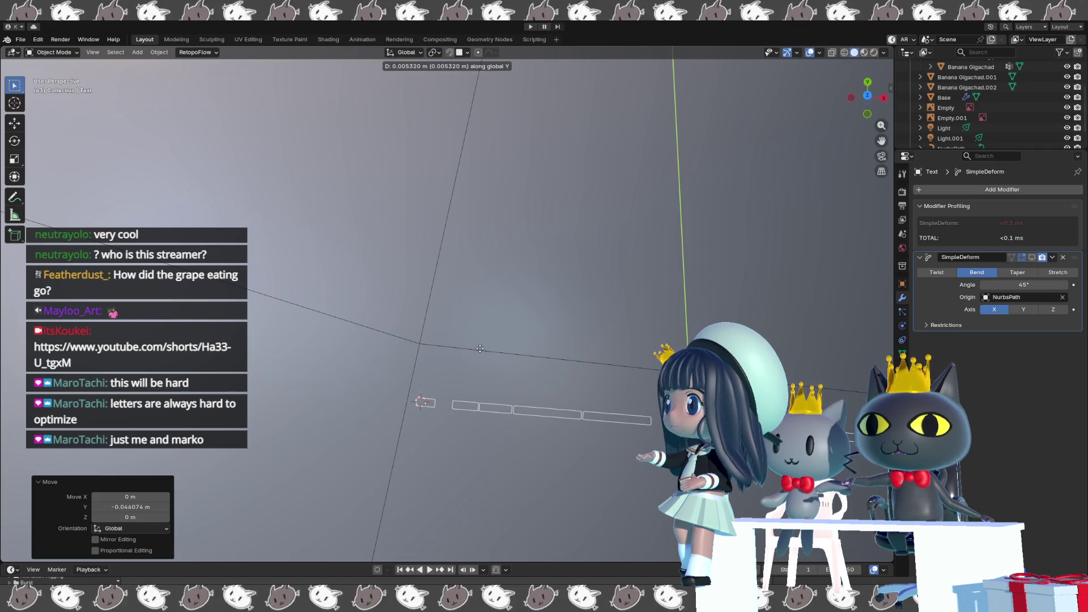
click(480, 352)
middle_drag(481, 352, 477, 350)
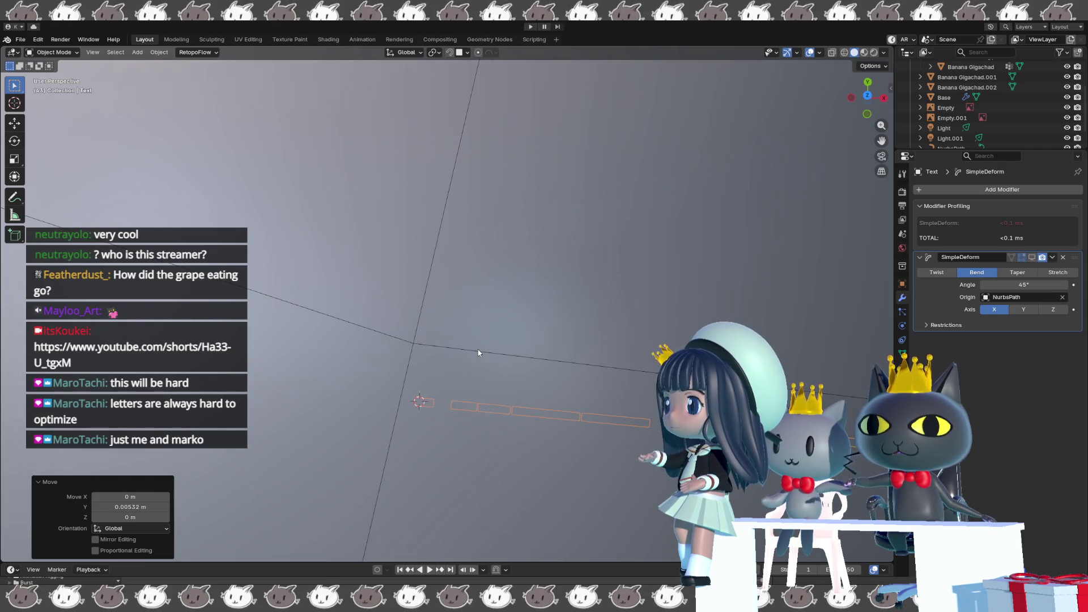
key(g)
click(477, 349)
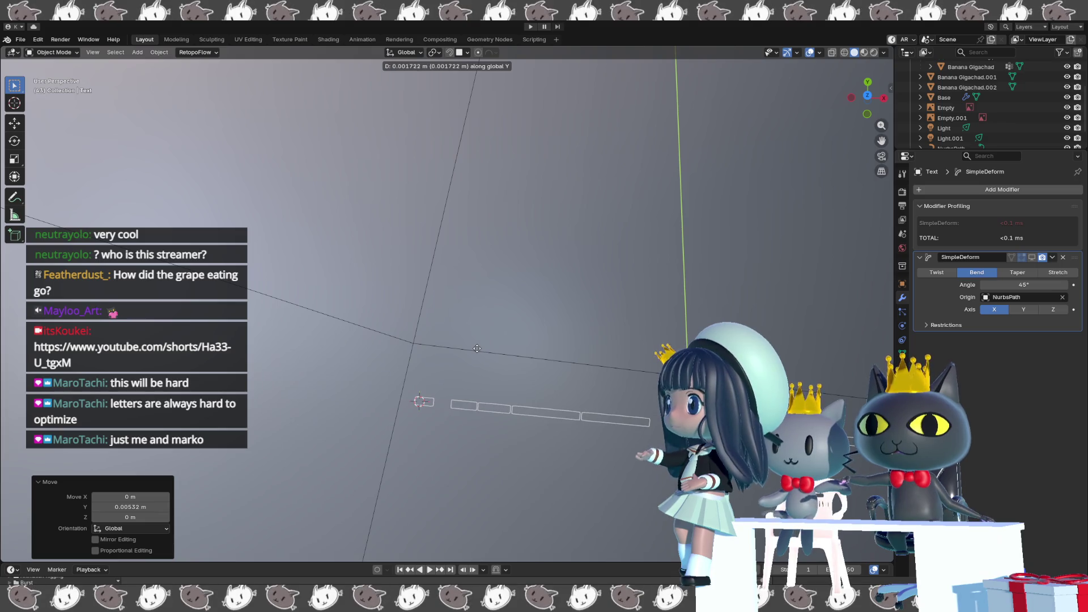
key(KP_Divide)
scroll(491, 251, down, 2)
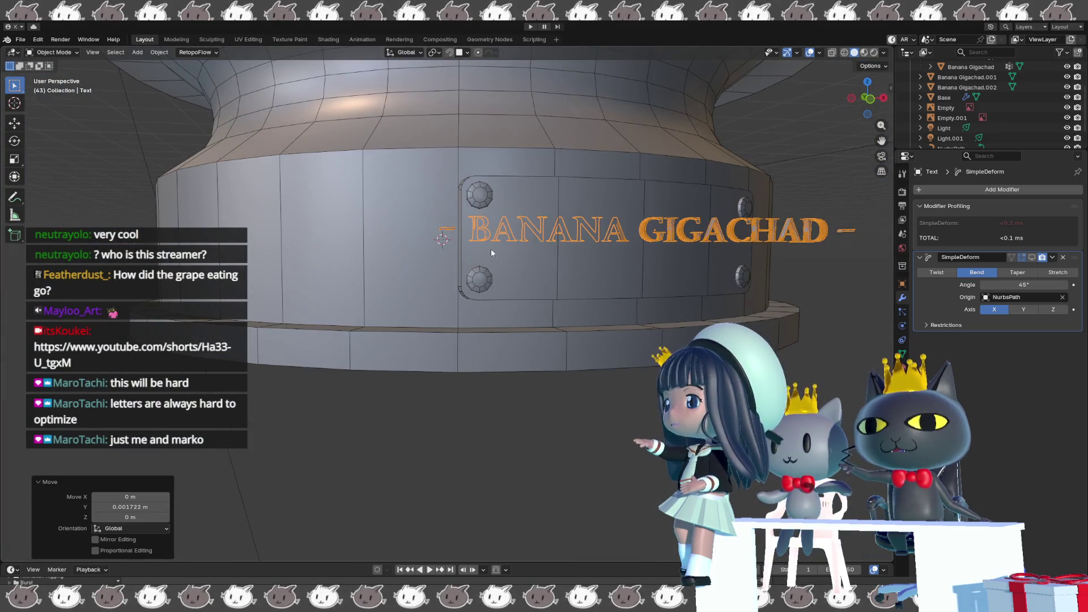
scroll(491, 250, down, 1)
Set the text's origin to the 3D cursor and show the SimpleDeform bend in the viewport again.
right_click(494, 248)
mouse_move(459, 247)
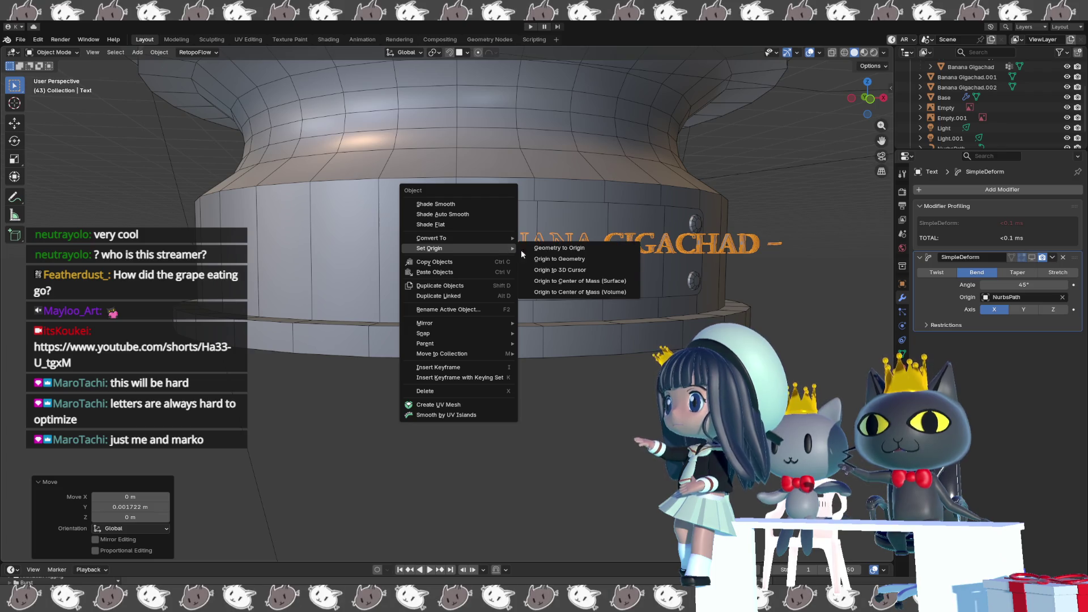
click(561, 266)
scroll(561, 266, down, 1)
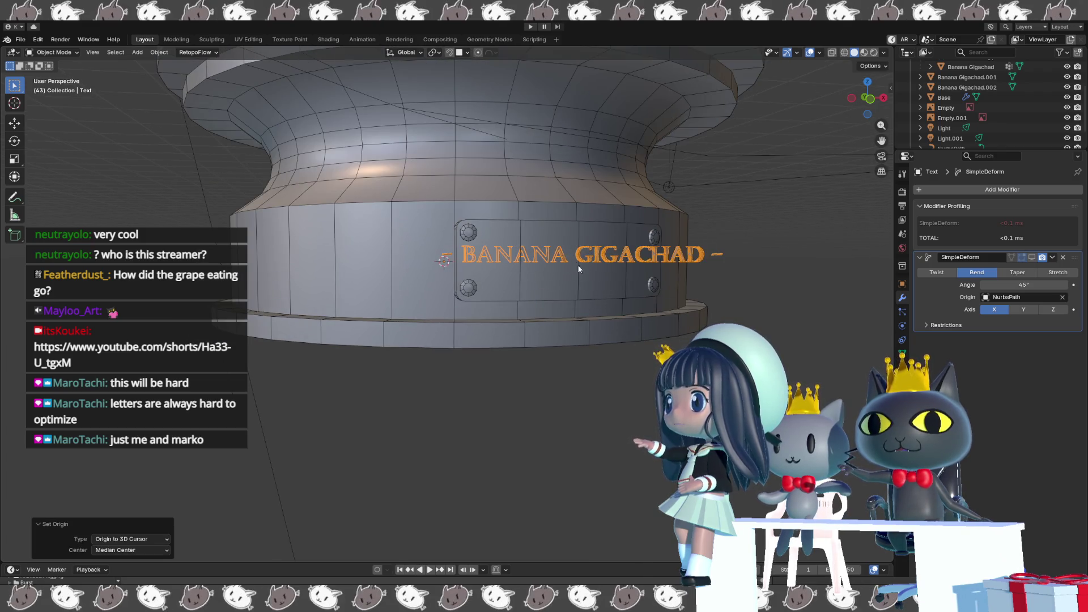
middle_drag(561, 266, 571, 316)
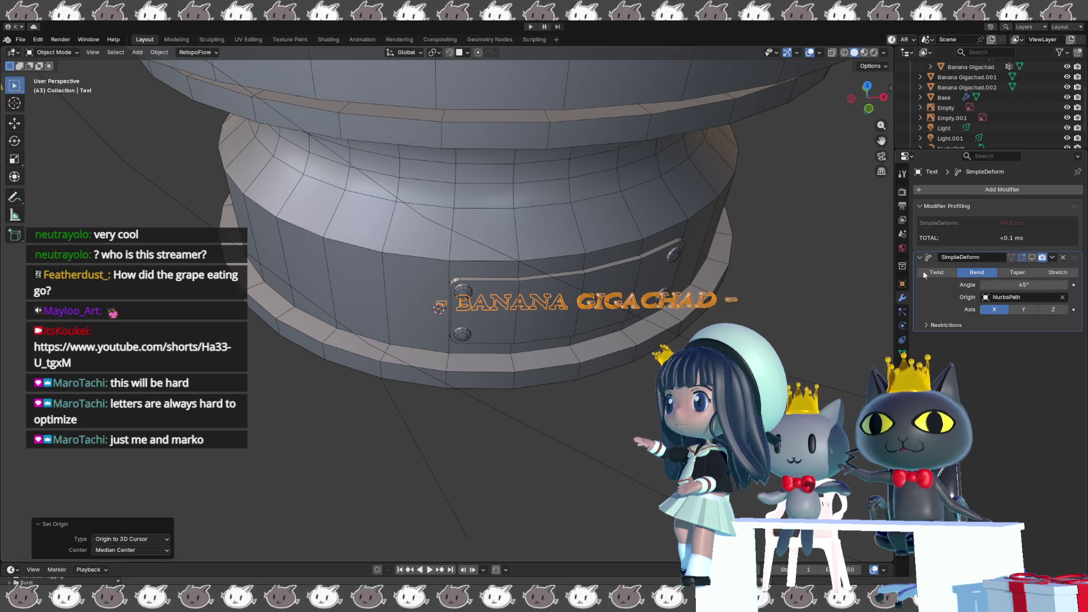
click(1031, 258)
mouse_move(766, 255)
middle_down()
mouse_move(721, 274)
mouse_move(736, 282)
middle_up()
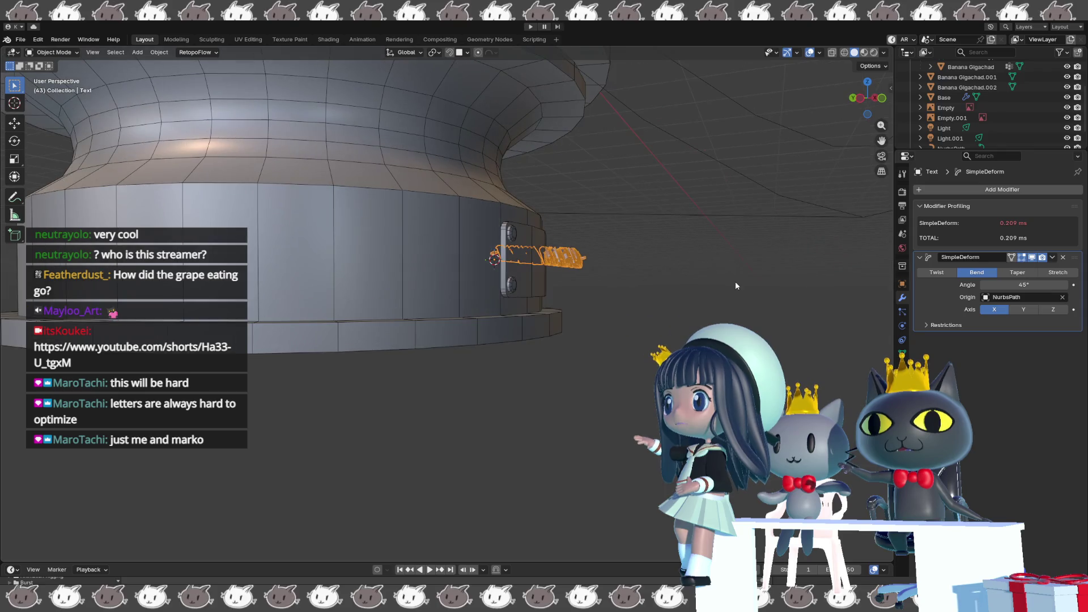
click(1032, 257)
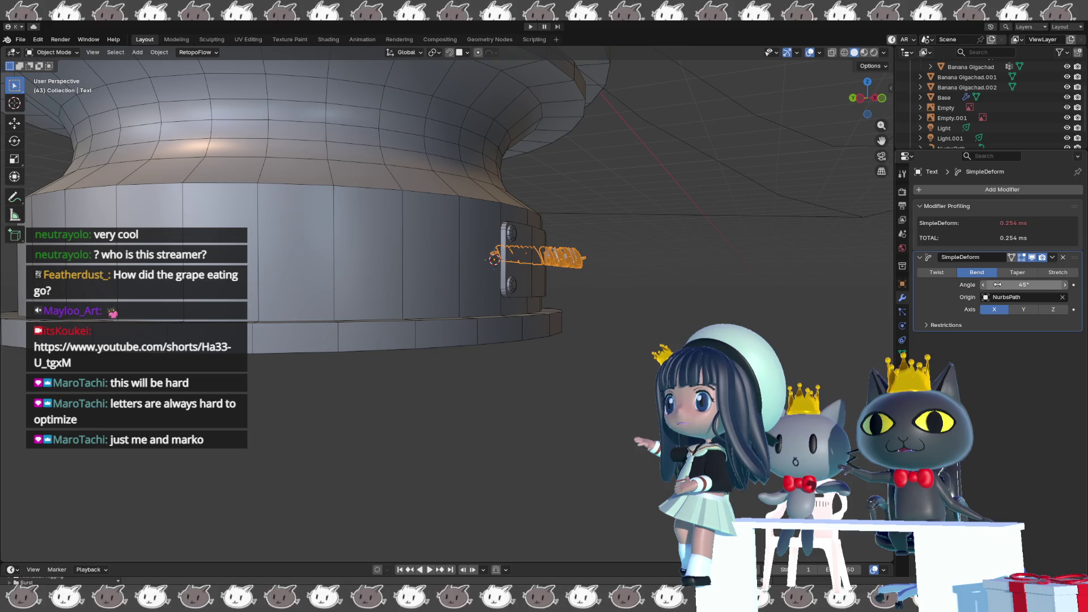
Lower the SimpleDeform angle from 45° to about 5.8° so the text lies almost straight.
drag(995, 285, 952, 285)
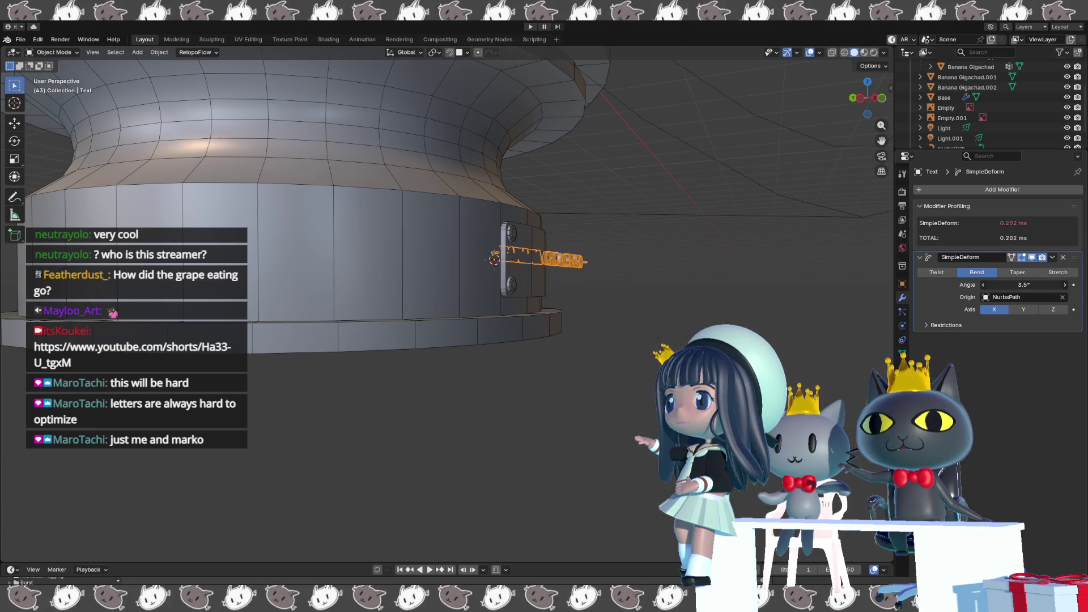
mouse_move(618, 302)
middle_down()
mouse_move(522, 333)
mouse_move(483, 288)
mouse_move(432, 285)
middle_up()
key(Tab)
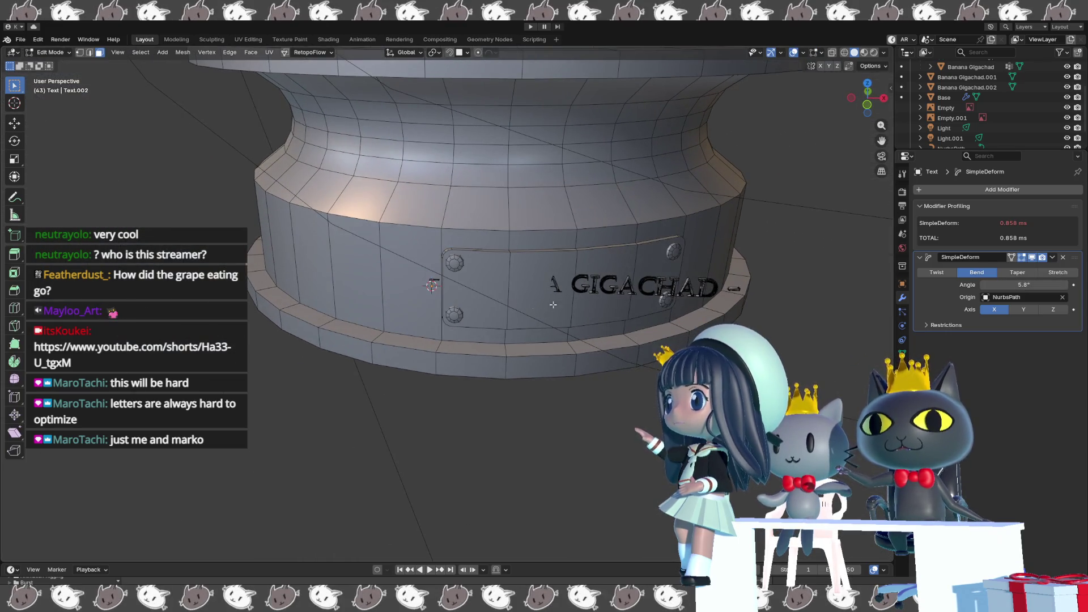
Hide the bend in edit mode, then rotate the text about 11.4° around Z in object mode.
click(1032, 257)
middle_drag(595, 341, 634, 348)
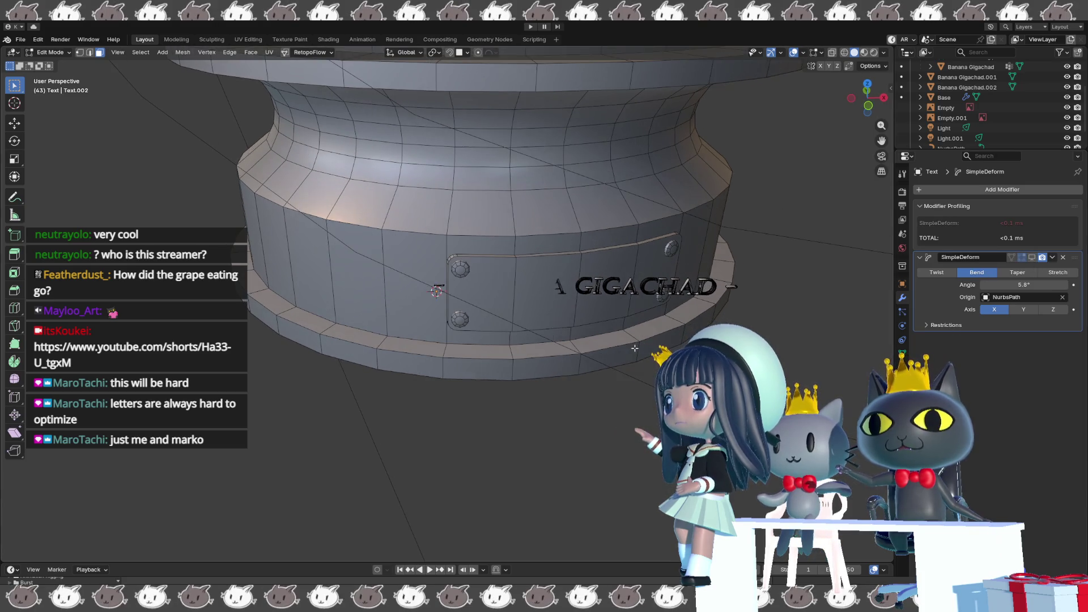
key(Tab)
key(r)
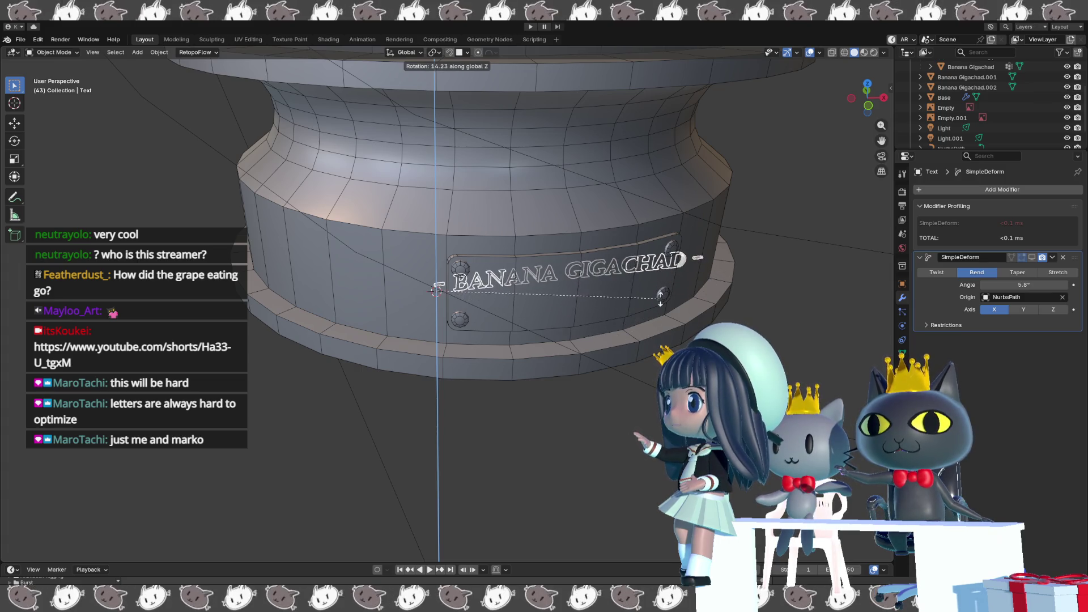
click(654, 309)
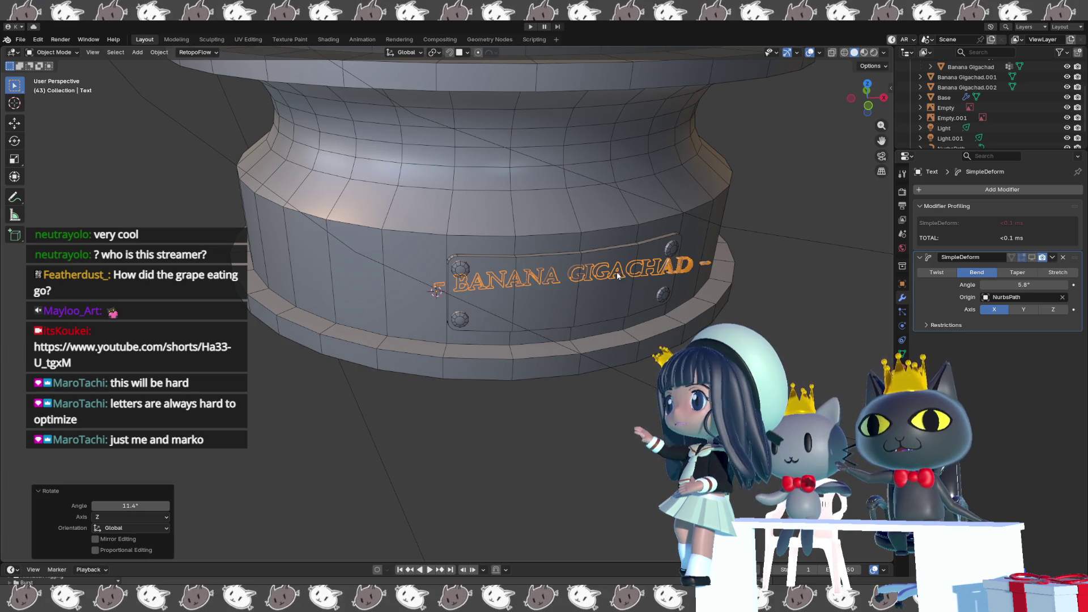
click(158, 52)
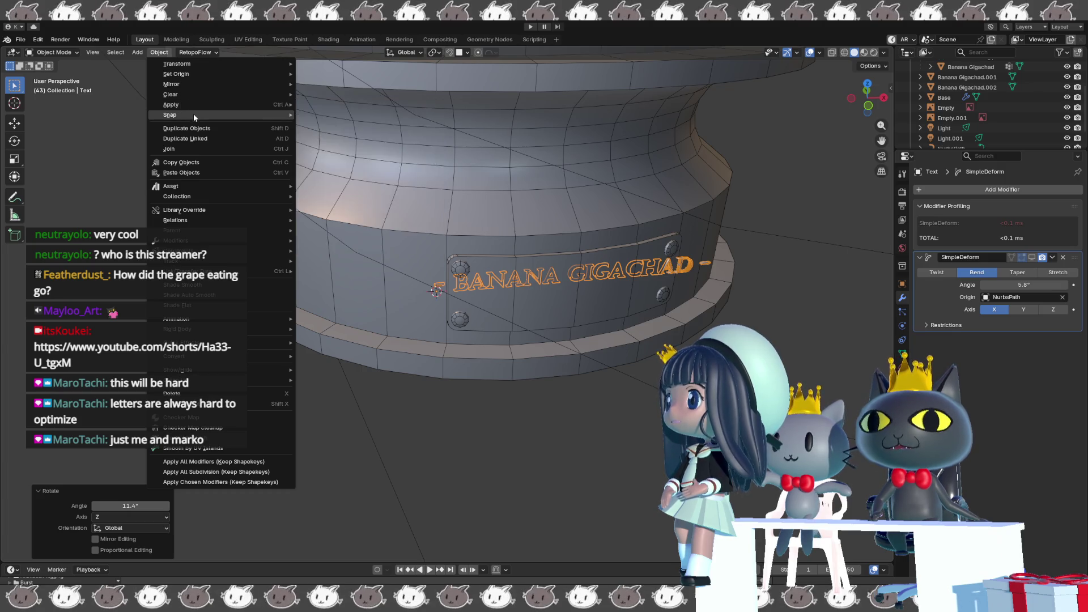
mouse_move(171, 105)
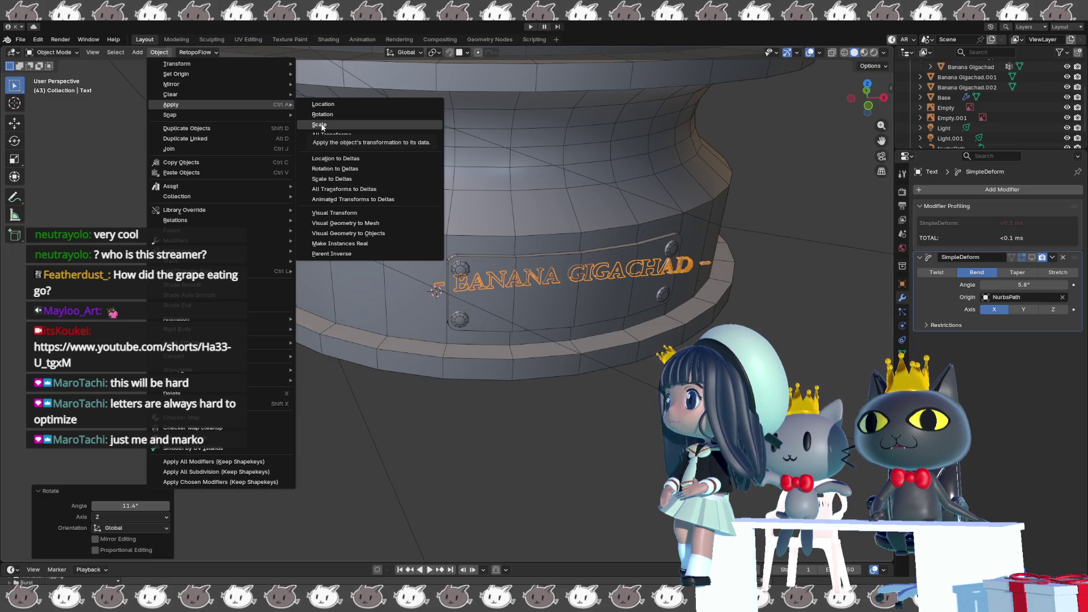
Apply the text's scale and rotation, re-show the bend while editing, and select the NurbsPath curve.
click(320, 124)
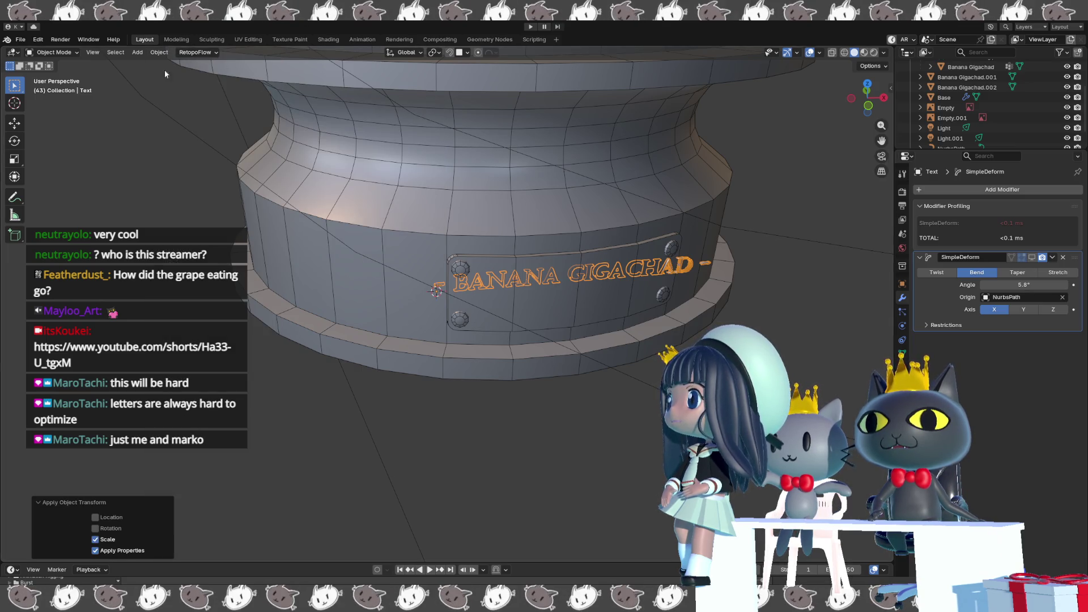
click(95, 528)
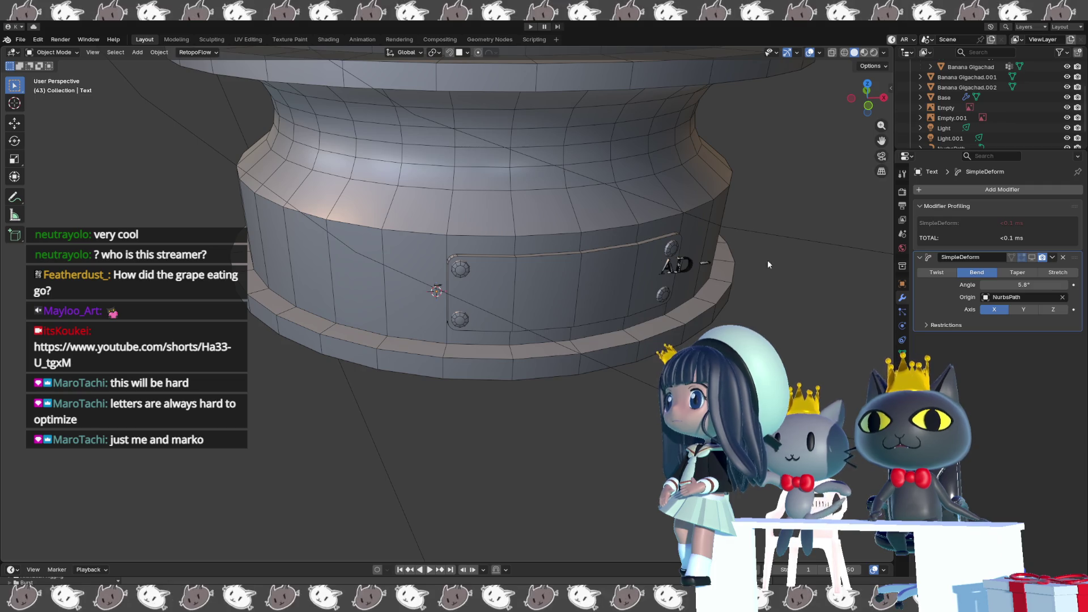
click(1023, 258)
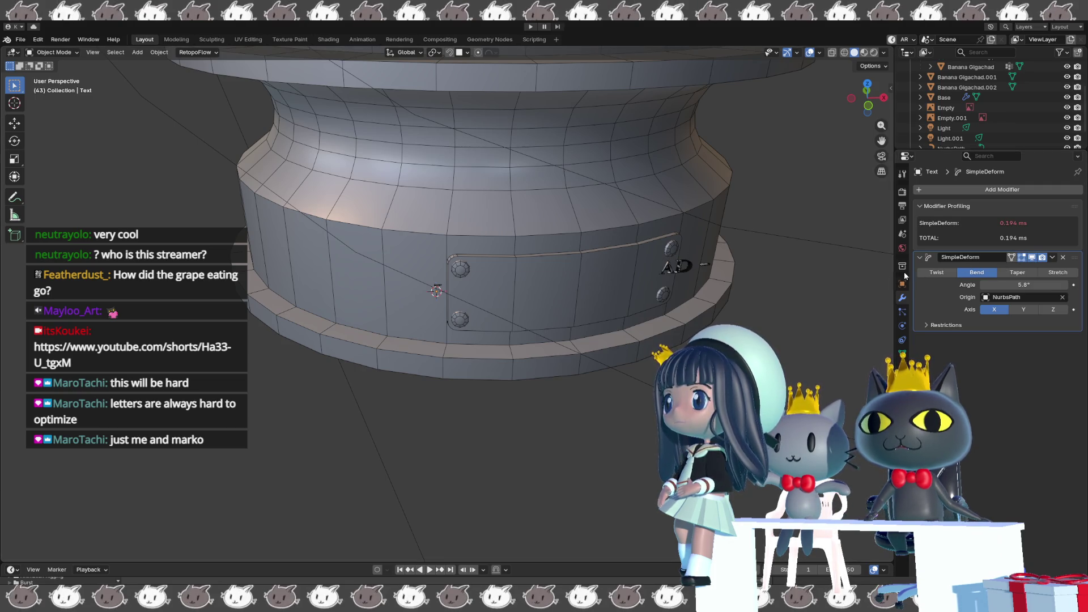
mouse_move(729, 313)
middle_down()
mouse_move(599, 325)
mouse_move(574, 301)
mouse_move(485, 308)
mouse_move(535, 306)
mouse_move(525, 336)
mouse_move(612, 353)
middle_up()
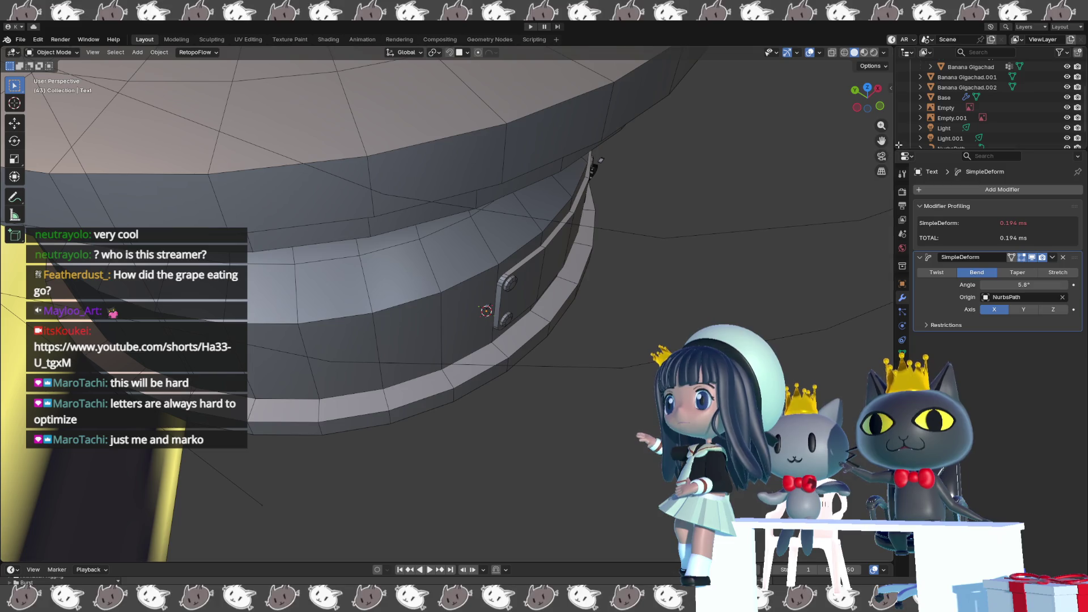
middle_drag(596, 257, 629, 238)
scroll(955, 143, down, 1)
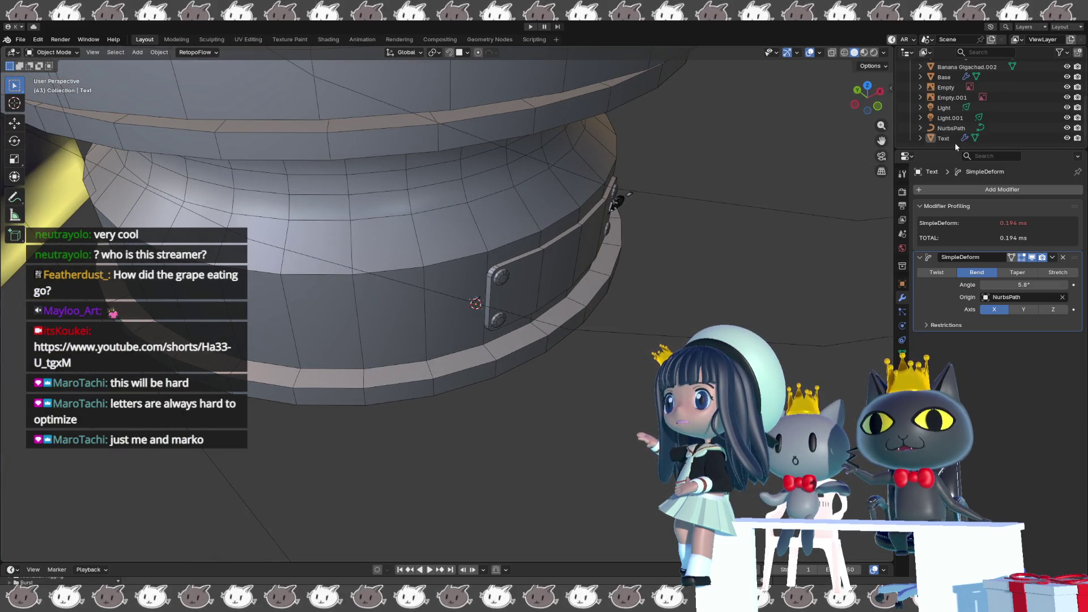
click(951, 128)
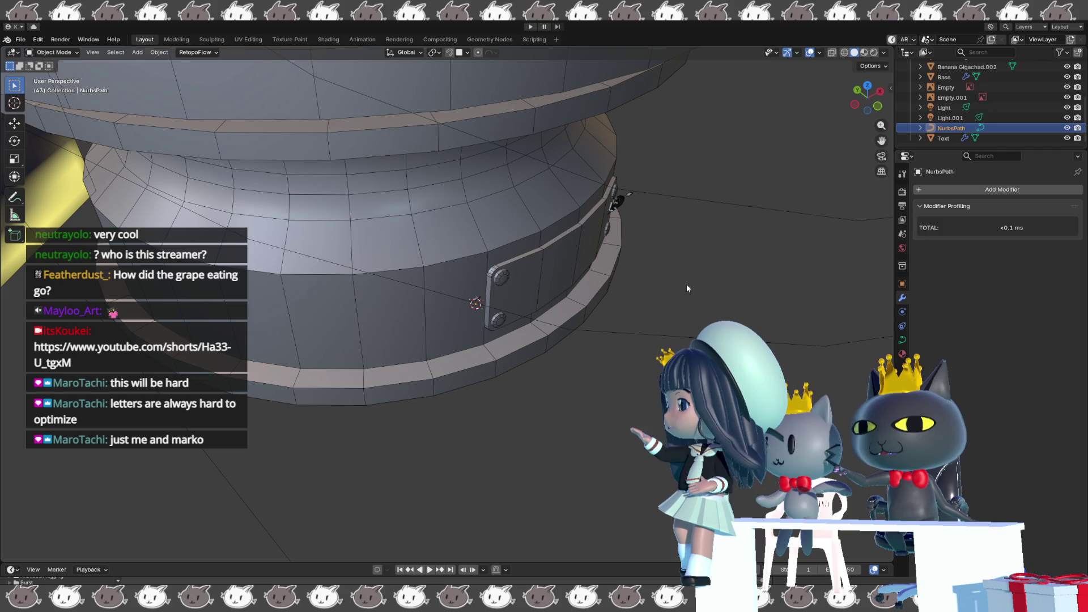
key(Tab)
mouse_move(682, 296)
middle_down()
mouse_move(624, 256)
mouse_move(594, 290)
mouse_move(608, 301)
mouse_move(620, 295)
middle_up()
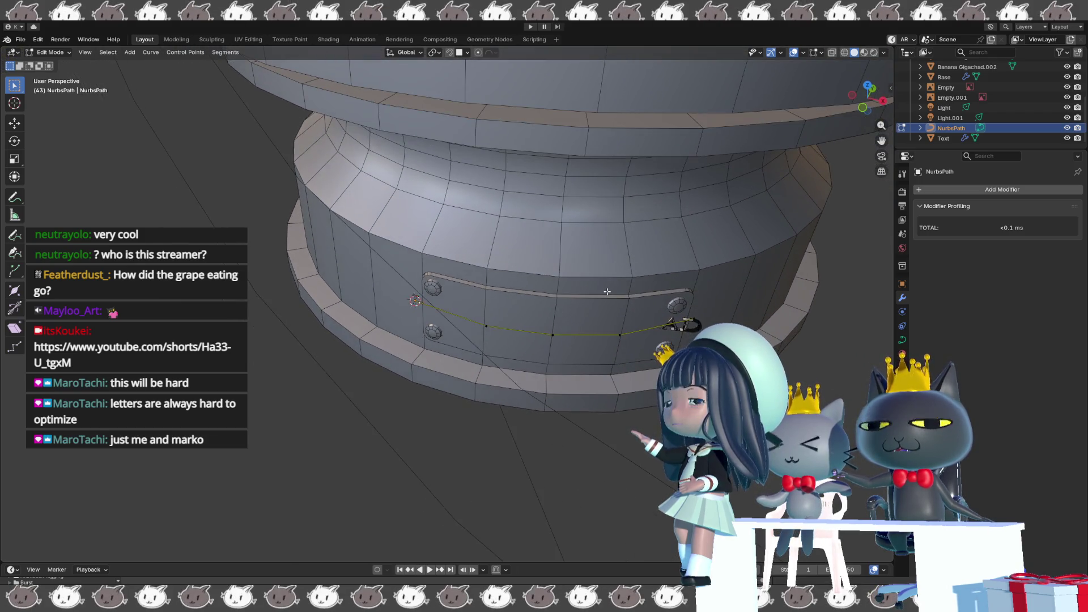
mouse_move(620, 295)
middle_down()
mouse_move(572, 333)
mouse_move(555, 257)
middle_up()
key(Tab)
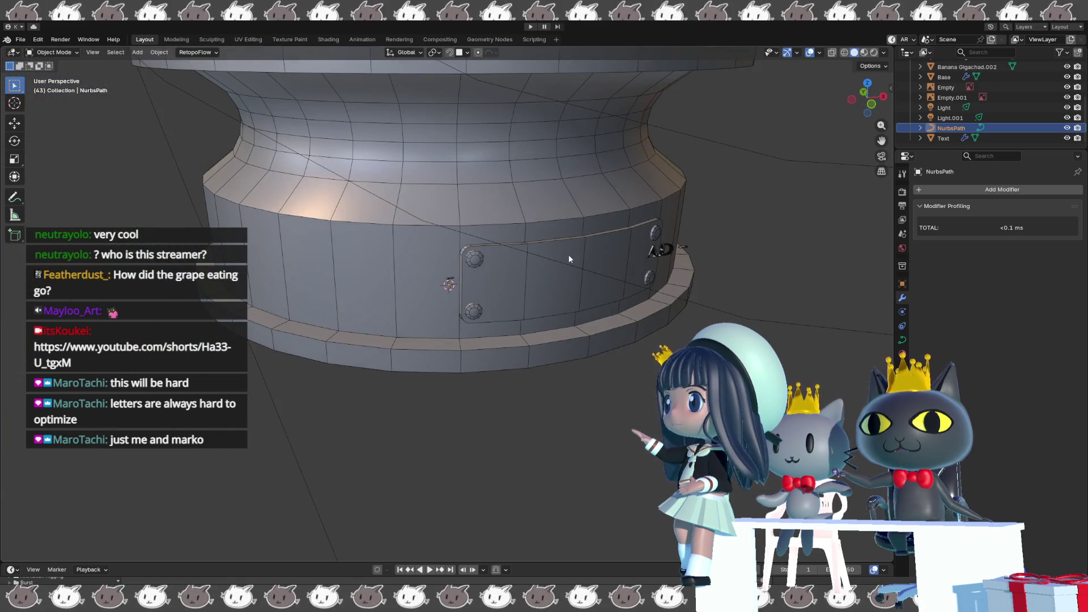
click(671, 249)
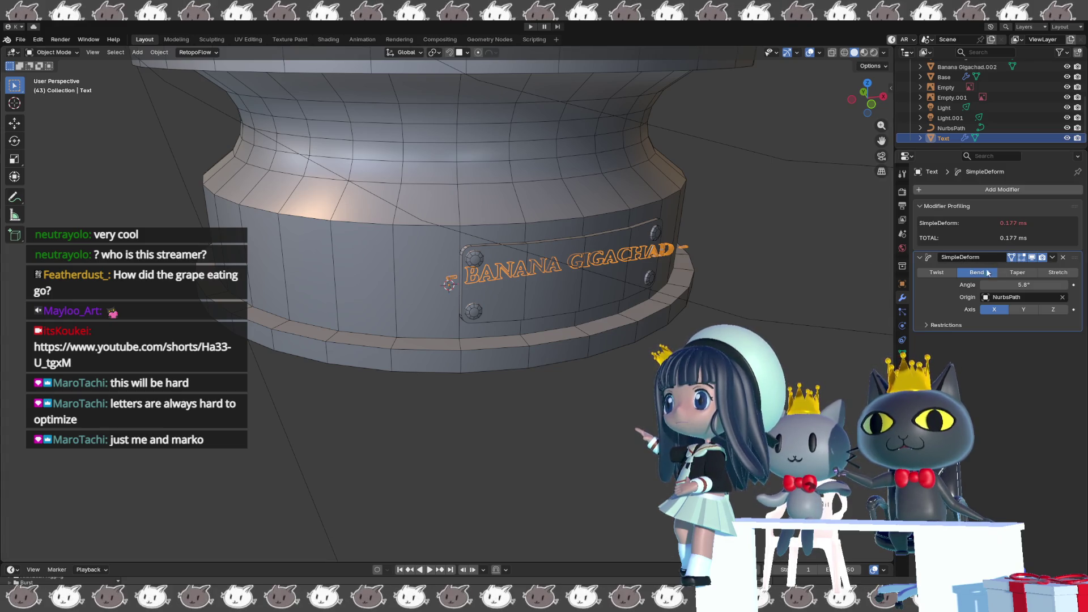
Try the SimpleDeform bend on X, Y and Z axes and settle on bending along Z.
mouse_move(1025, 285)
mouse_down()
mouse_move(1041, 285)
mouse_move(1008, 289)
mouse_up()
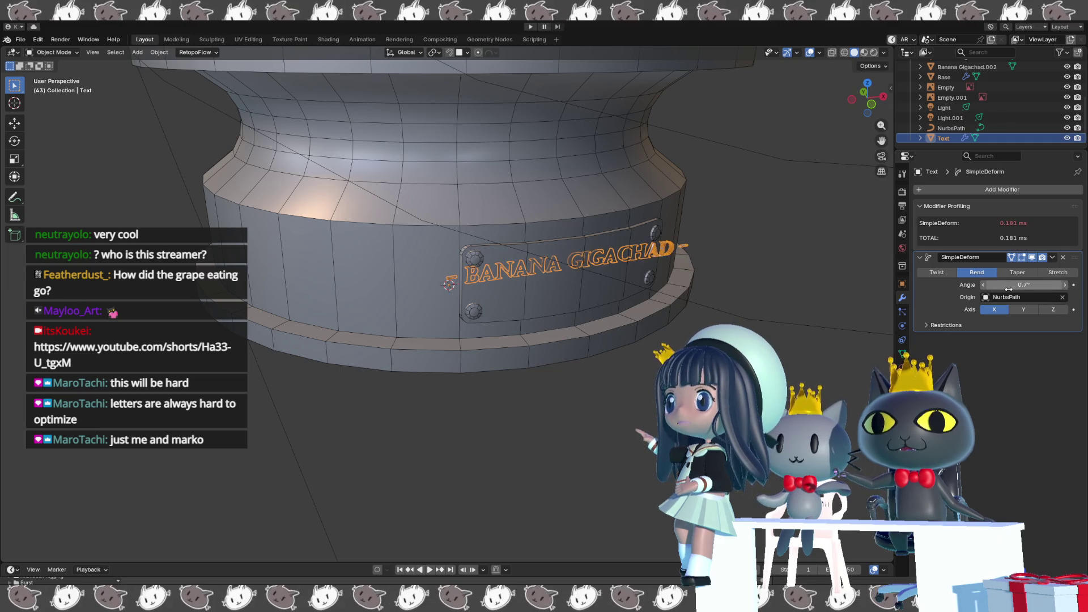
text(0)
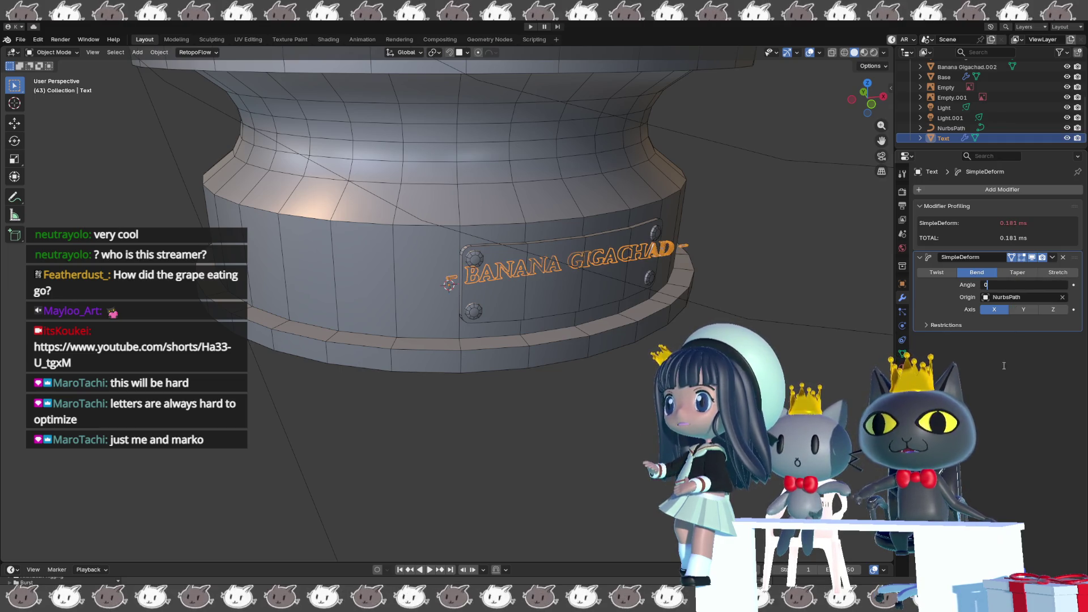
click(1020, 308)
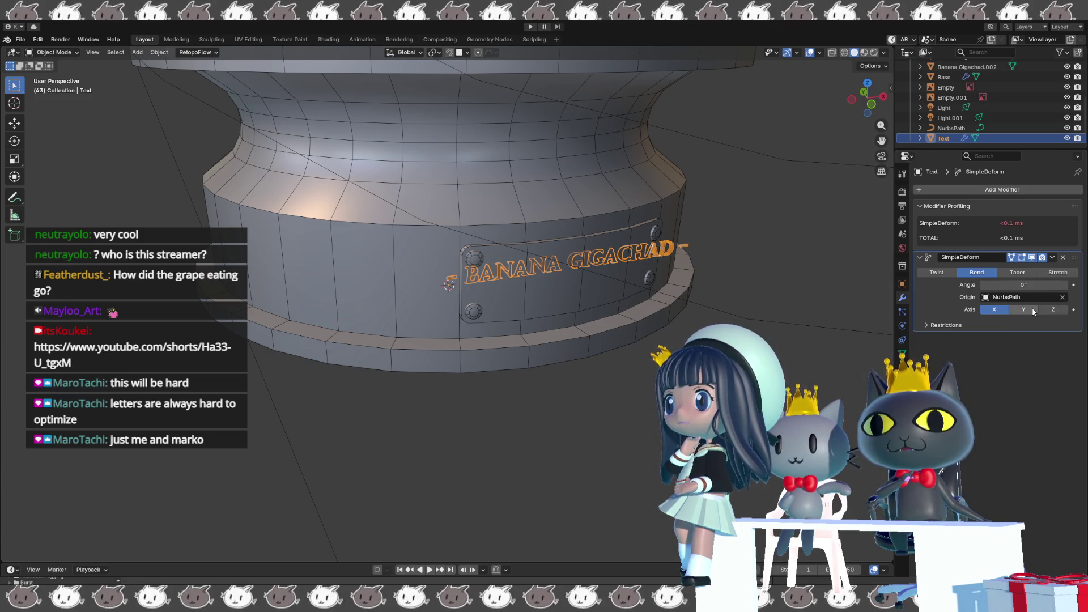
click(1049, 311)
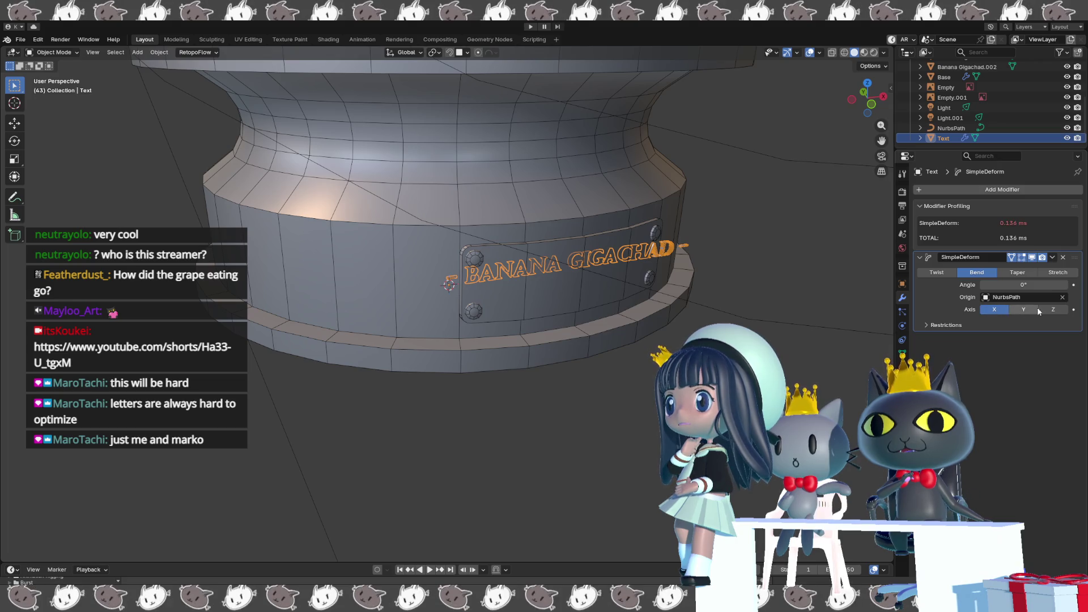
click(994, 309)
drag(1020, 284, 1054, 285)
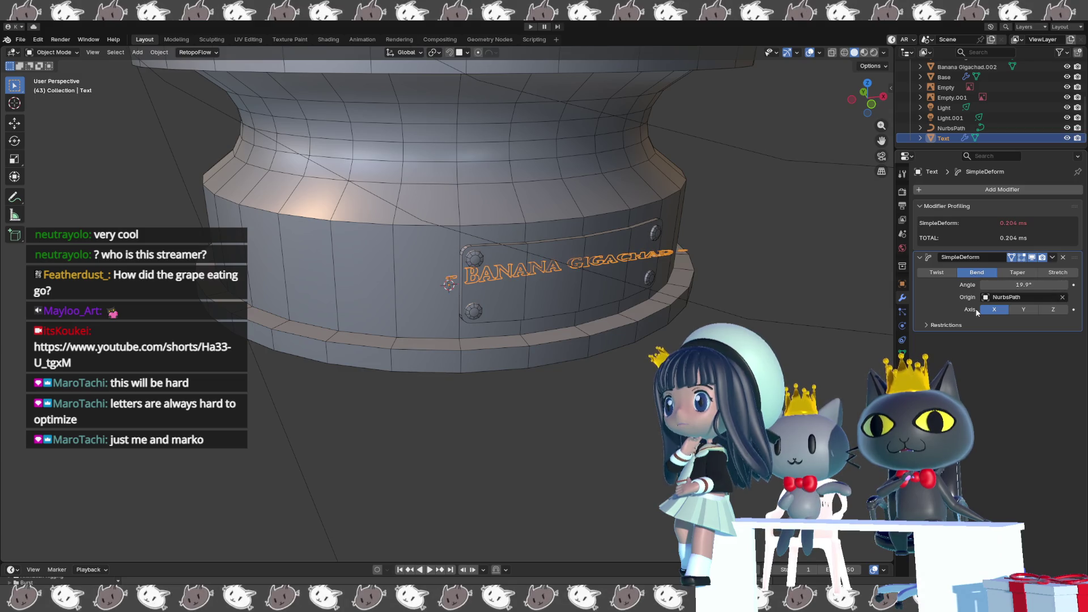
click(1024, 310)
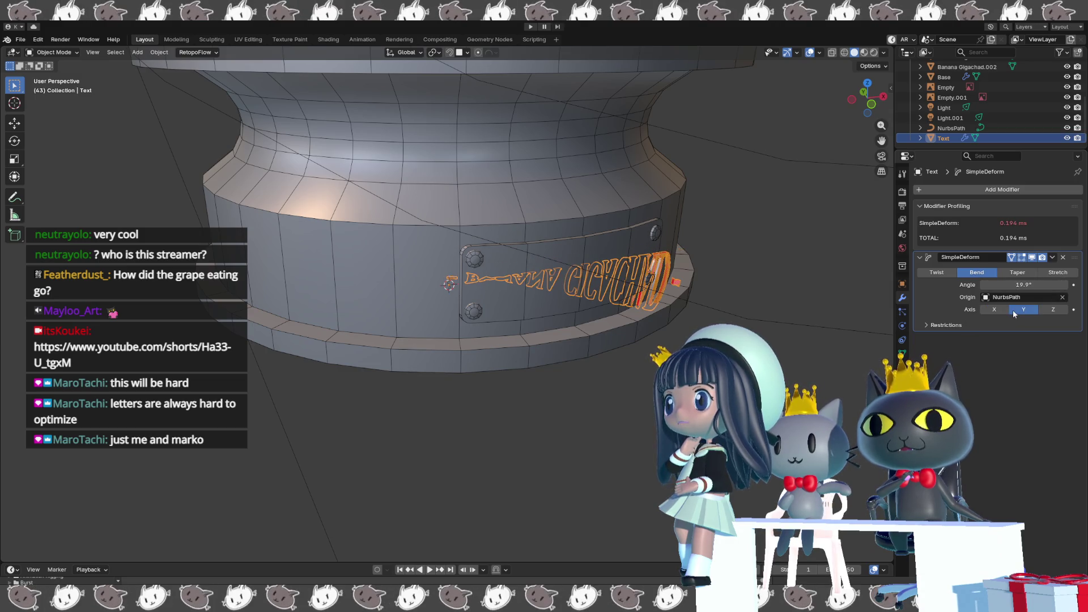
click(1052, 311)
Raise the bend angle to about 33.7° so the text wraps the curved base.
mouse_move(584, 319)
middle_down()
mouse_move(611, 337)
mouse_move(631, 316)
middle_up()
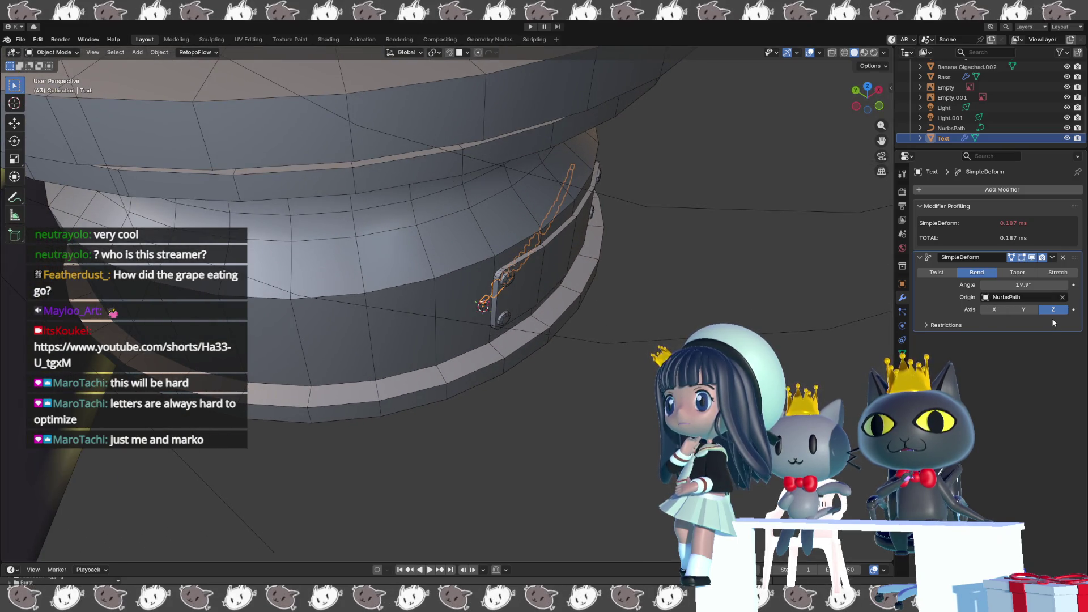
drag(1024, 285, 1054, 285)
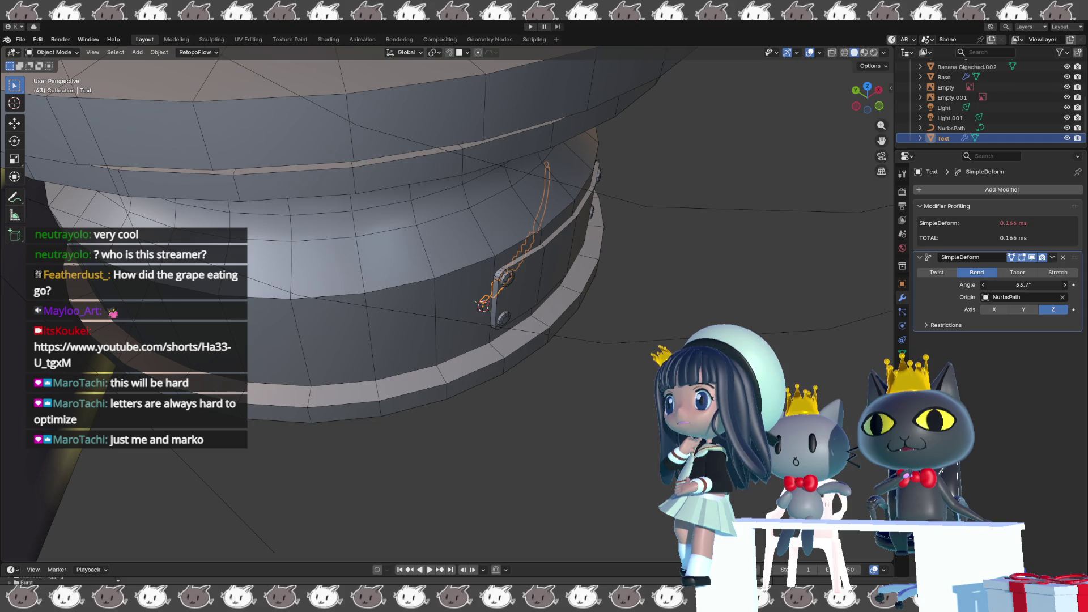
mouse_move(626, 336)
middle_down()
mouse_move(649, 330)
mouse_move(641, 325)
middle_up()
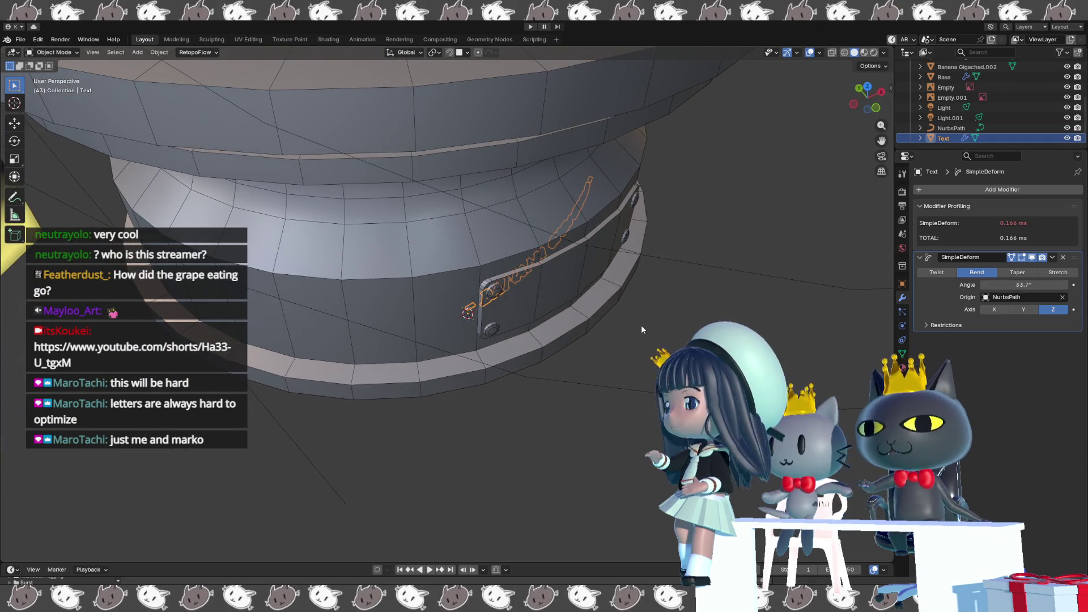
key(r)
key(z)
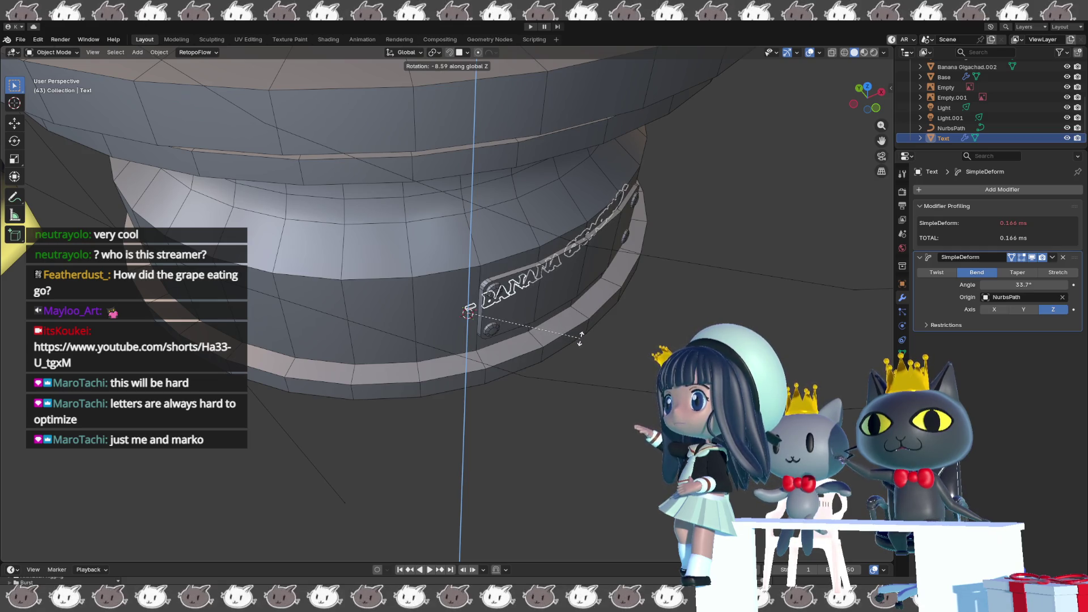
Rotate the text -8.64° around Z and move it -0.067 m along Y.
click(581, 341)
key(y)
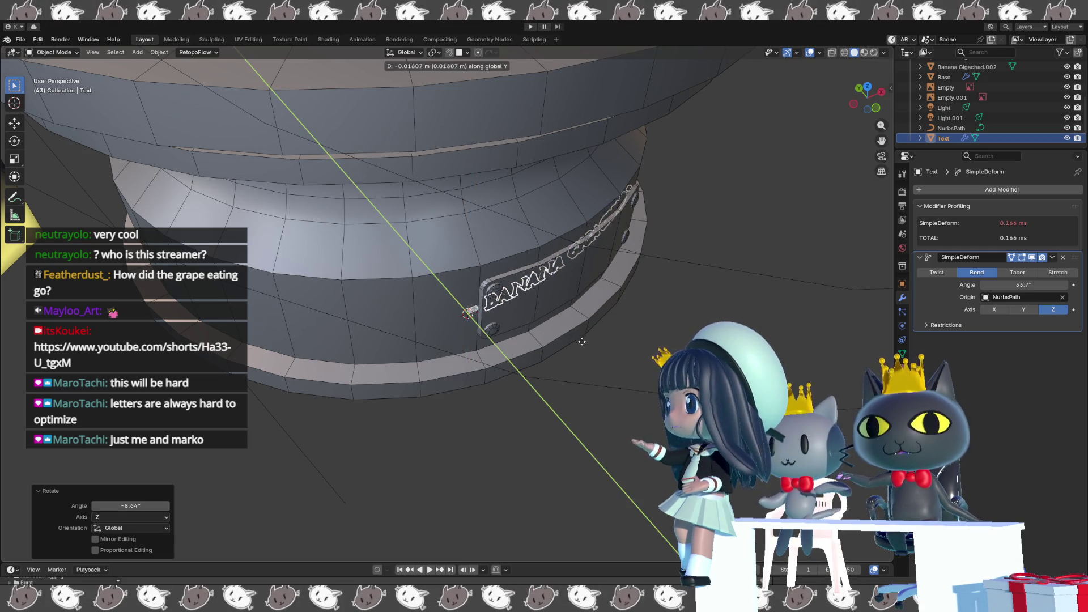
click(585, 351)
mouse_move(586, 352)
middle_down()
mouse_move(562, 289)
mouse_move(586, 389)
mouse_move(591, 376)
mouse_move(624, 379)
middle_up()
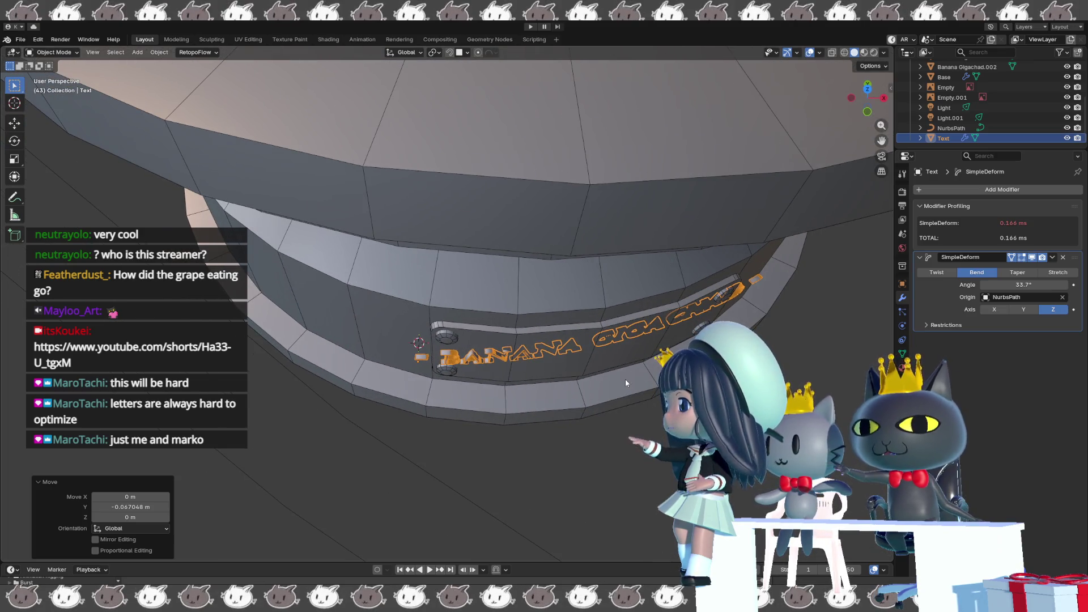
Rotate the text a further -2.59° around Z and scale it to about 0.907.
key(r)
key(z)
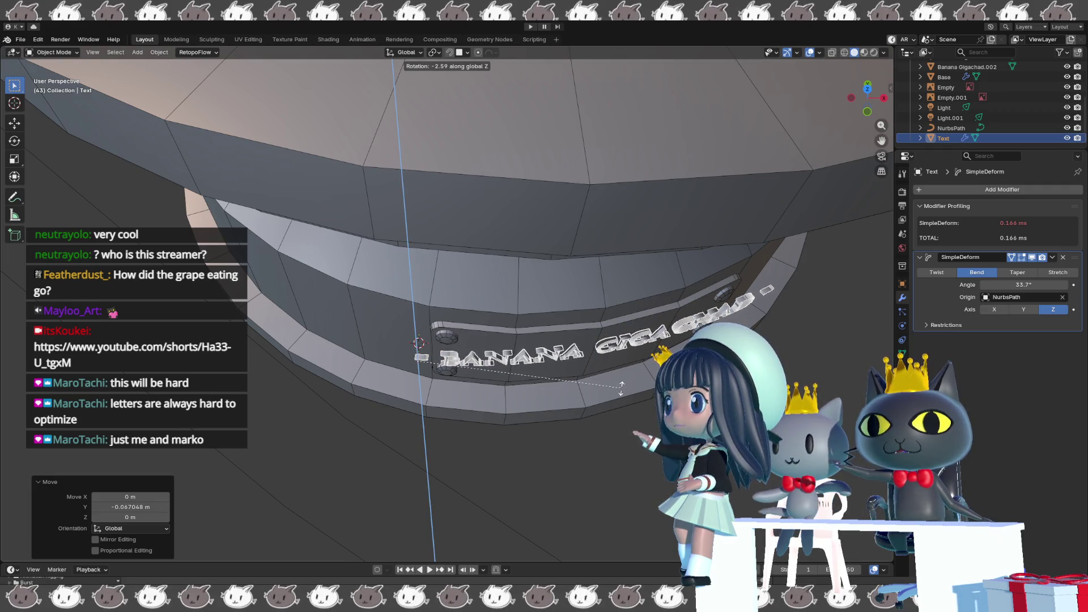
click(625, 404)
key(s)
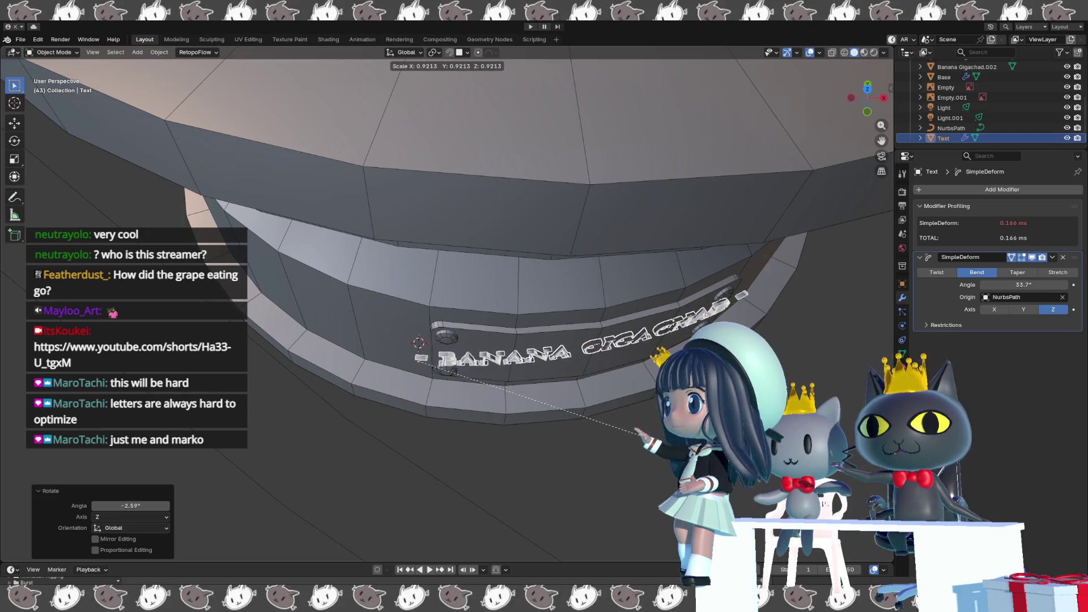
click(644, 442)
mouse_move(612, 442)
middle_down()
mouse_move(522, 435)
mouse_move(637, 433)
middle_up()
scroll(624, 426, up, 2)
scroll(637, 433, up, 2)
scroll(637, 433, down, 2)
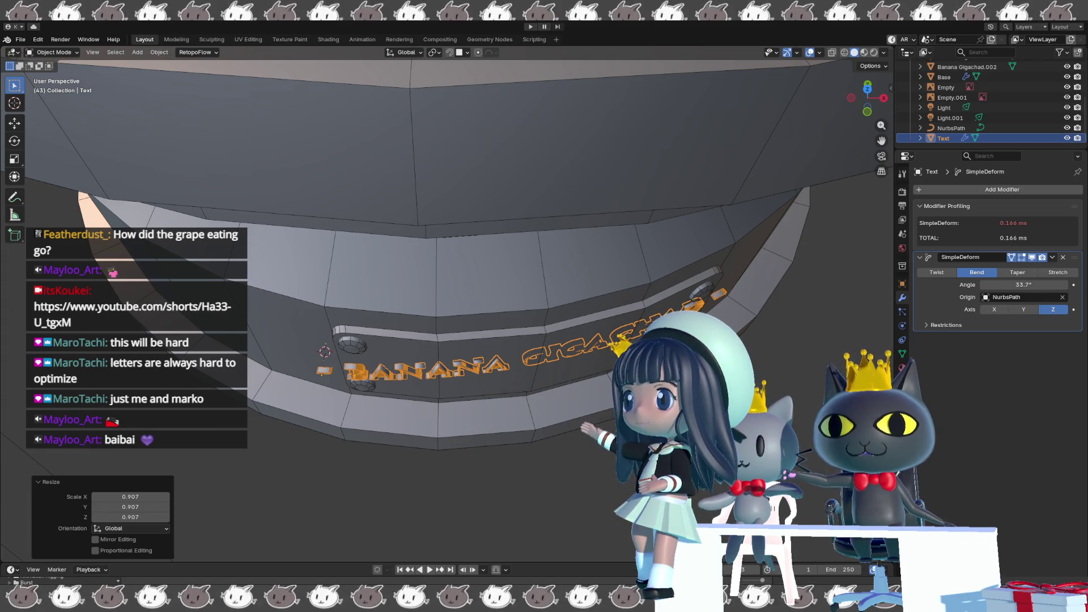
scroll(479, 455, down, 1)
scroll(484, 453, down, 1)
Raise the SimpleDeform bend to 47.1° and rotate the text around Z to follow the plate.
middle_drag(484, 456, 510, 442)
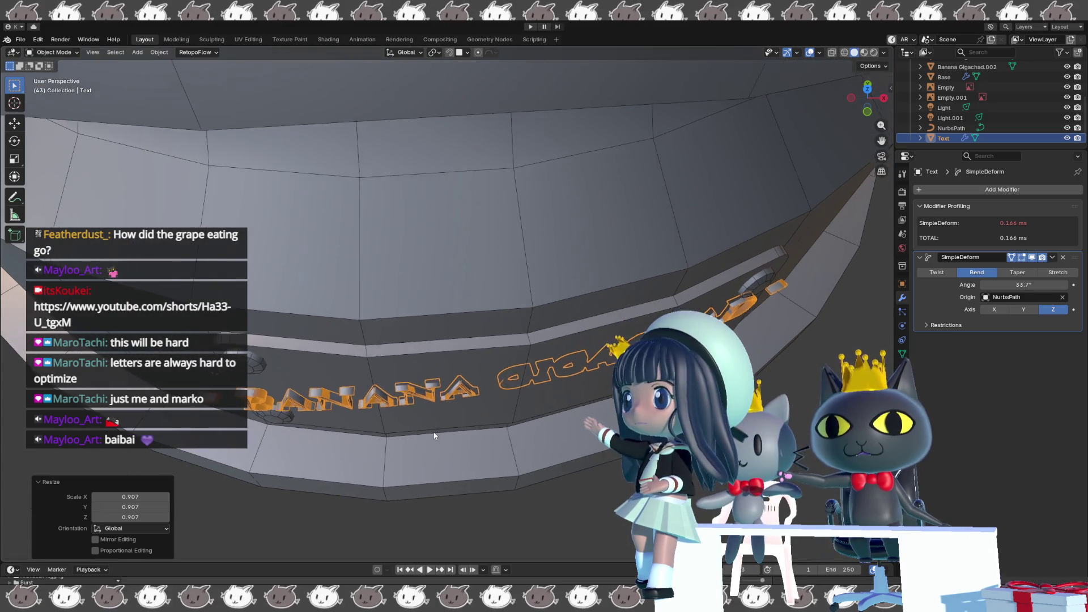
drag(1002, 285, 1007, 285)
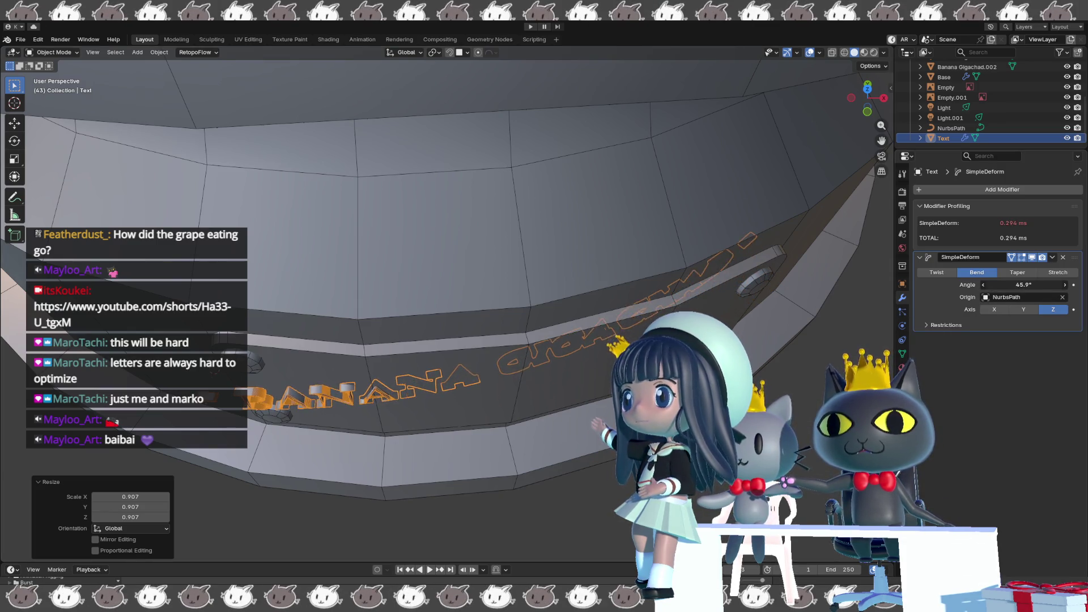
drag(1020, 284, 1029, 285)
key(r)
key(z)
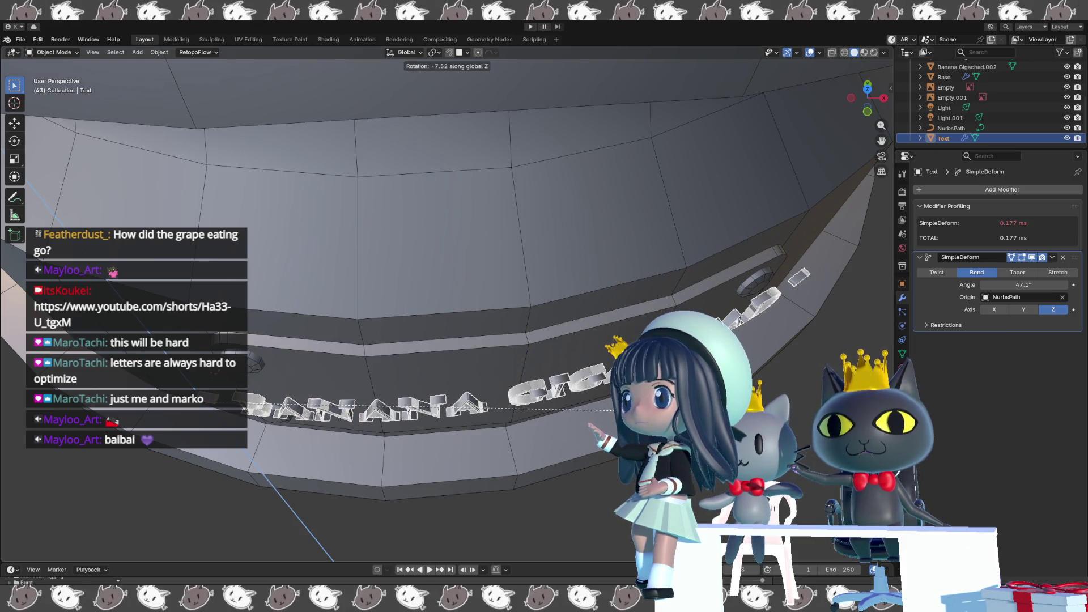
click(612, 409)
Scale the text to about 0.862 and turn it roughly -3.4° more around Z.
key(s)
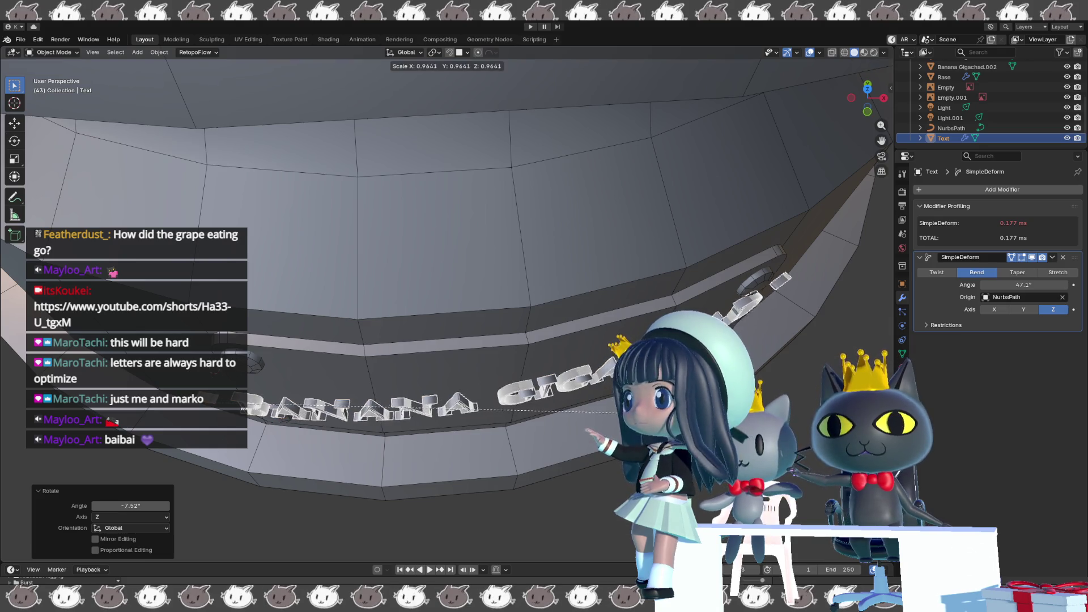
click(614, 418)
key(r)
key(z)
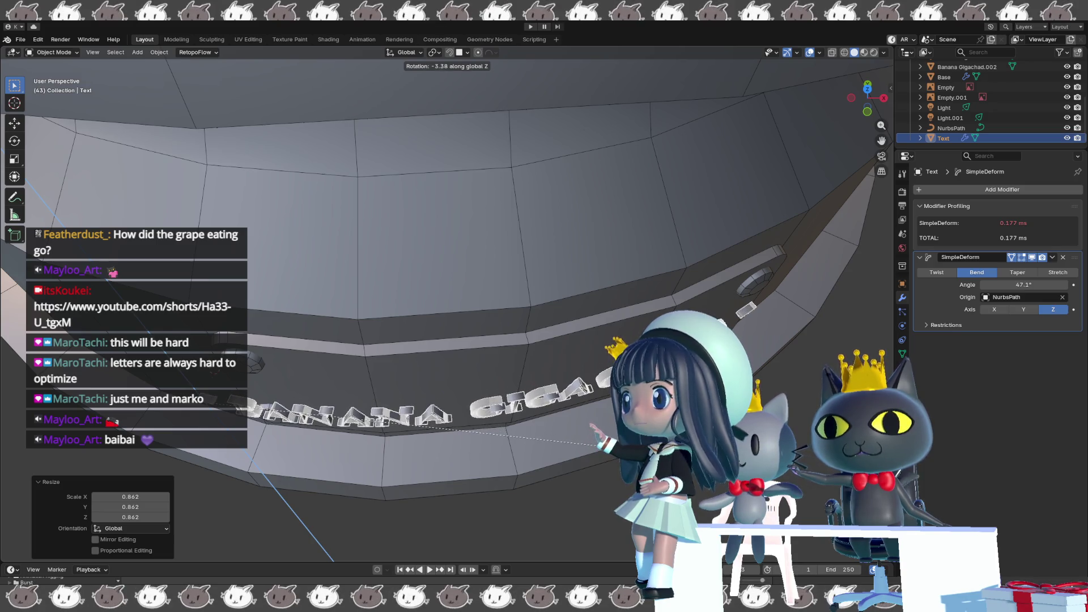
click(595, 429)
middle_drag(595, 429, 595, 391)
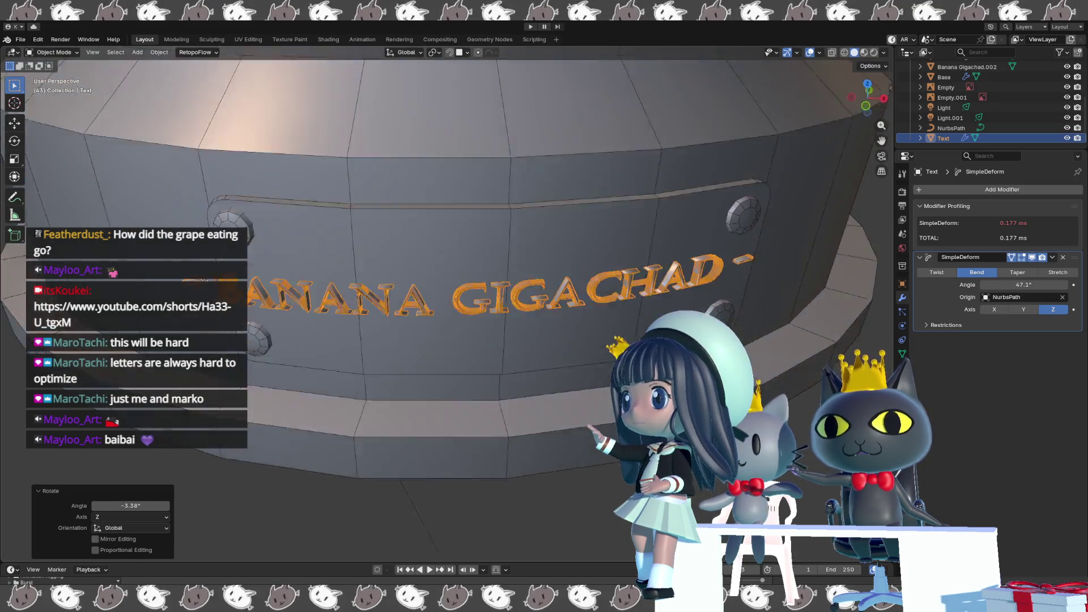
key(KP_3)
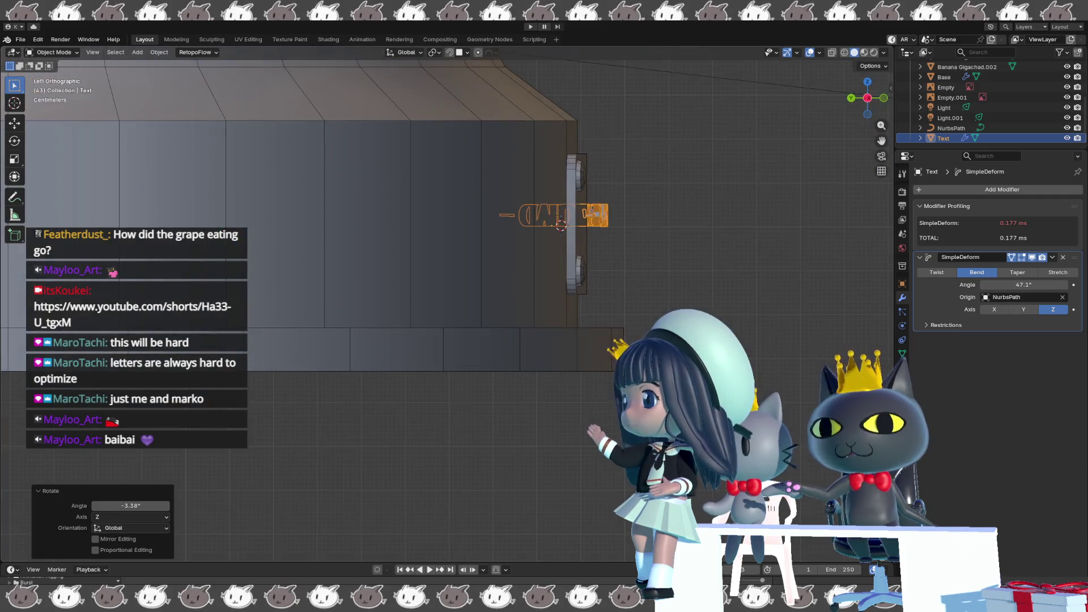
In front view, scale the text to 0.876, reposition it, and stretch it to 1.467 along Z.
key(KP_1)
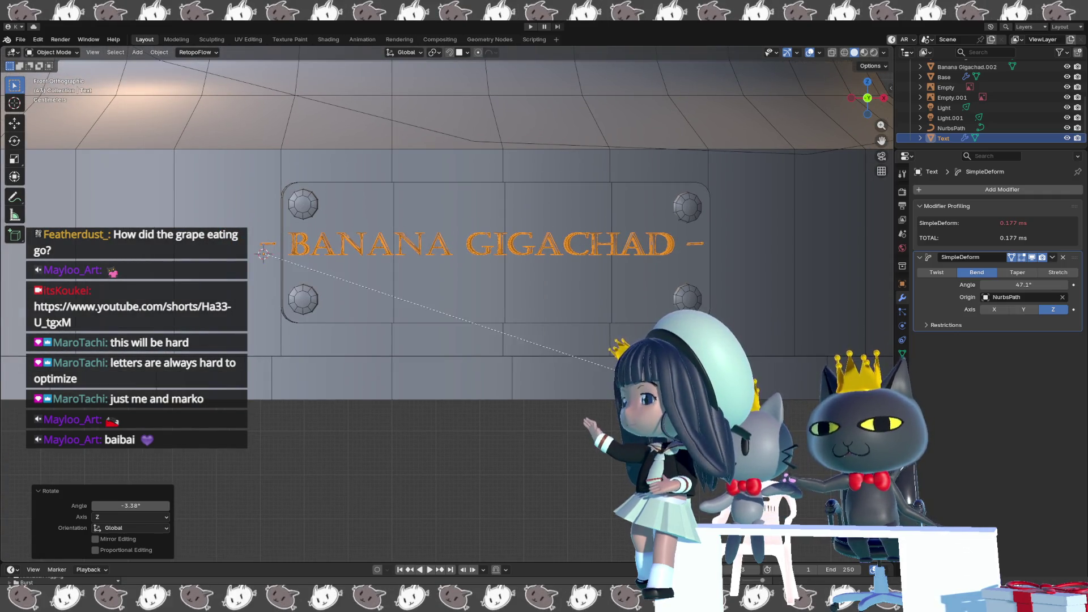
click(265, 252)
key(g)
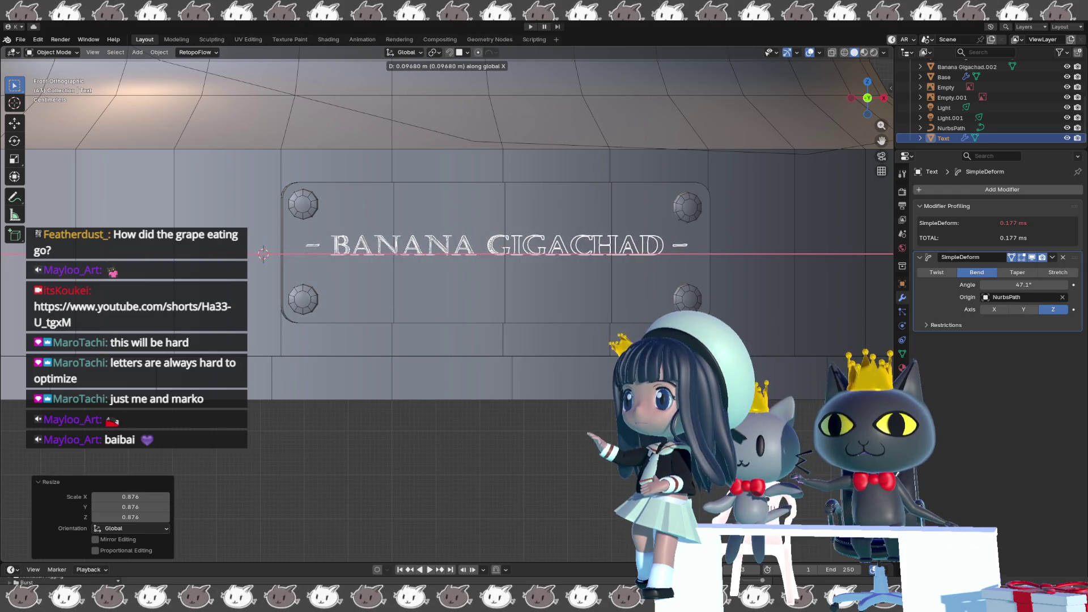
key(s)
key(z)
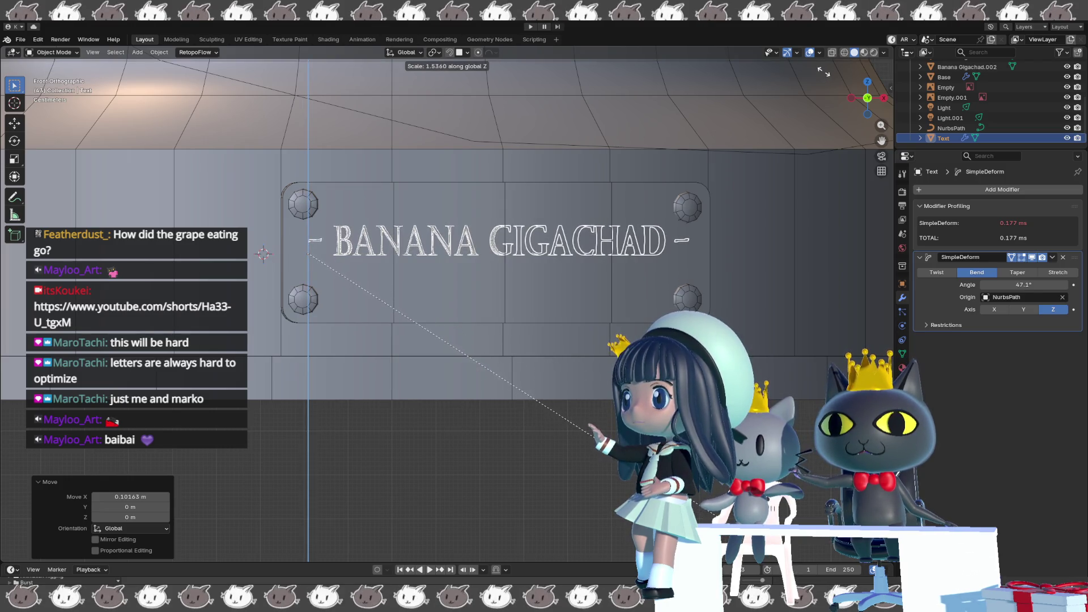
key(Return)
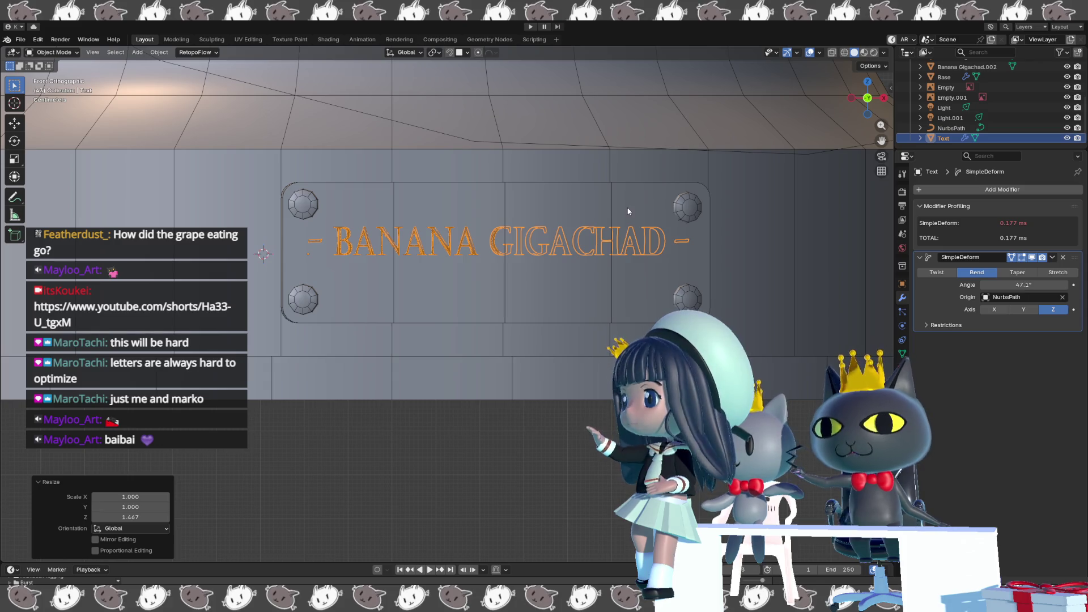
Lower the text slightly along Z and stretch its letters taller to about 1.627.
key(g)
key(z)
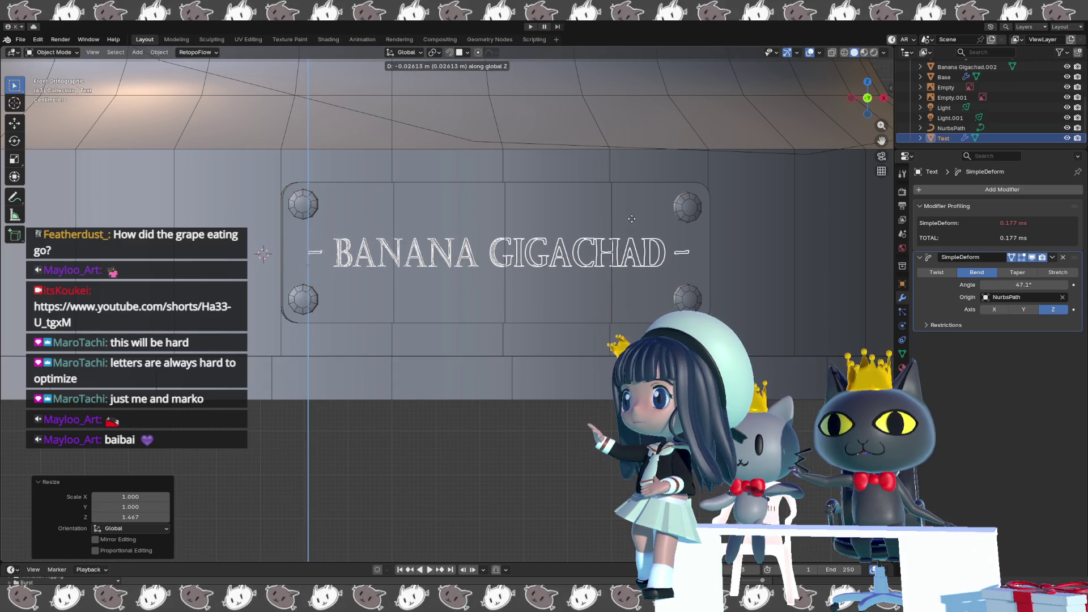
key(Return)
key(s)
key(z)
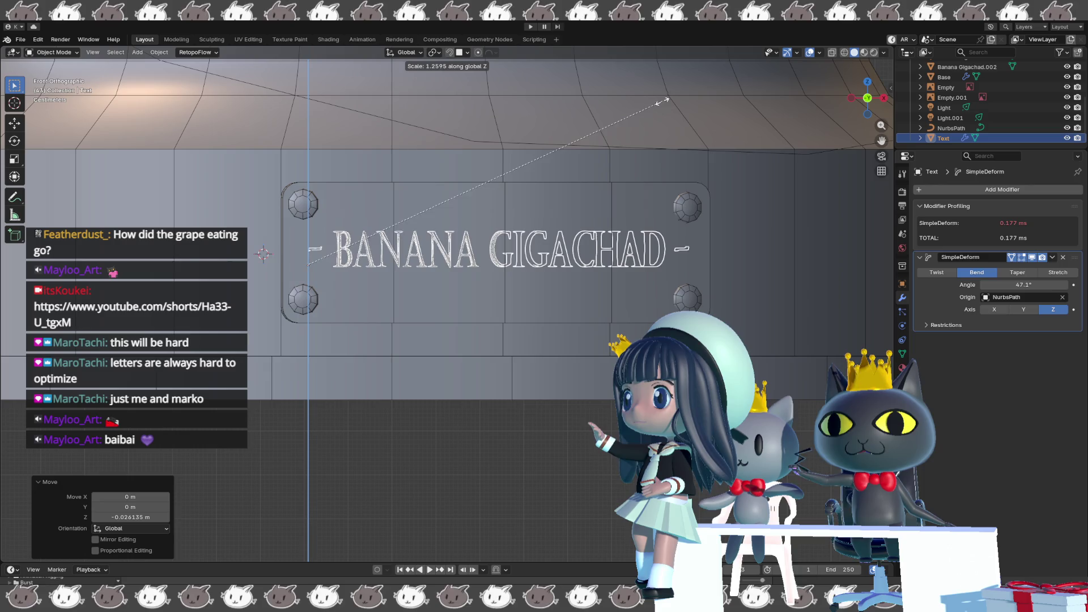
click(725, 100)
middle_drag(725, 99, 596, 204)
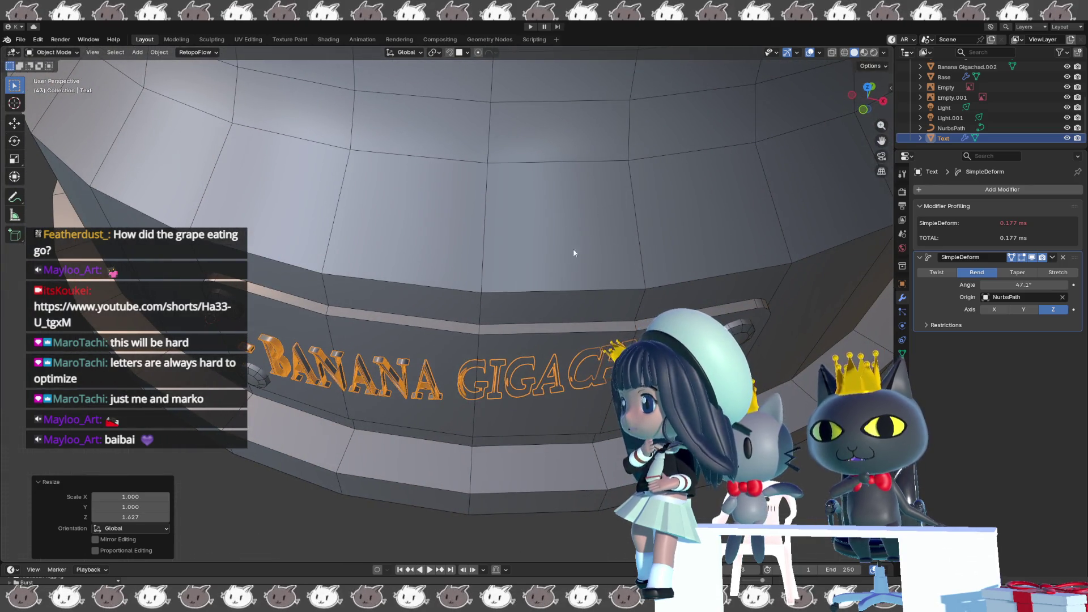
Turn the BANANA GIGACHAD text -4.55° about the vertical axis and nudge it across the nameplate.
key(r)
key(z)
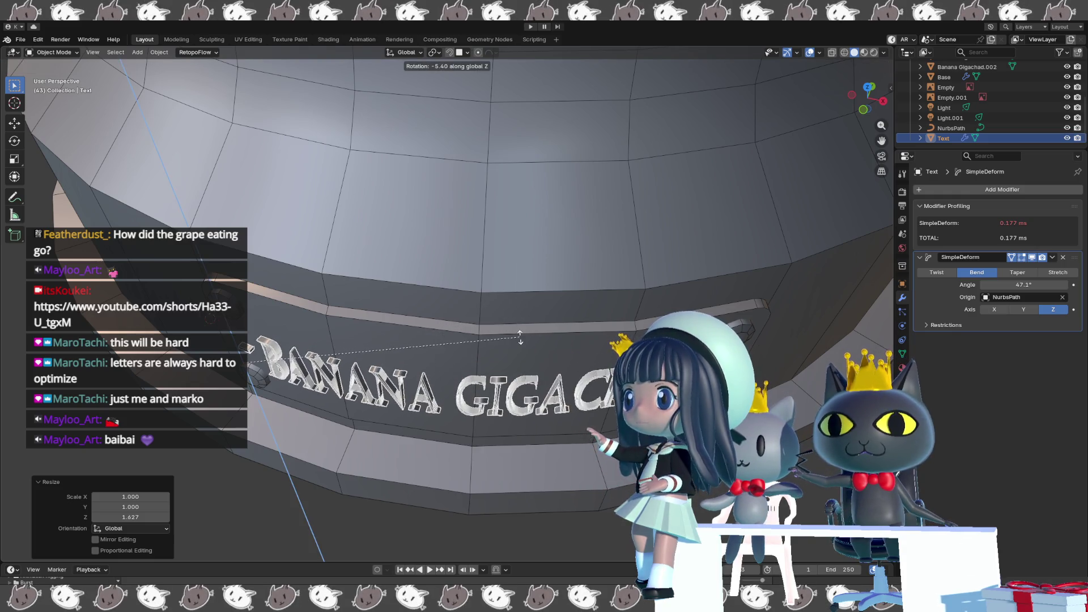
click(525, 332)
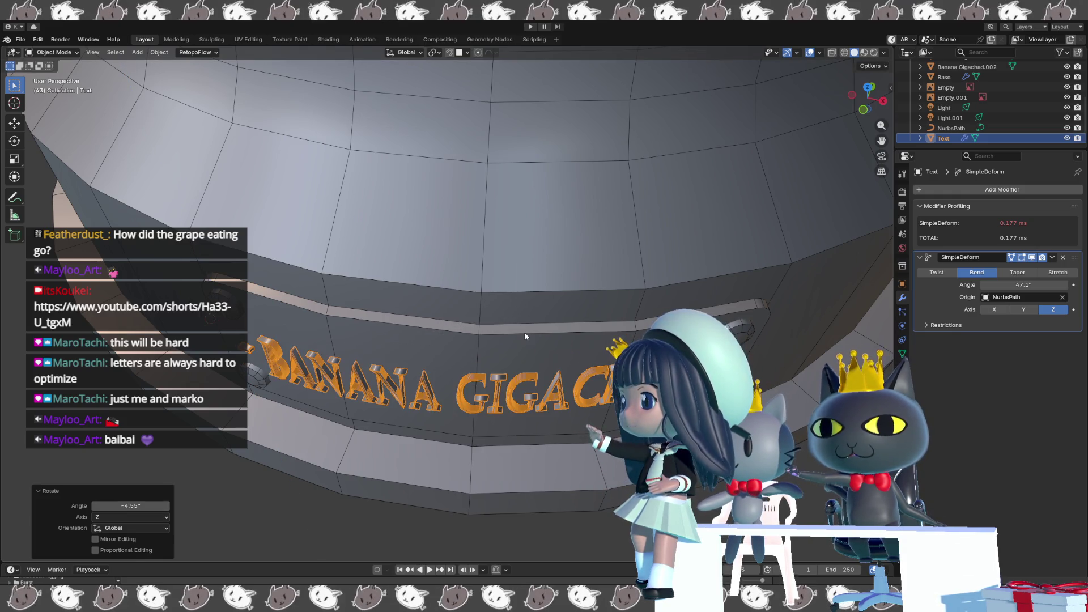
key(g)
key(x)
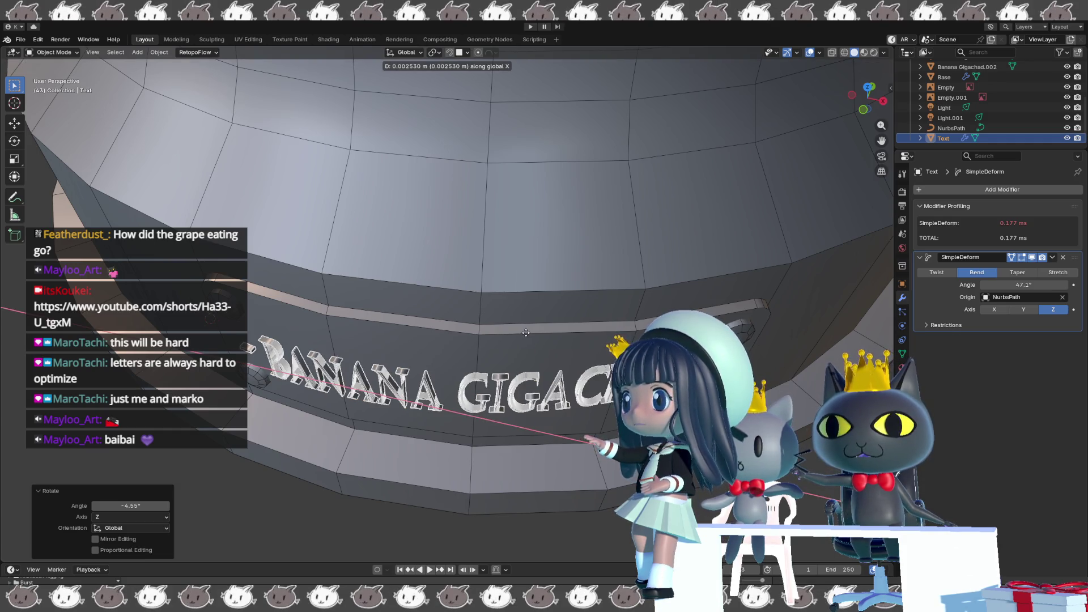
key(x)
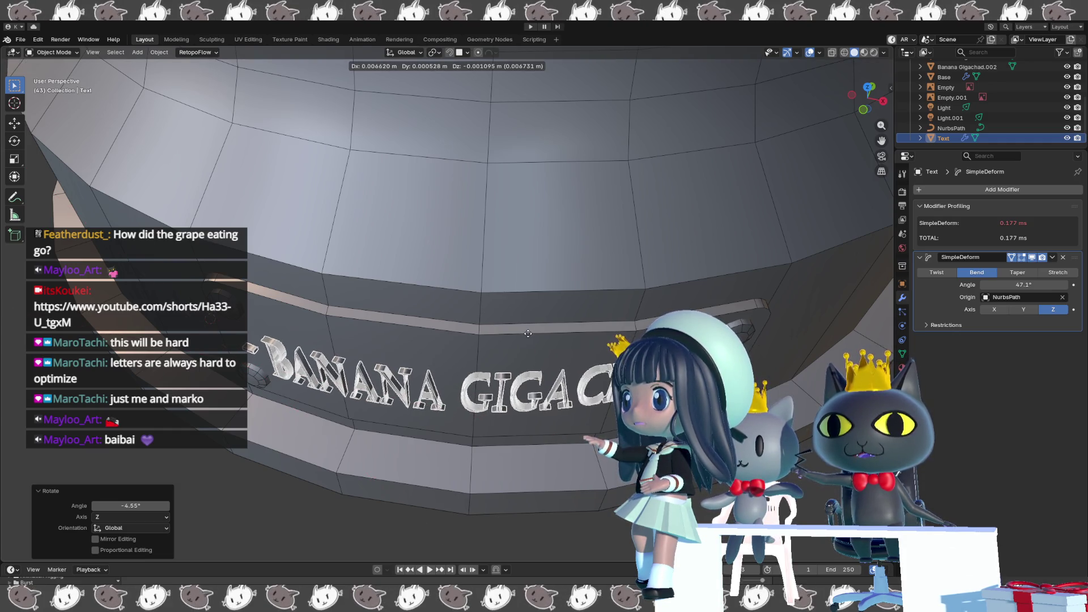
click(529, 333)
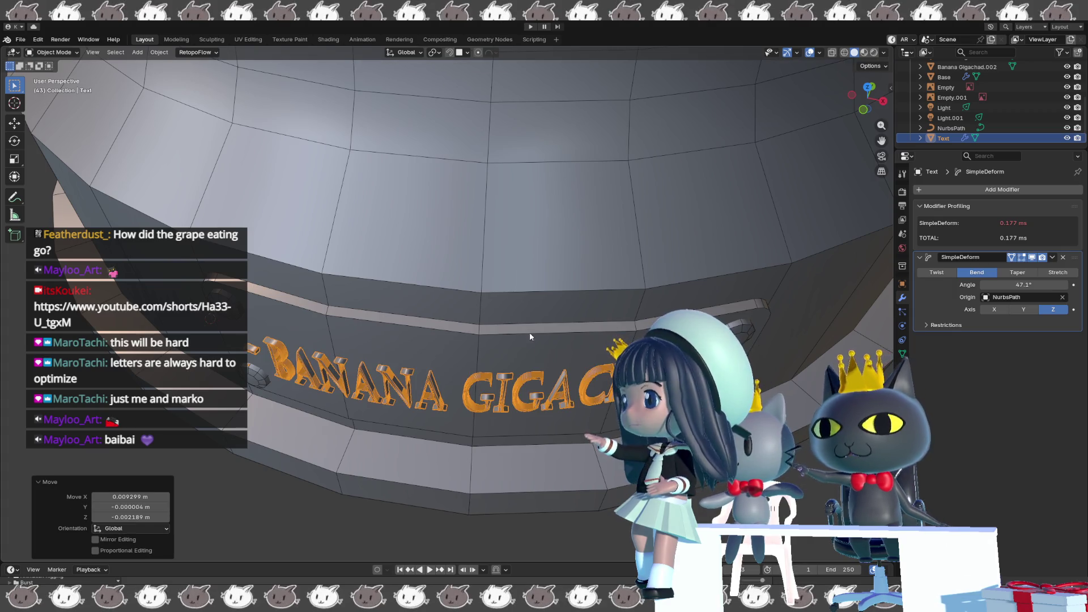
Give the text a further -1.11° vertical-axis turn so it reads level on the curved plate.
key(r)
key(z)
click(519, 338)
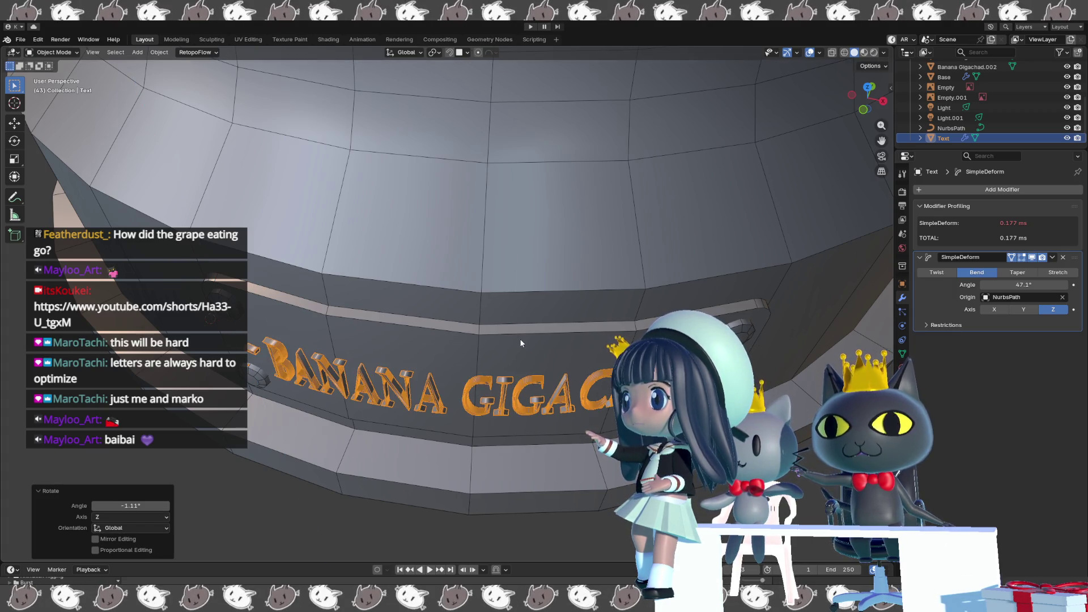
mouse_move(521, 340)
middle_down()
mouse_move(525, 370)
mouse_move(526, 347)
mouse_move(476, 365)
mouse_move(570, 334)
mouse_move(558, 327)
mouse_move(525, 362)
mouse_move(538, 304)
mouse_move(582, 306)
mouse_move(550, 310)
mouse_move(575, 316)
middle_up()
scroll(550, 310, up, 1)
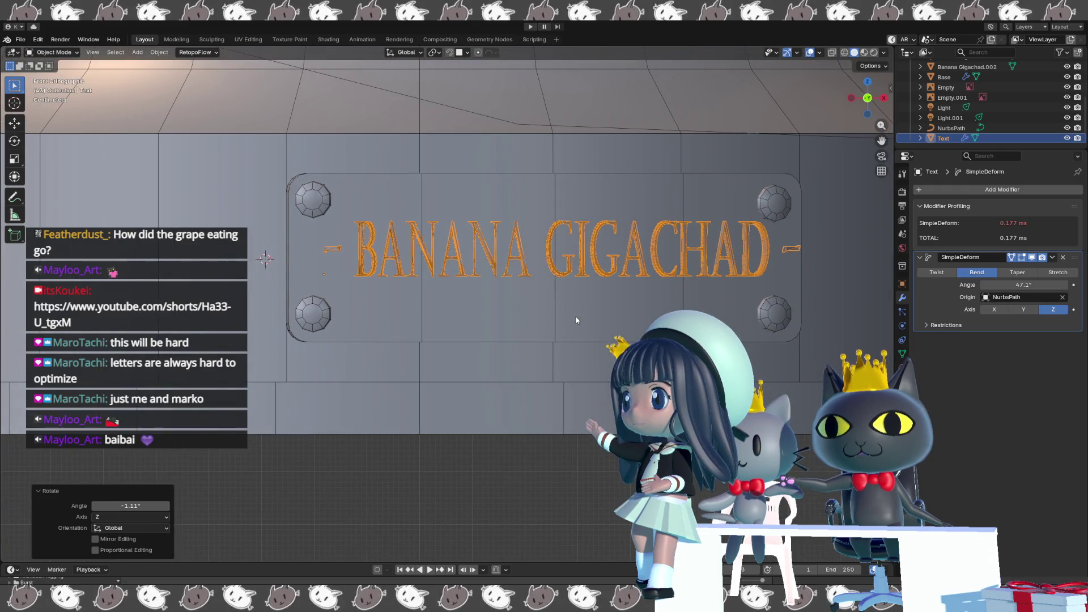
Slide the text sideways along X, lower it on Z and push it in along Y toward the band.
key(g)
key(x)
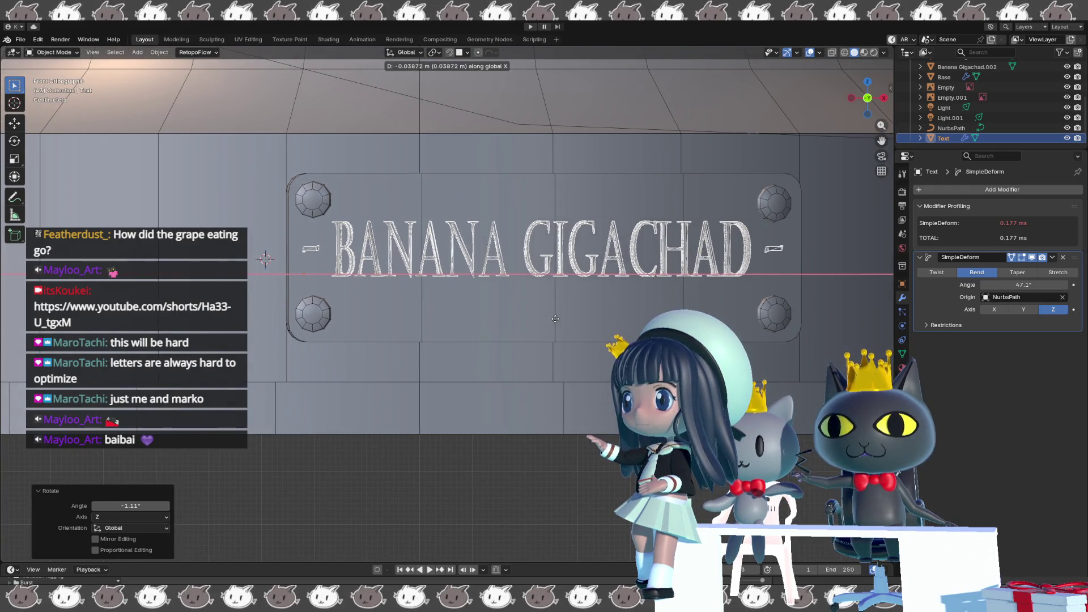
click(561, 324)
key(g)
key(z)
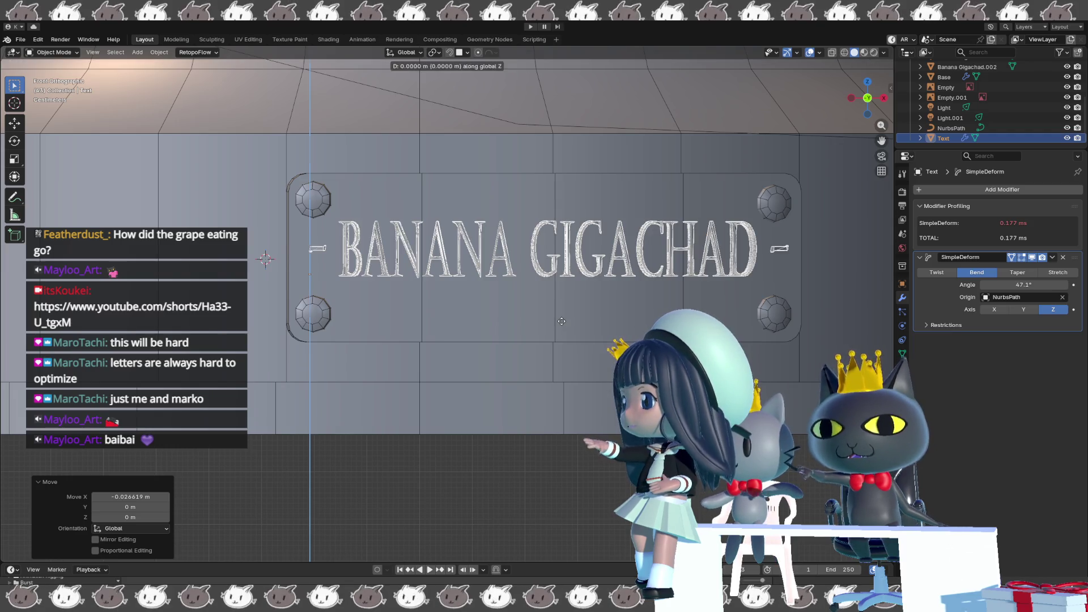
click(561, 330)
mouse_move(561, 325)
middle_down()
mouse_move(574, 395)
mouse_move(601, 383)
mouse_move(581, 379)
middle_up()
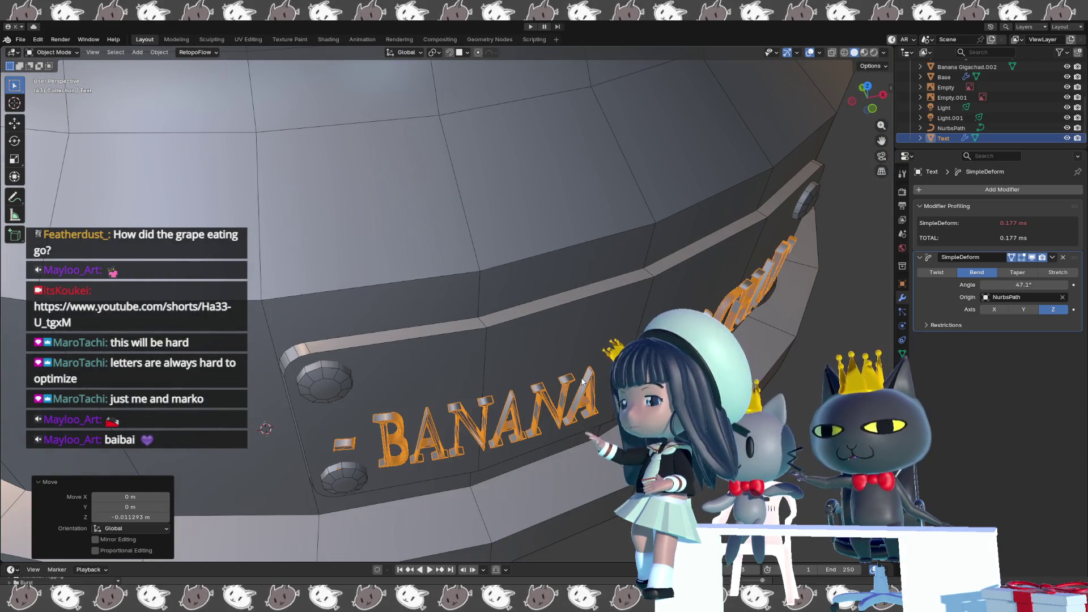
key(g)
key(y)
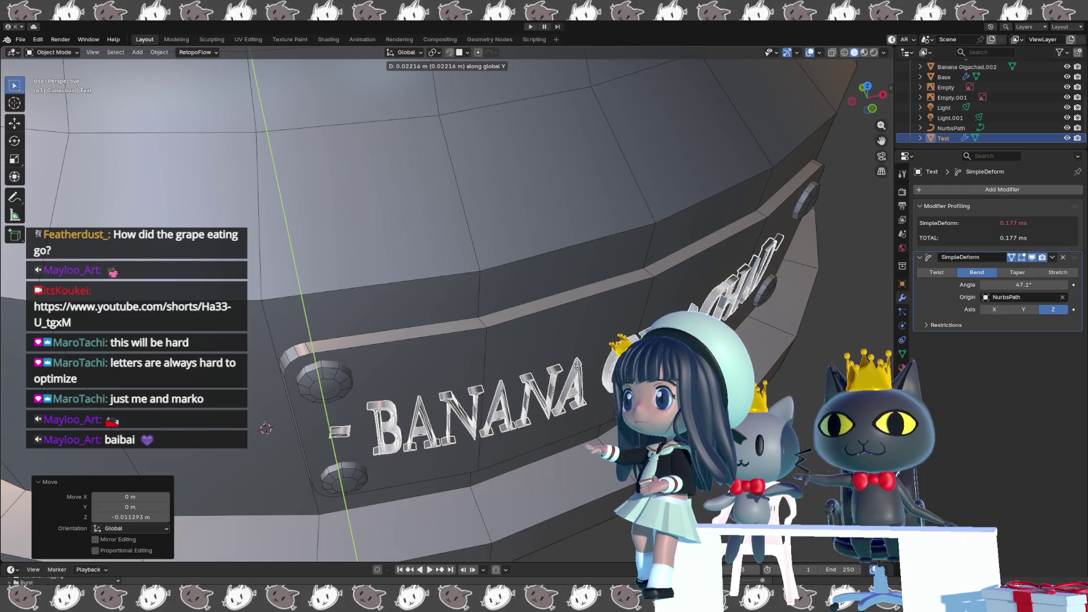
click(578, 382)
Shift the text again along X, rotate it slightly about Z and move it along Y onto the curve.
mouse_move(579, 383)
middle_down()
mouse_move(549, 402)
mouse_move(501, 384)
middle_up()
key(g)
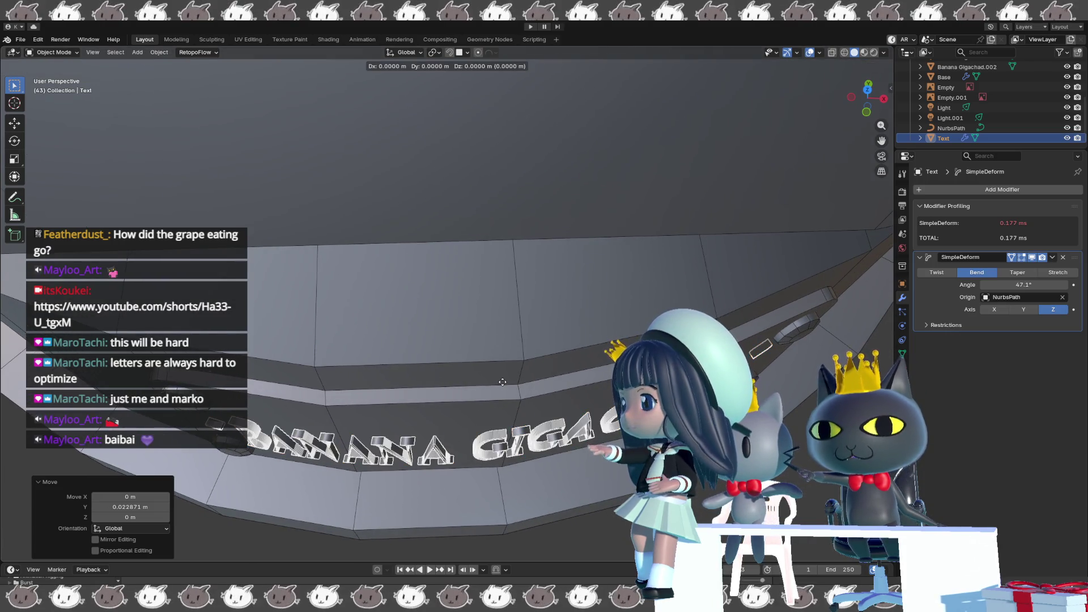
key(x)
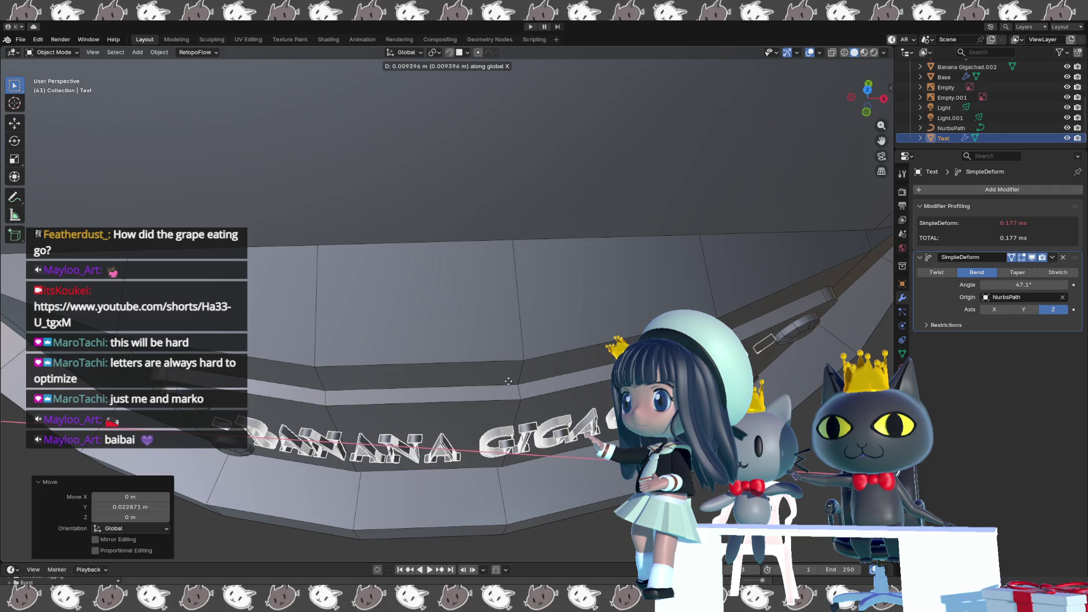
click(511, 381)
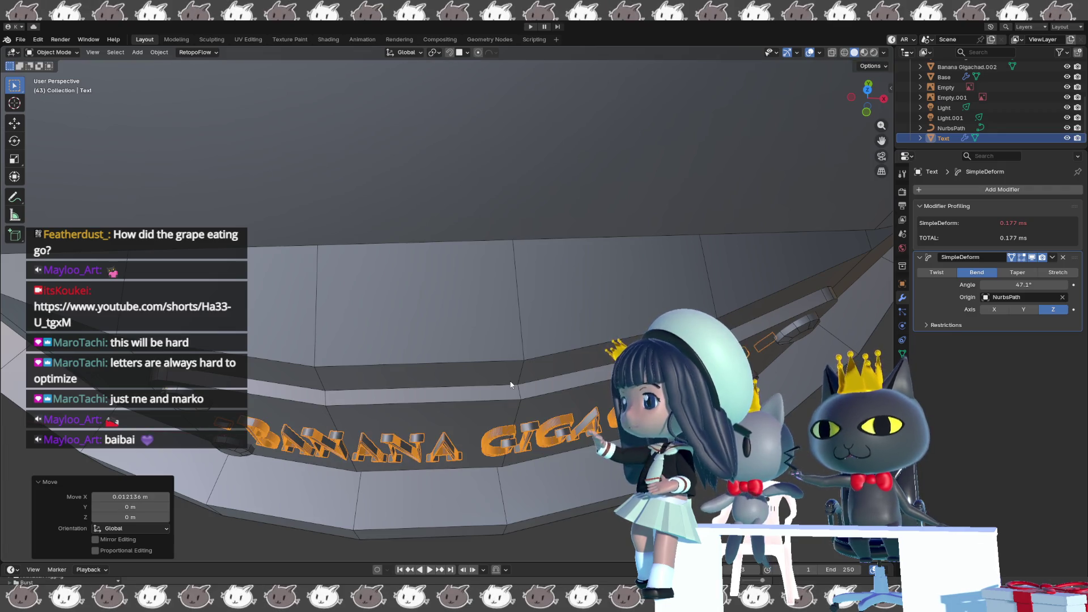
key(r)
key(z)
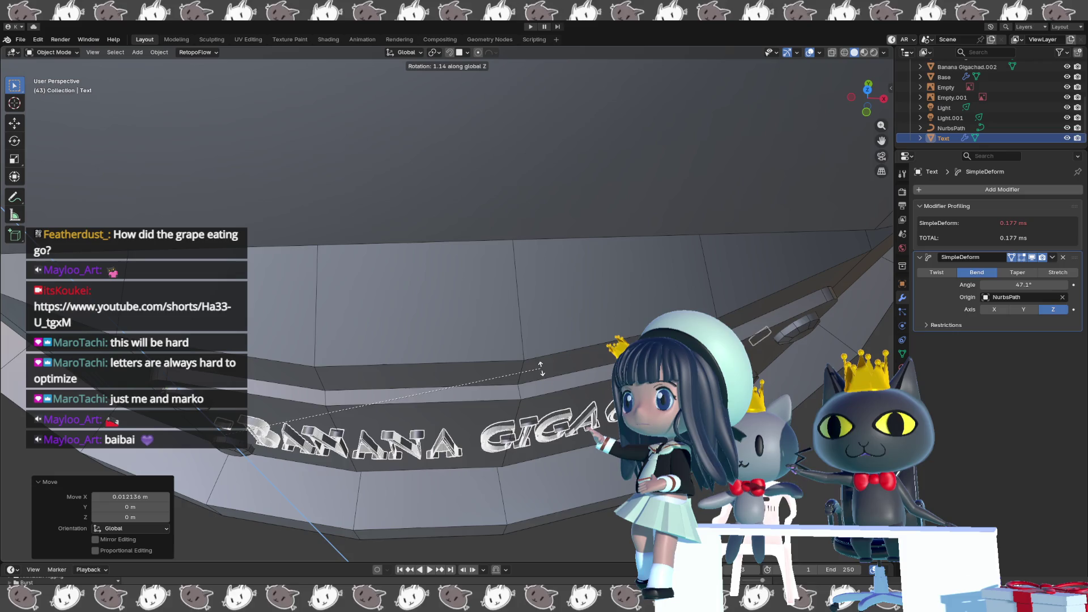
click(506, 397)
key(g)
key(y)
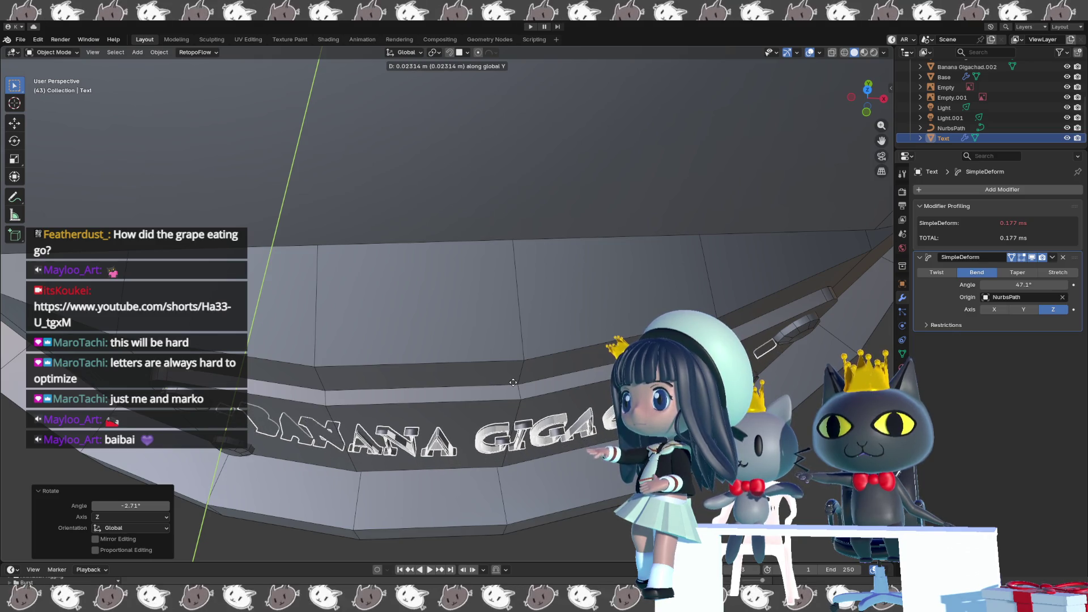
click(513, 383)
Apply a small free rotation and a free nudge to seat the lettering snugly on the nameplate.
key(r)
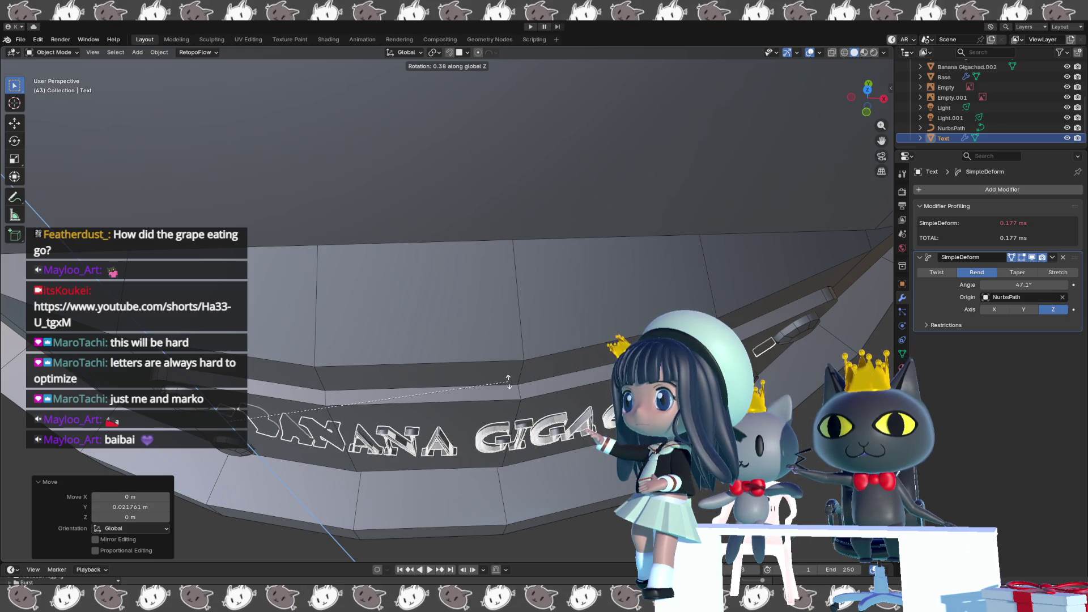
click(508, 379)
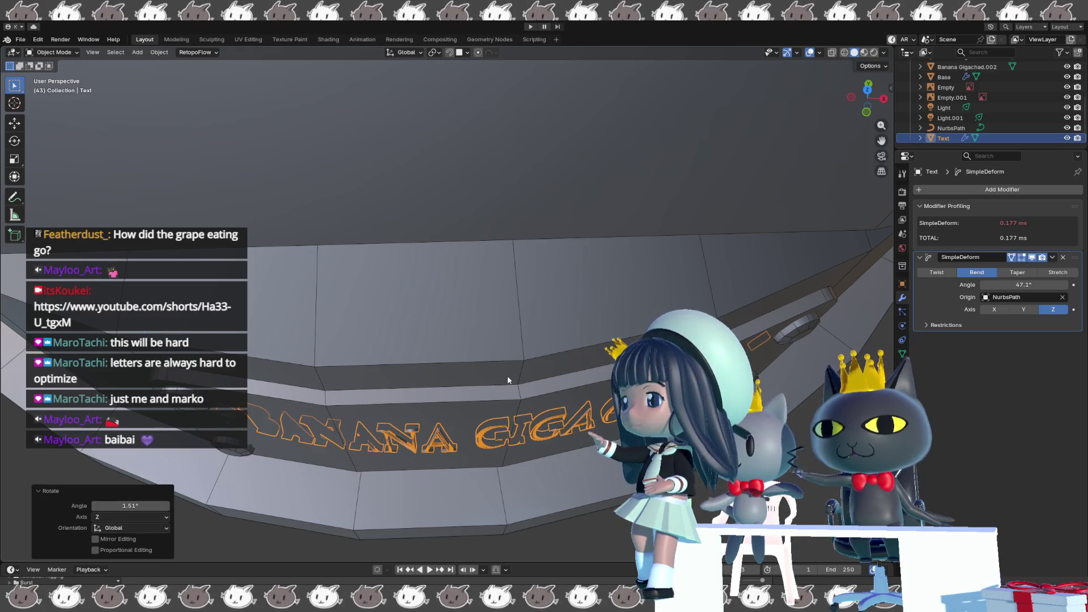
key(g)
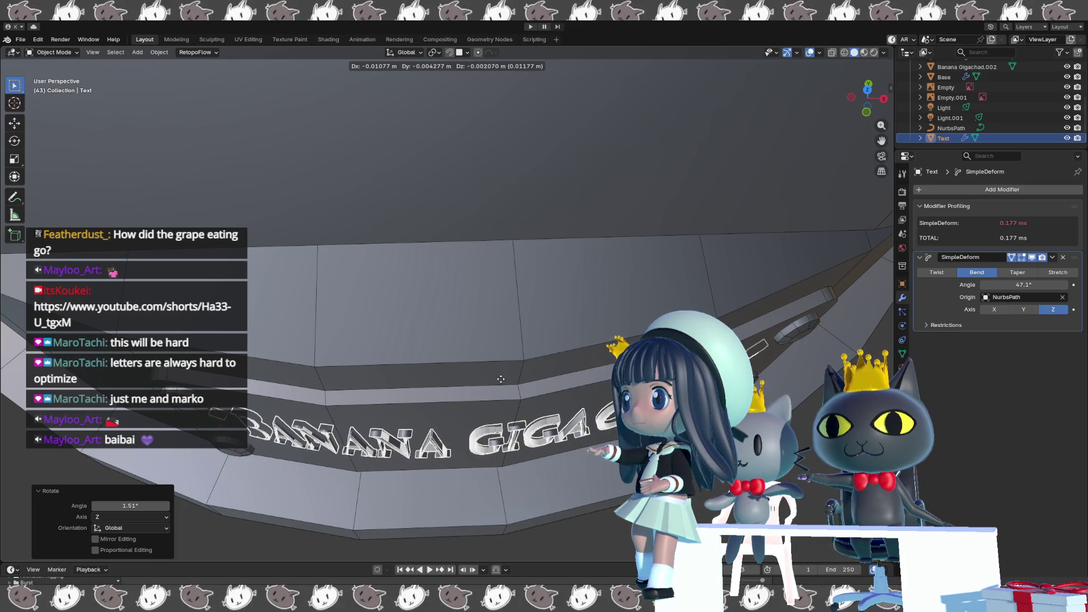
click(501, 379)
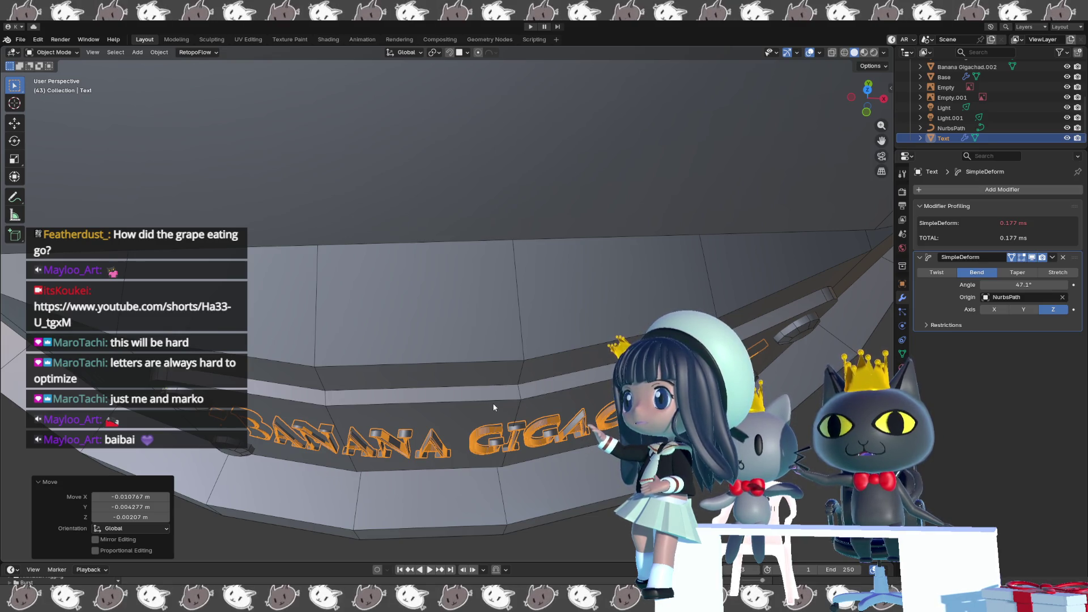
scroll(491, 399, up, 3)
mouse_move(491, 378)
middle_down()
mouse_move(487, 362)
mouse_move(488, 395)
middle_up()
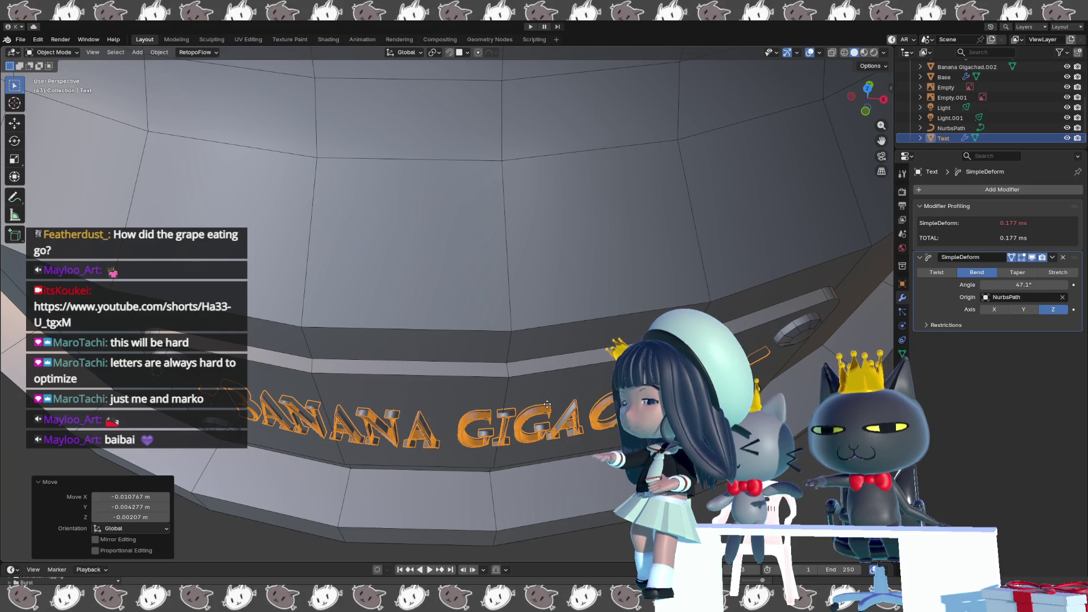
Move the text a few millimetres along Y and judge its fit with viewport overlays hidden.
key(g)
key(y)
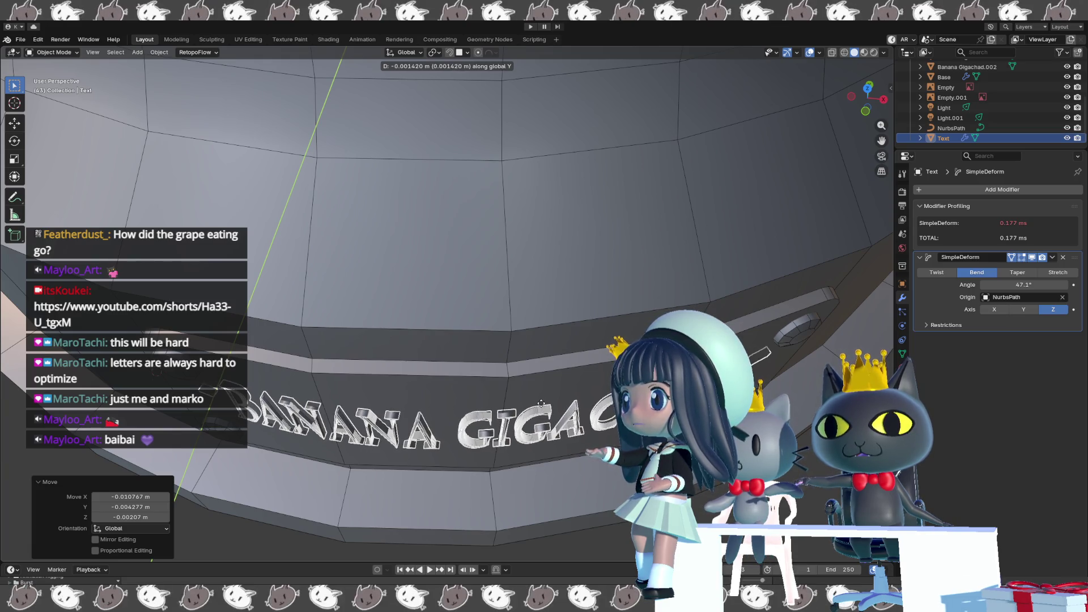
click(541, 406)
key(shift+alt+z)
scroll(540, 397, up, 2)
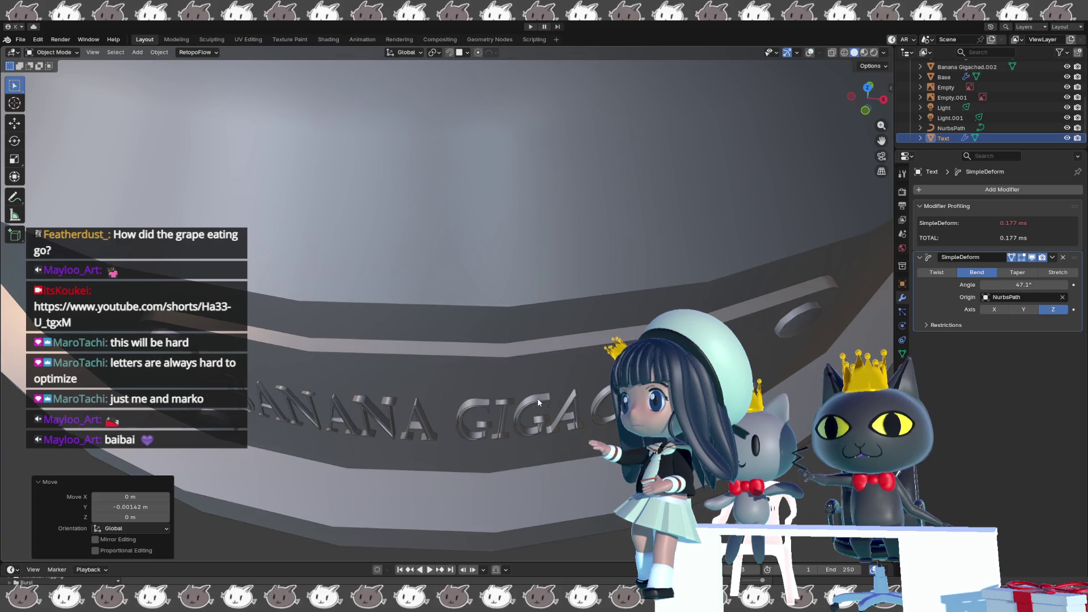
scroll(543, 386, up, 2)
mouse_move(543, 386)
middle_down()
mouse_move(536, 346)
mouse_move(526, 351)
mouse_move(541, 368)
mouse_move(600, 381)
mouse_move(539, 408)
mouse_move(530, 359)
mouse_move(526, 375)
middle_up()
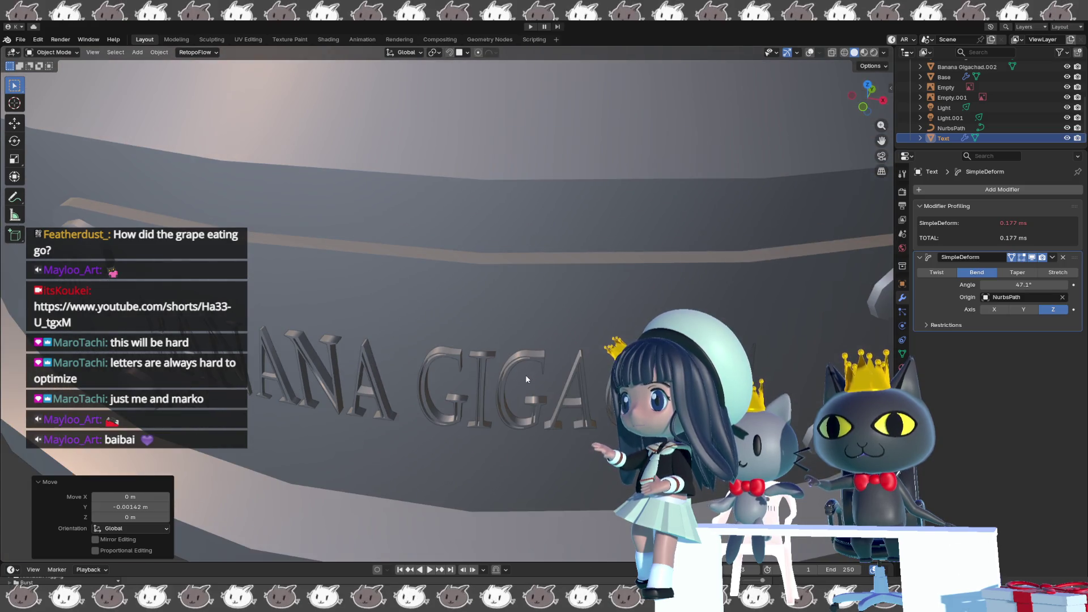
Make one more small Y-axis nudge so the lettering sits flush against the base's band.
key(g)
key(y)
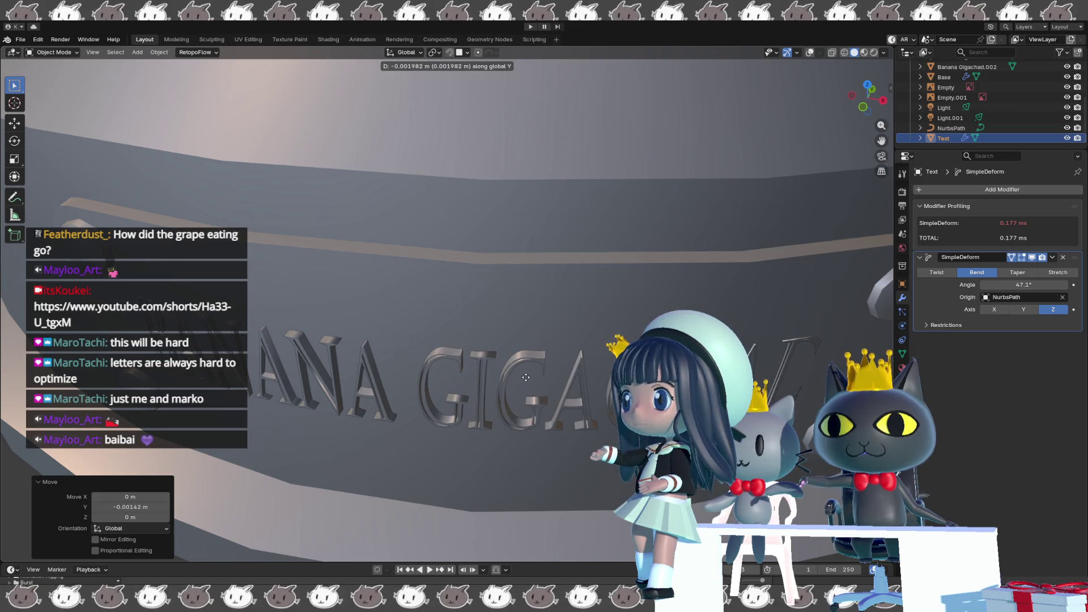
click(524, 378)
mouse_move(524, 378)
middle_down()
mouse_move(460, 340)
mouse_move(523, 289)
mouse_move(481, 261)
mouse_move(492, 225)
mouse_move(458, 229)
mouse_move(440, 307)
mouse_move(449, 323)
middle_up()
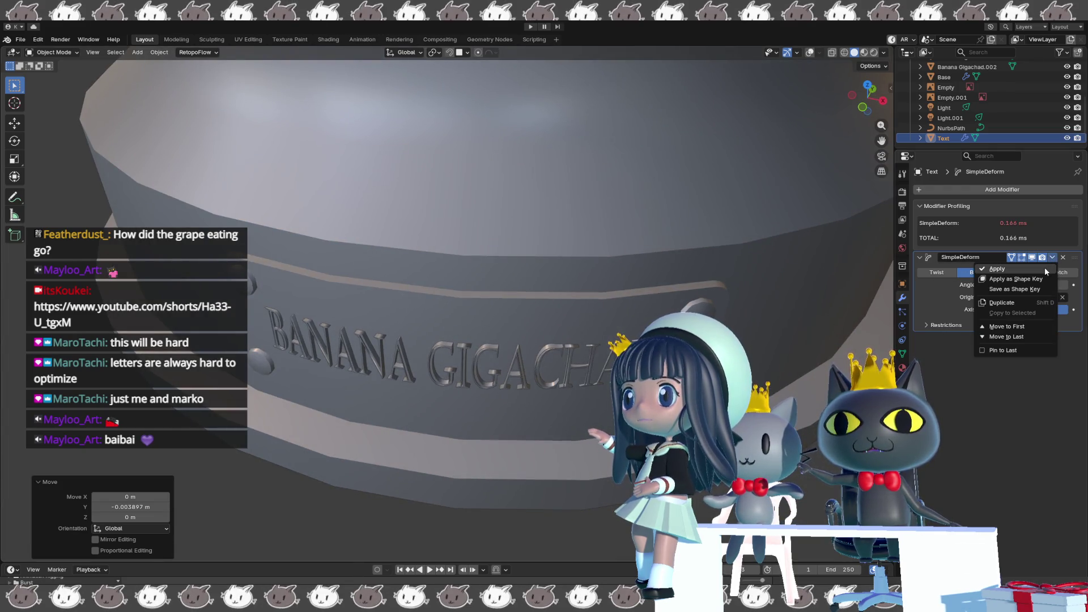
Apply the SimpleDeform bend modifier to the text and enter Edit Mode on its mesh.
click(1045, 268)
mouse_move(540, 374)
middle_down()
mouse_move(547, 245)
mouse_move(545, 372)
mouse_move(514, 384)
mouse_move(579, 357)
mouse_move(504, 345)
middle_up()
key(Tab)
key(Tab)
key(ctrl+Tab)
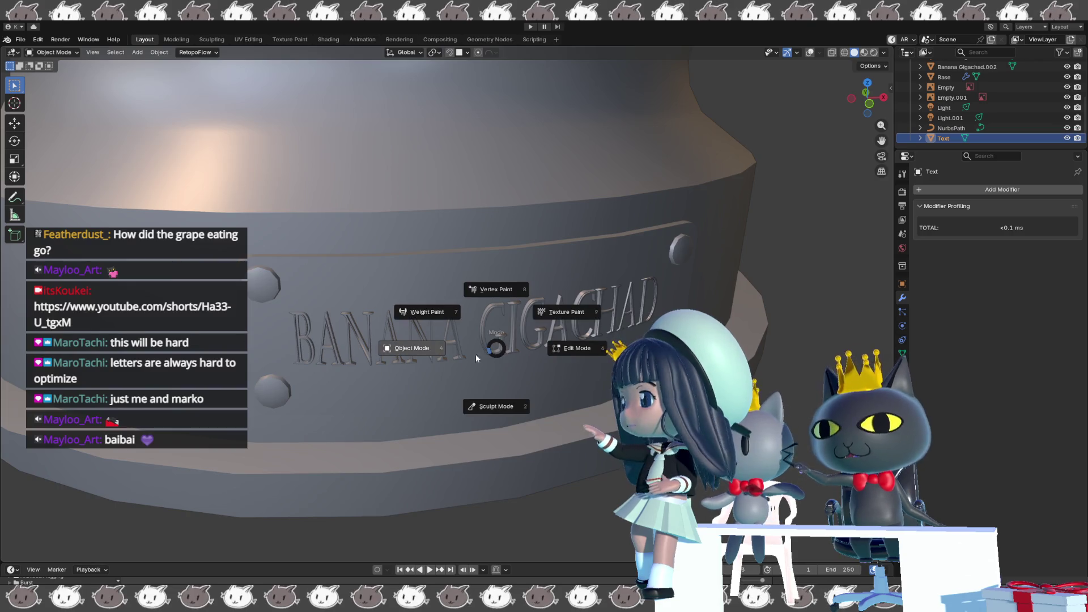
click(467, 343)
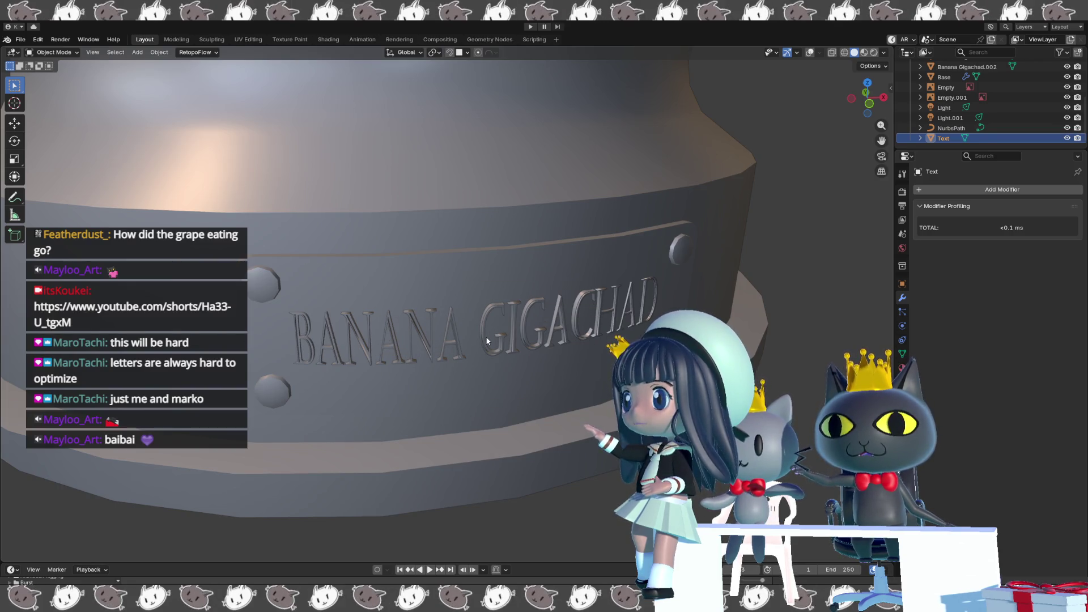
key(Tab)
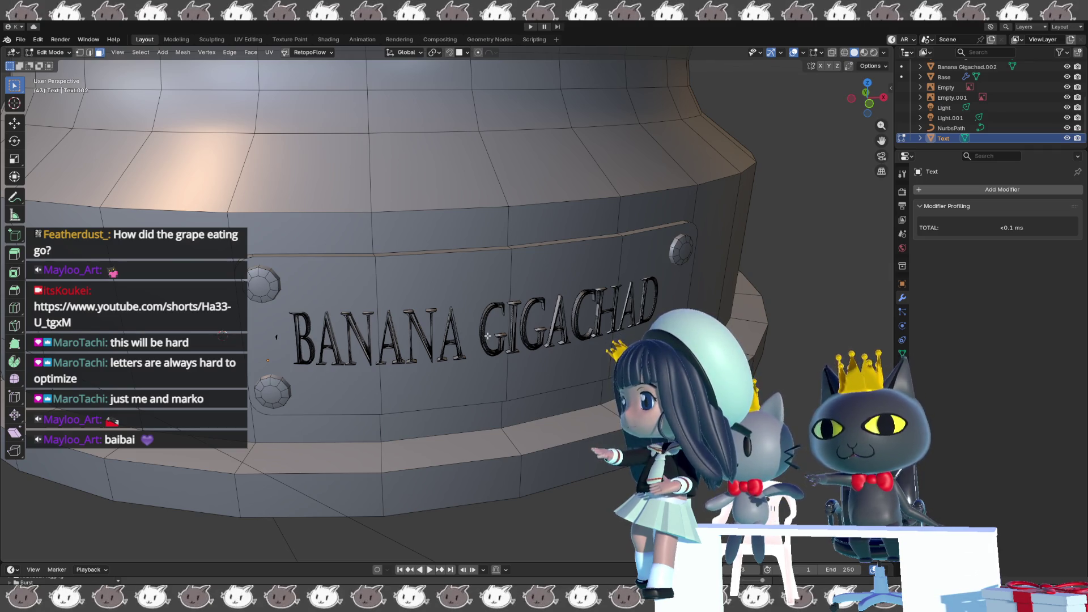
Select the whole text mesh, shift it and squash it to about 0.95 along Y.
mouse_move(487, 337)
middle_down()
mouse_move(503, 340)
mouse_move(392, 340)
middle_up()
scroll(504, 340, up, 2)
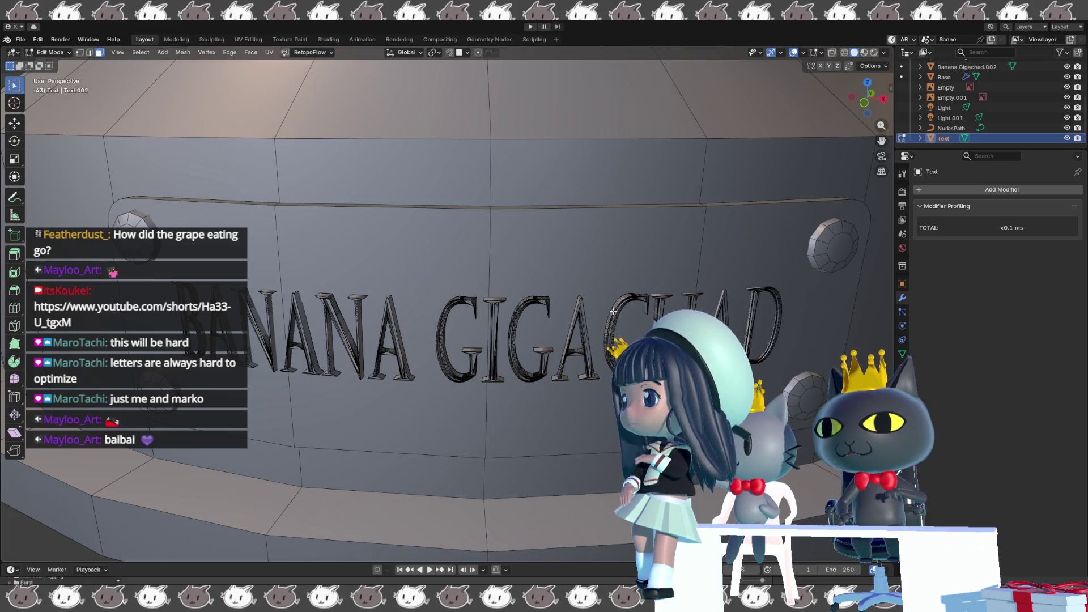
key(a)
key(g)
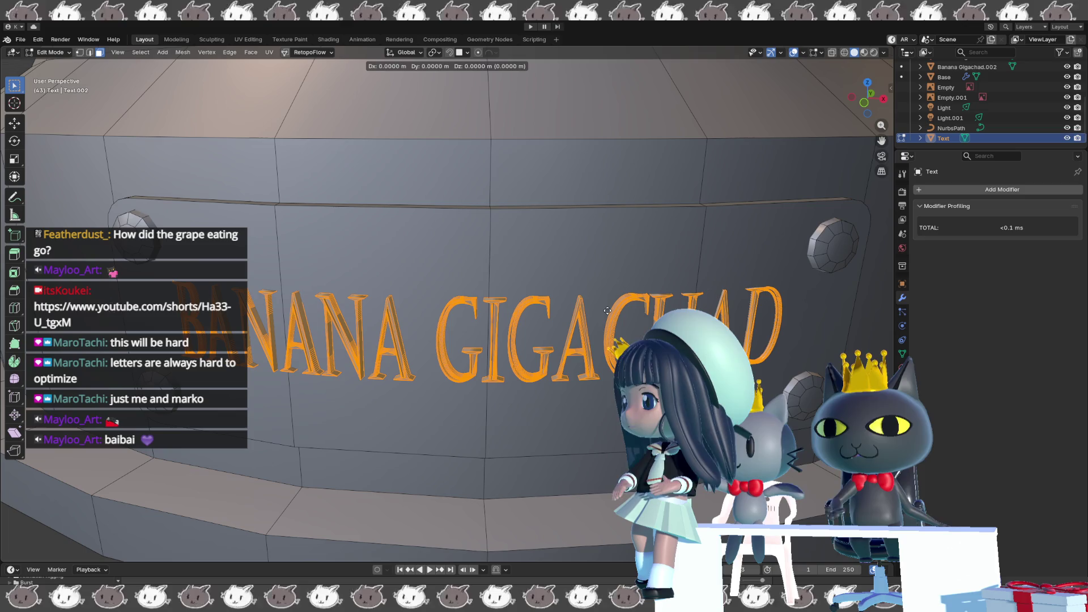
click(607, 312)
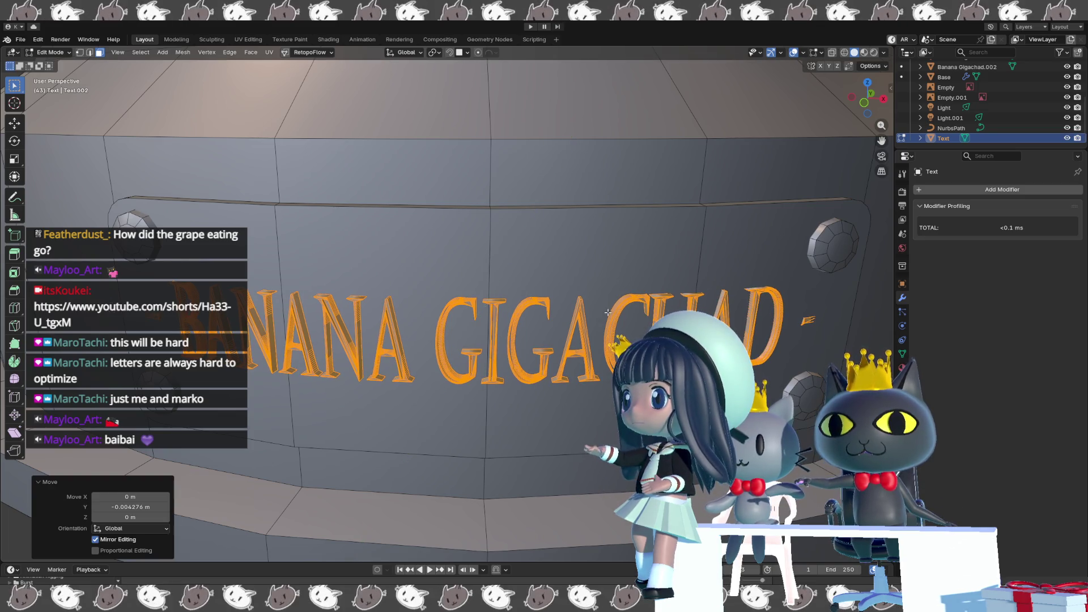
mouse_move(828, 338)
middle_down()
mouse_move(176, 532)
mouse_move(280, 476)
middle_up()
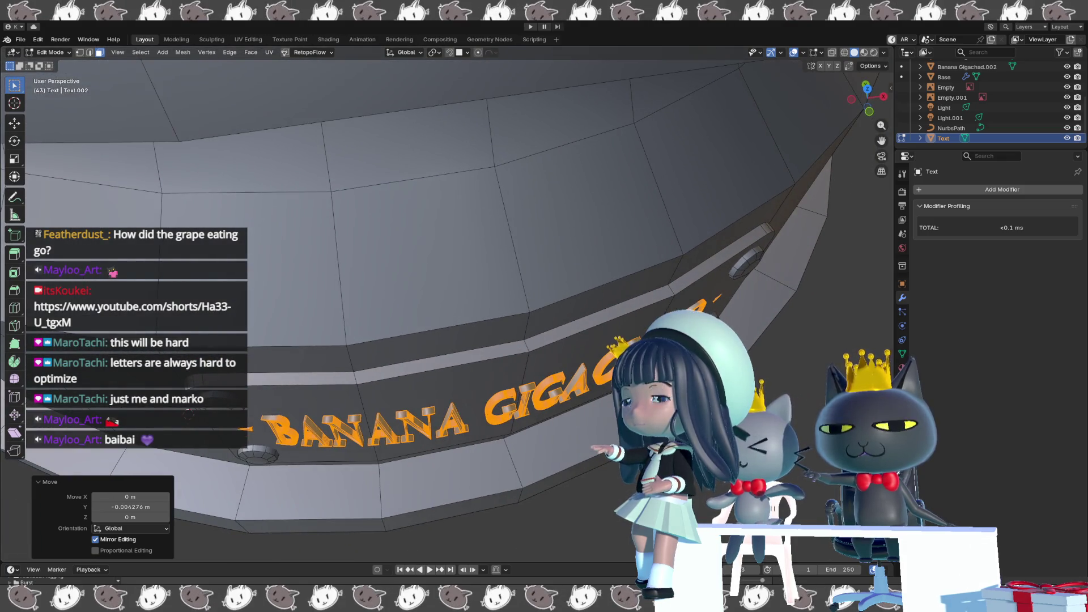
key(y)
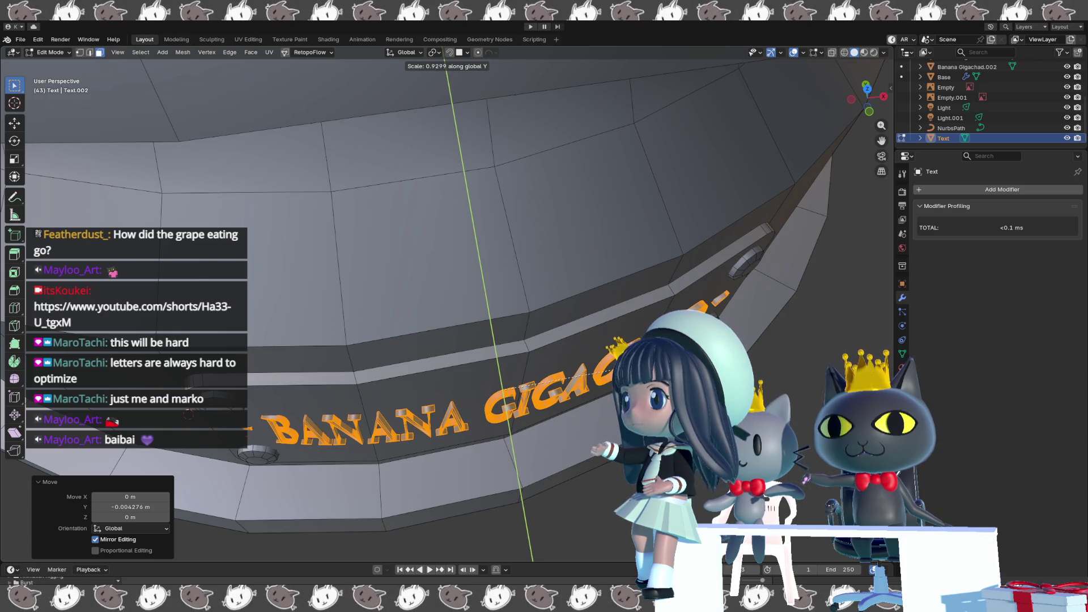
key(Return)
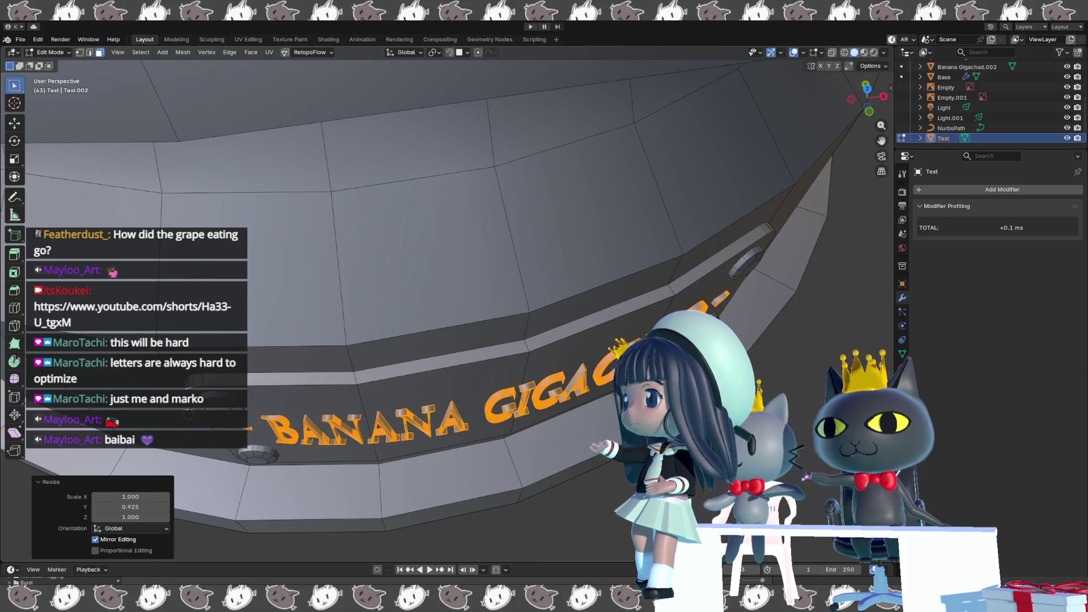
Scale the lettering again to 0.953 along Y and rotate it roughly 0.6° about Z.
key(z)
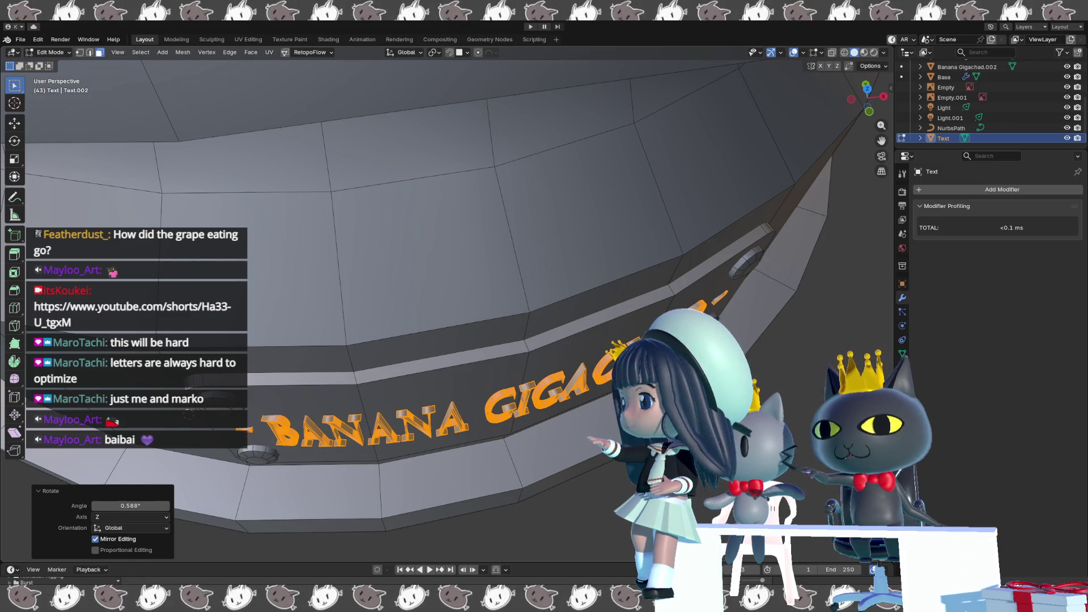
key(s)
key(y)
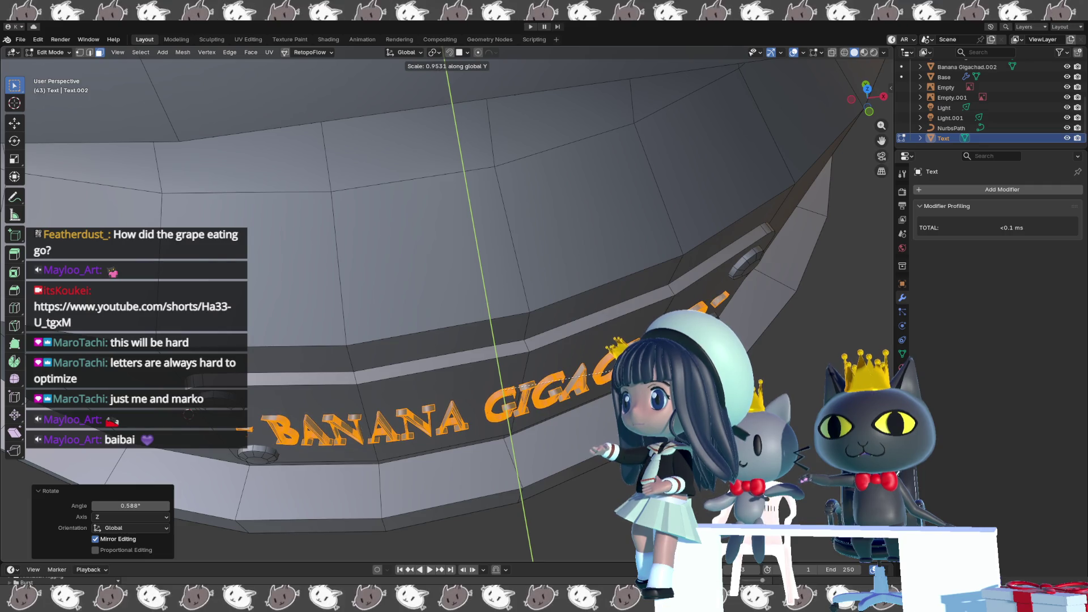
key(Return)
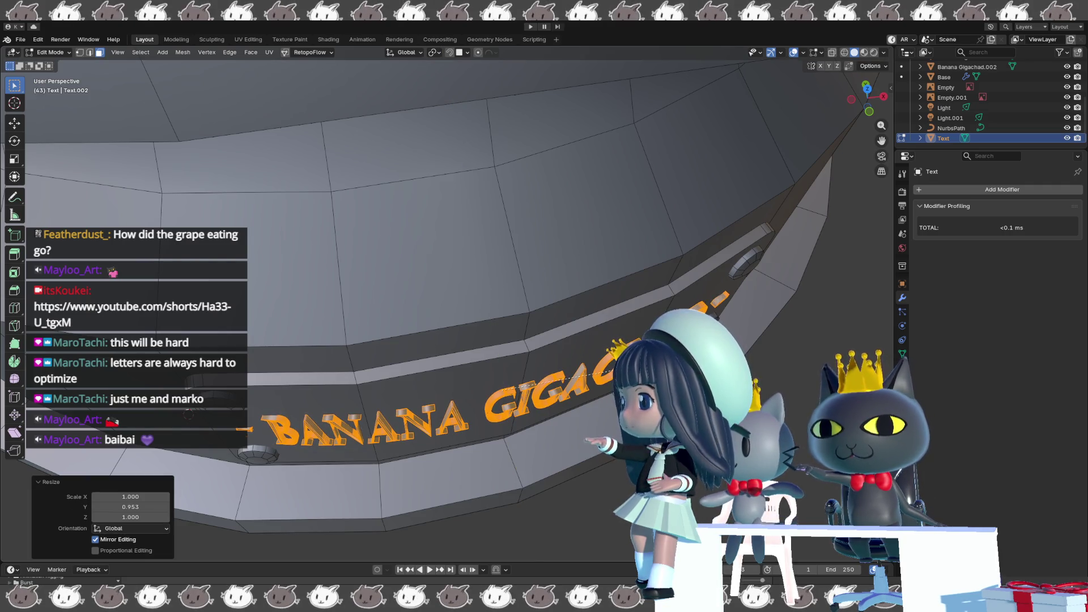
key(Escape)
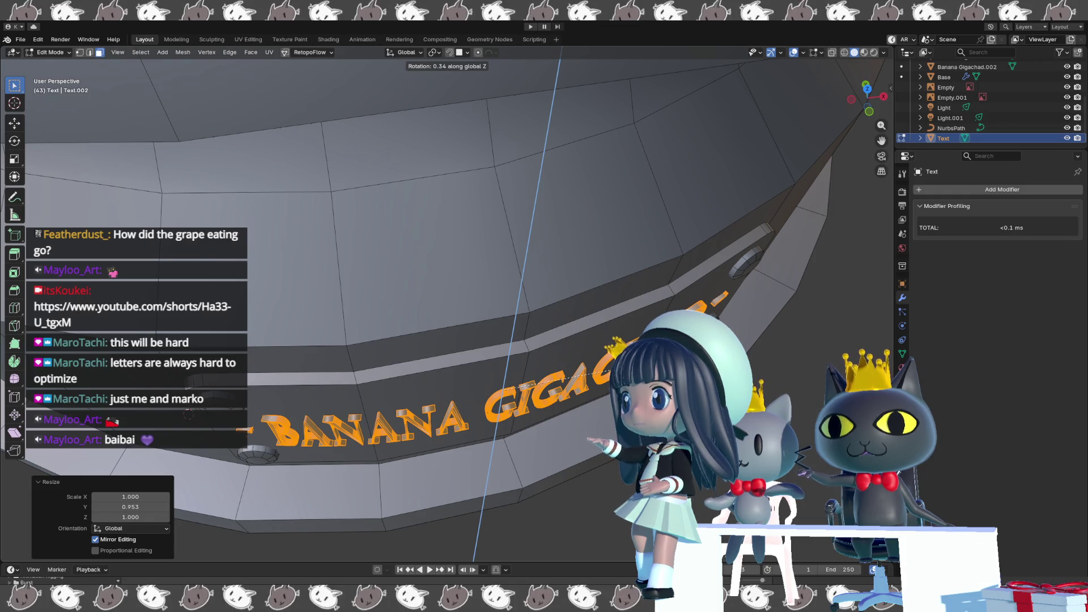
key(Return)
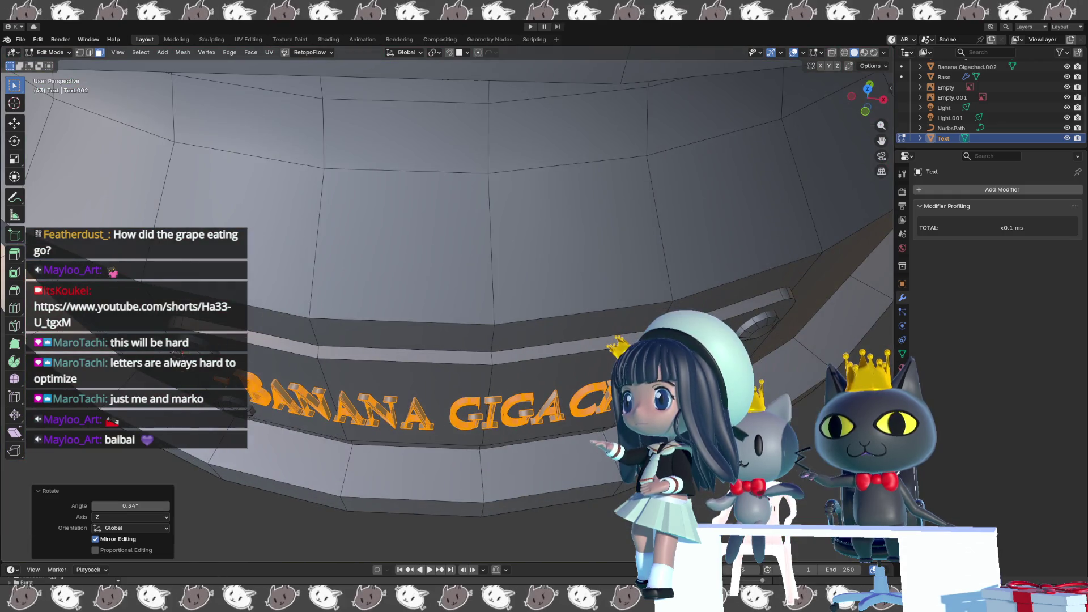
Scale the letter mesh along Y and shift it slightly along Y toward the wall.
middle_drag(442, 255, 476, 238)
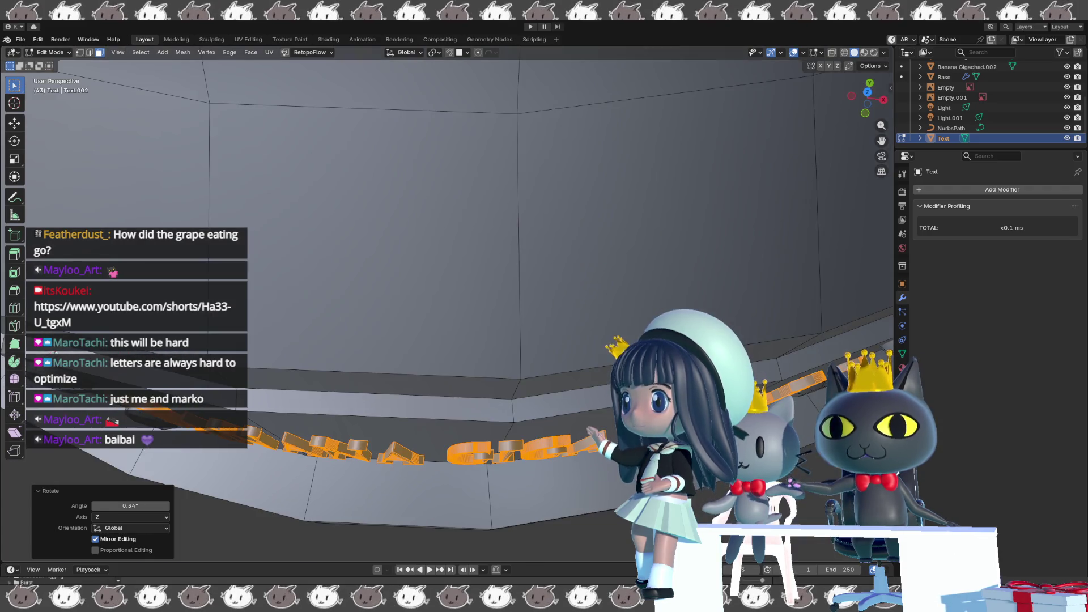
middle_drag(443, 255, 438, 252)
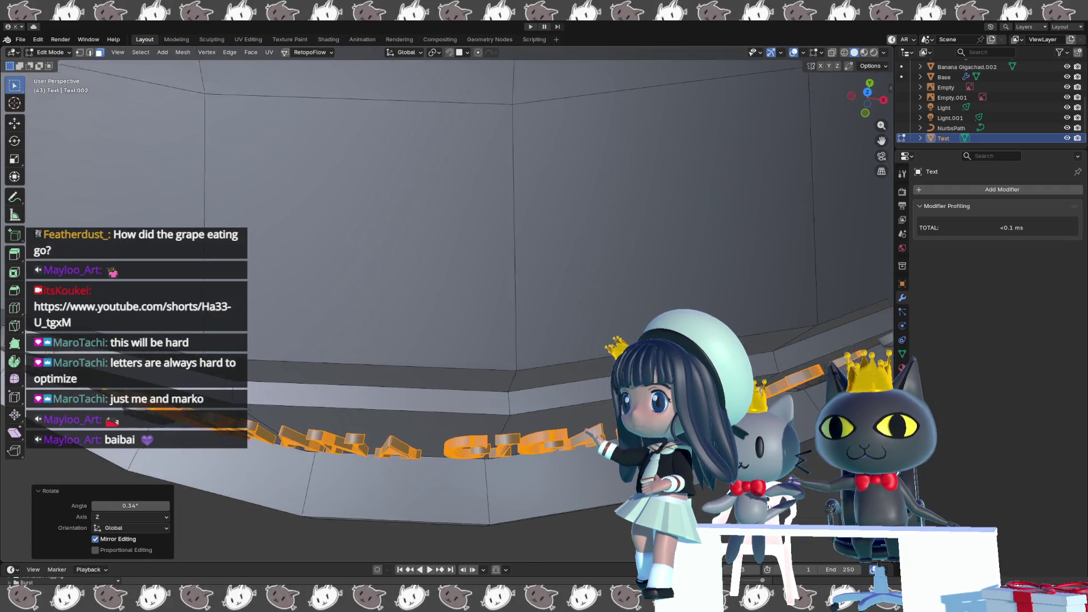
middle_drag(595, 323, 606, 317)
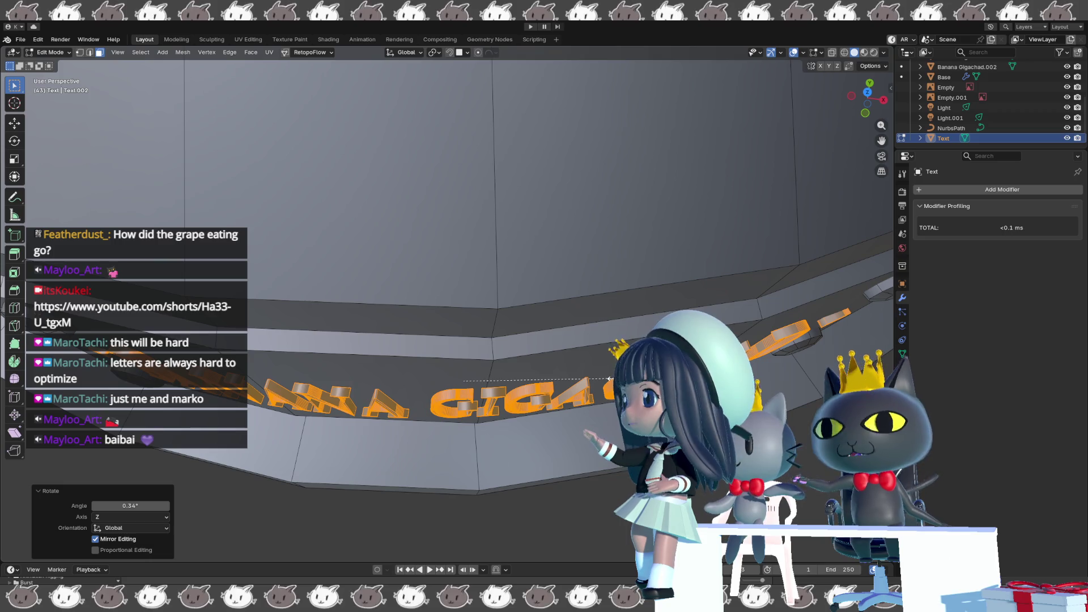
key(s)
key(y)
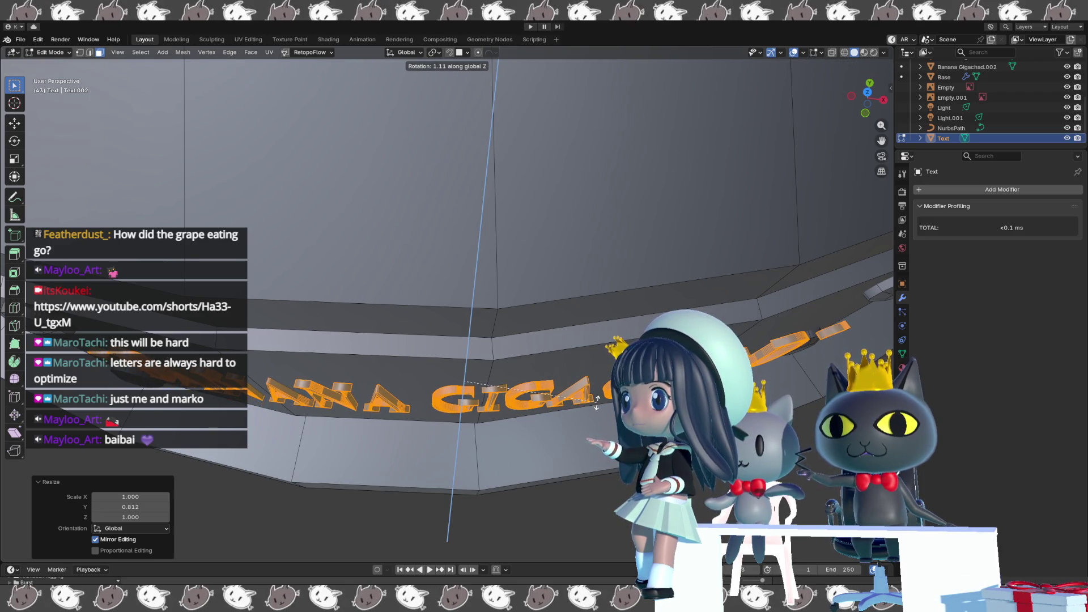
click(597, 400)
key(g)
key(y)
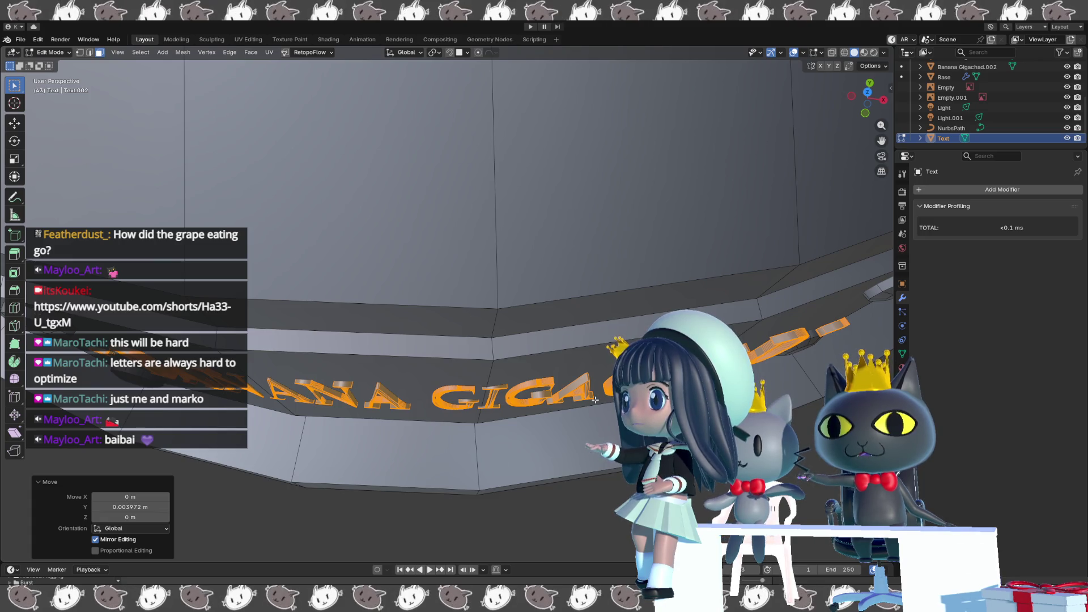
middle_drag(594, 400, 594, 400)
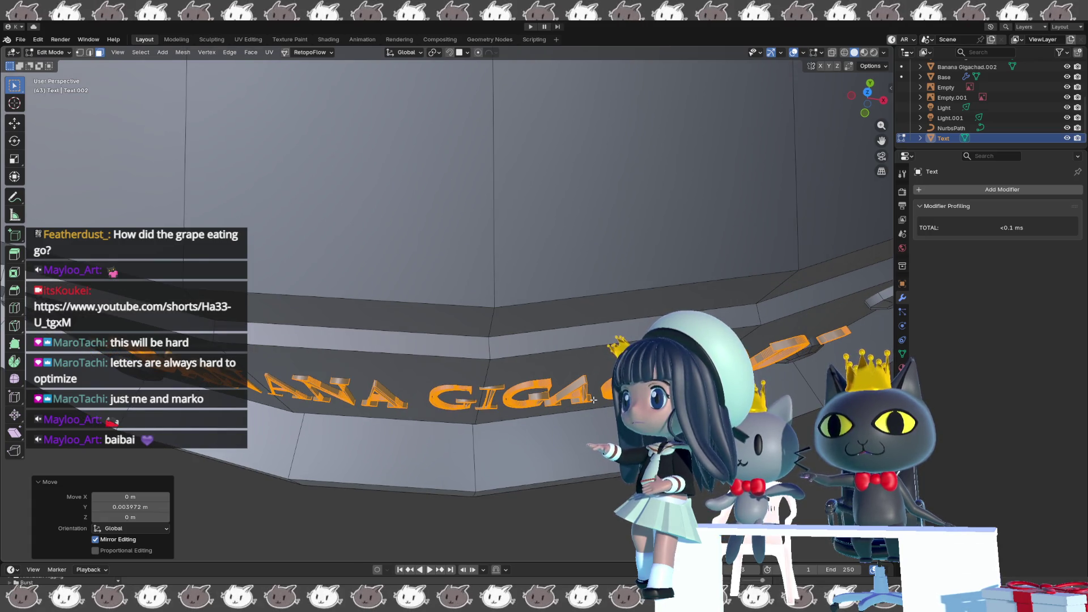
key(g)
key(y)
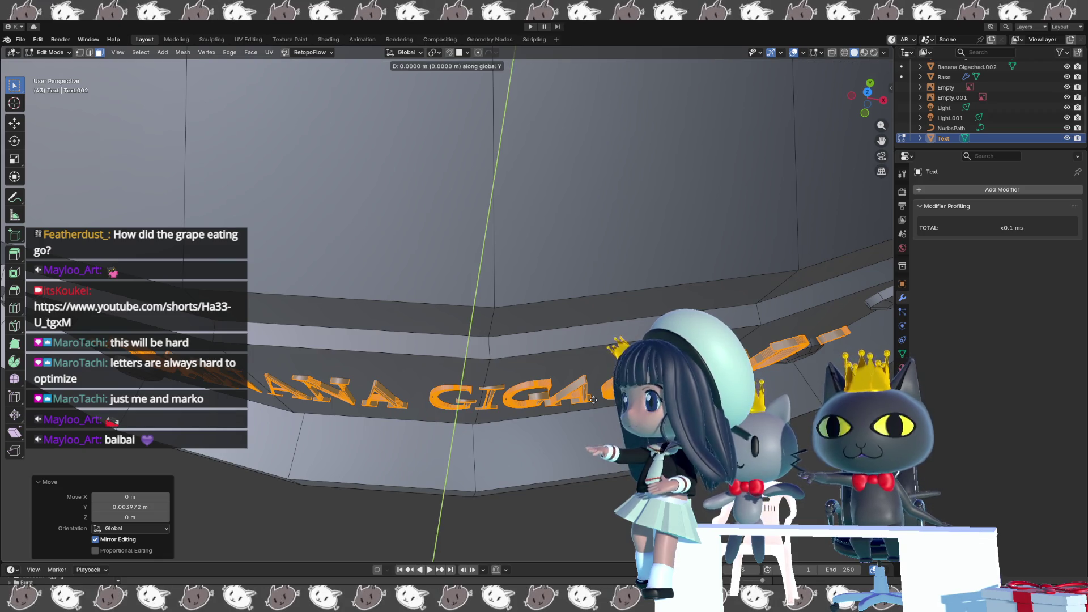
click(593, 401)
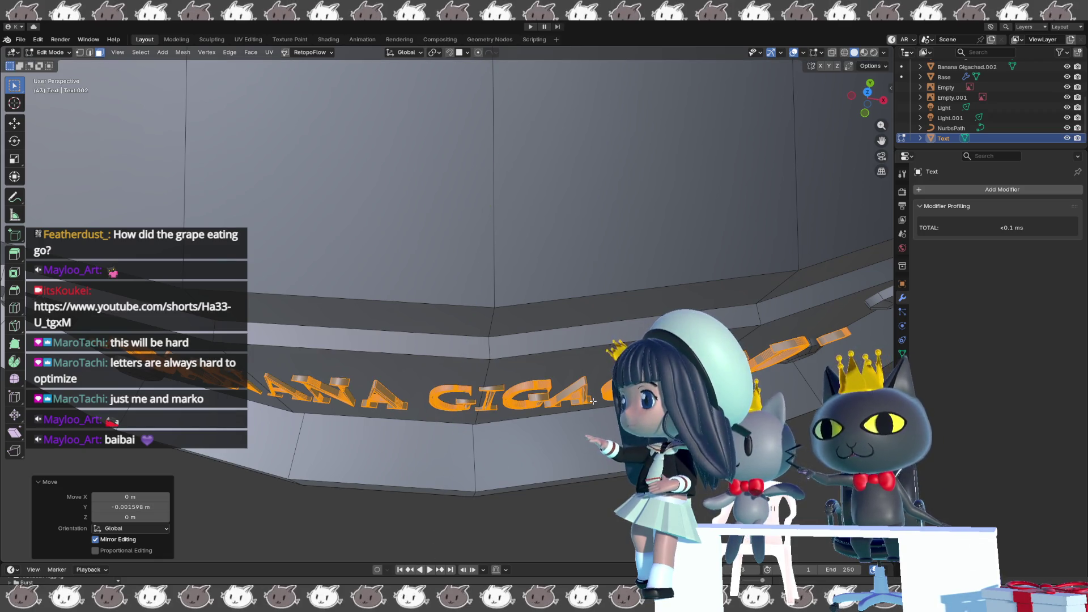
Stretch the letters along Y by about 1.089 and then a further 1.021.
key(s)
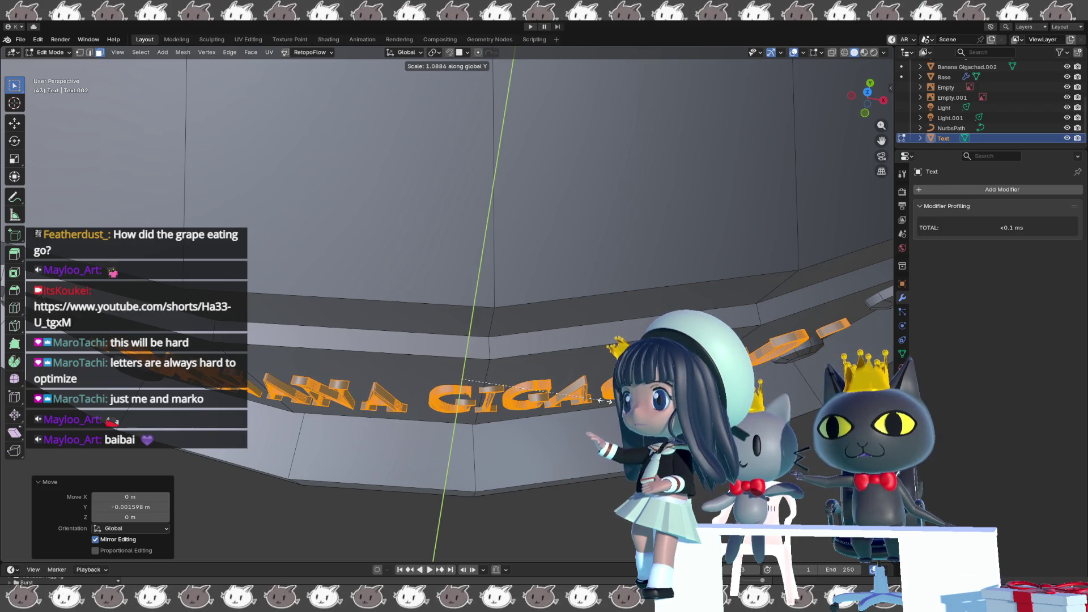
click(601, 399)
mouse_move(600, 399)
middle_down()
mouse_move(602, 411)
mouse_move(599, 402)
middle_up()
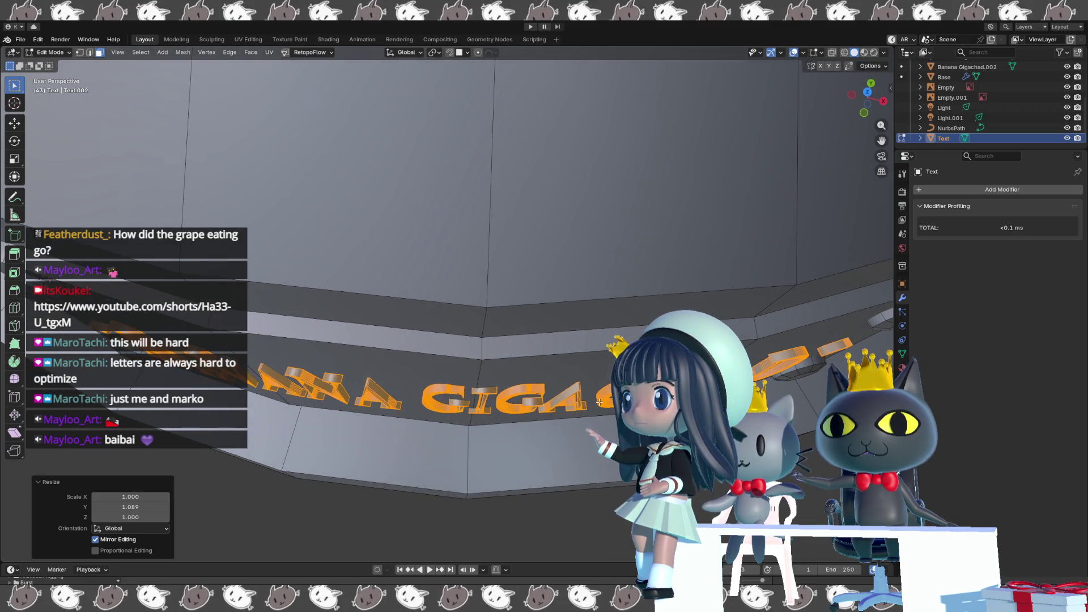
key(s)
key(y)
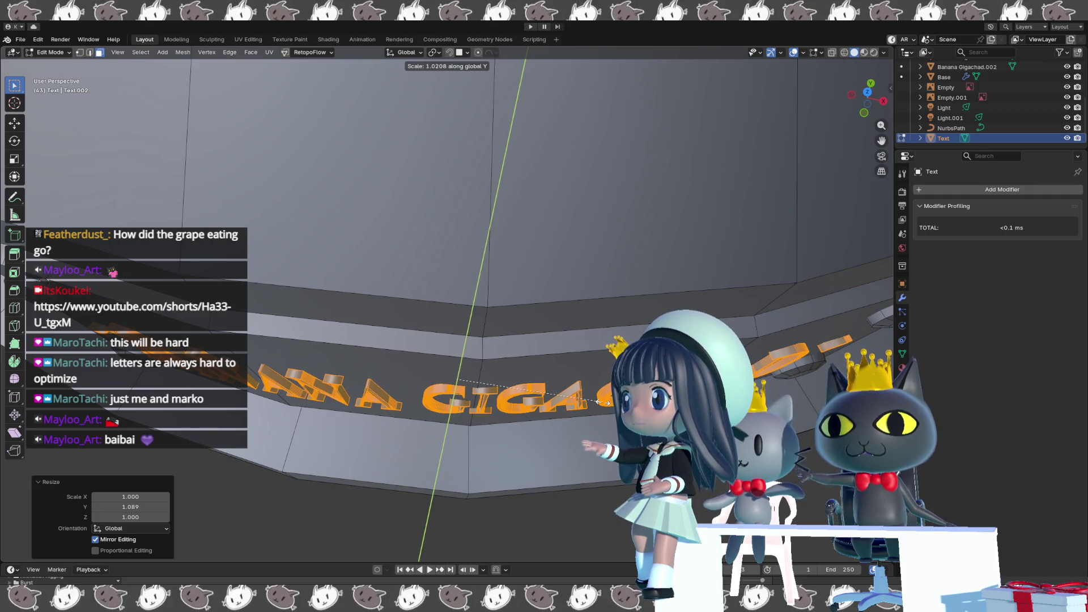
click(600, 399)
mouse_move(600, 400)
middle_down()
mouse_move(600, 337)
mouse_move(528, 284)
mouse_move(497, 323)
mouse_move(697, 290)
mouse_move(418, 311)
middle_up()
scroll(599, 335, down, 3)
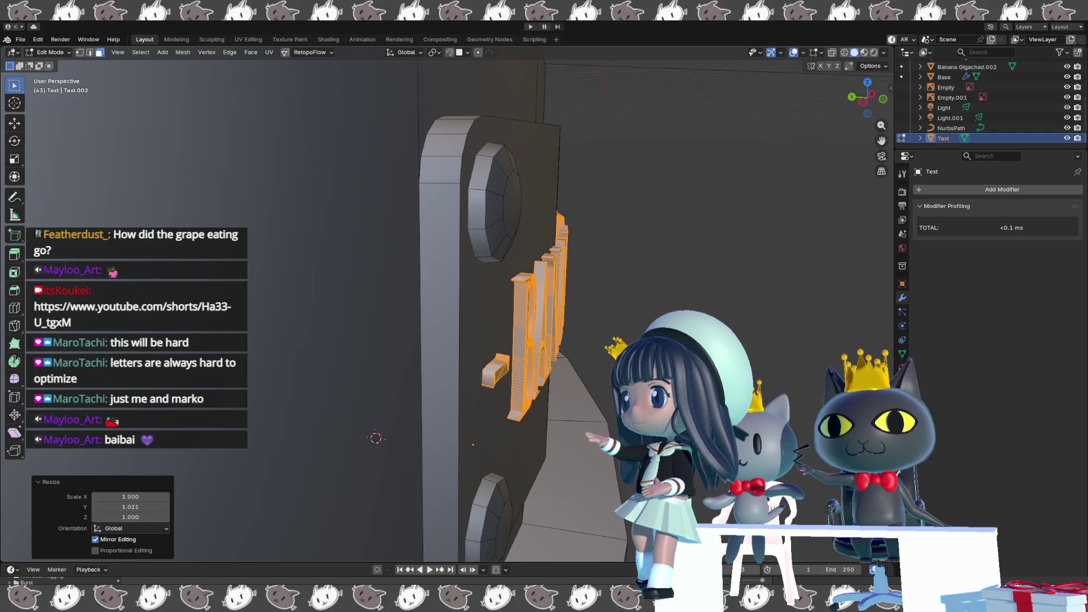
Return to Object Mode, select the Base object and show its Material Properties.
mouse_move(418, 311)
middle_down()
mouse_move(443, 281)
mouse_move(510, 255)
mouse_move(566, 318)
middle_up()
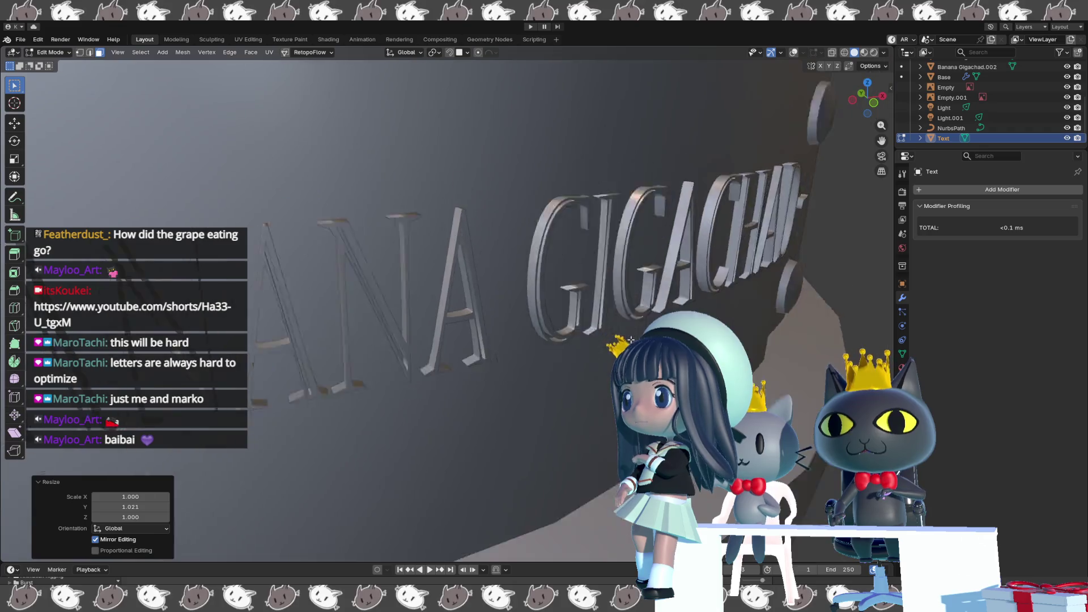
scroll(565, 318, down, 2)
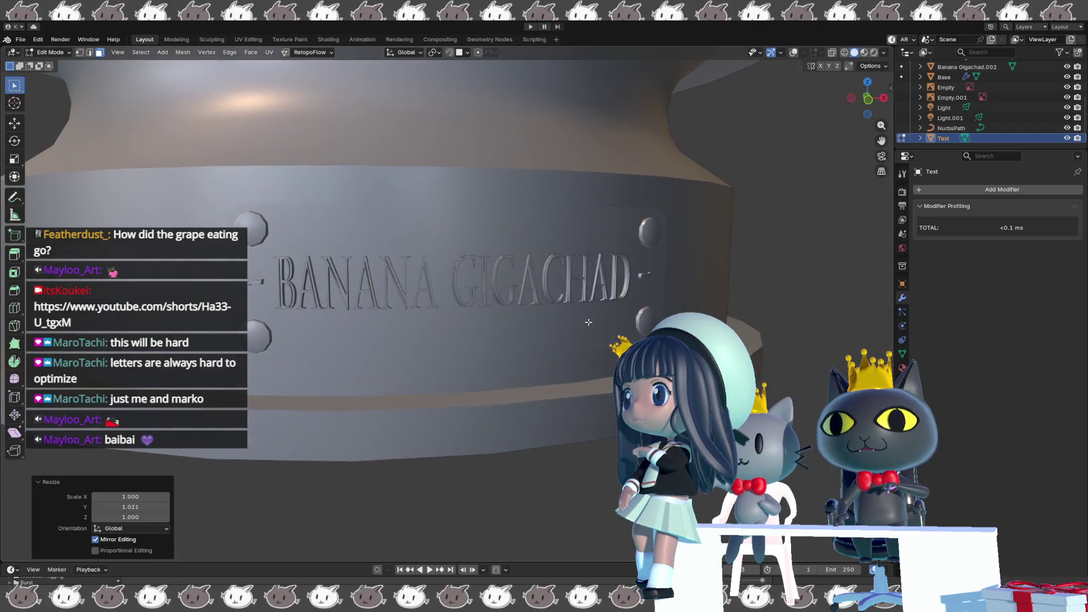
scroll(564, 306, down, 1)
middle_drag(563, 300, 521, 325)
key(Tab)
click(521, 324)
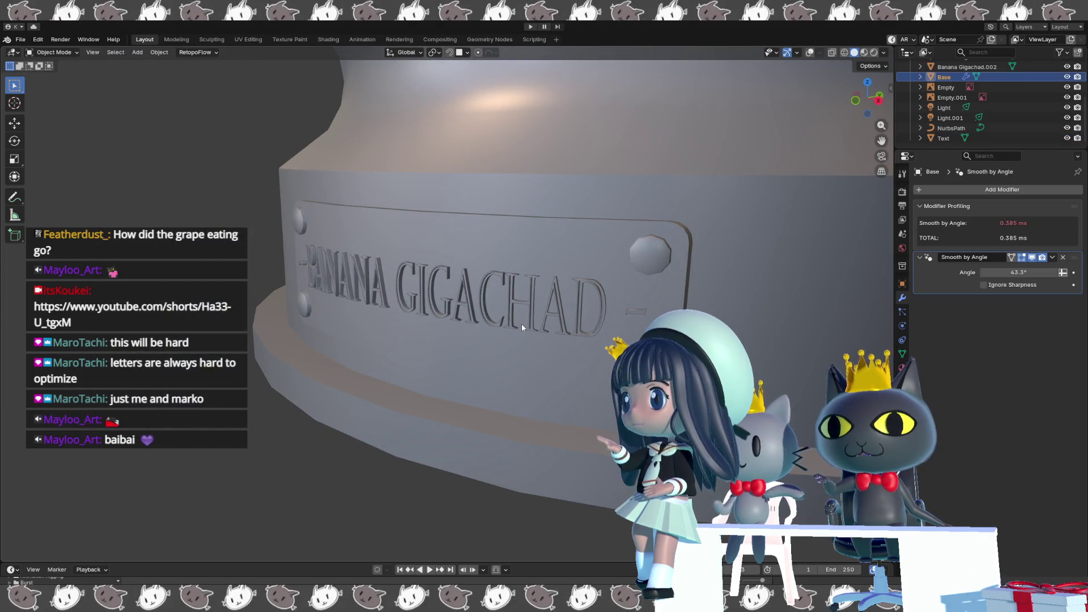
click(901, 367)
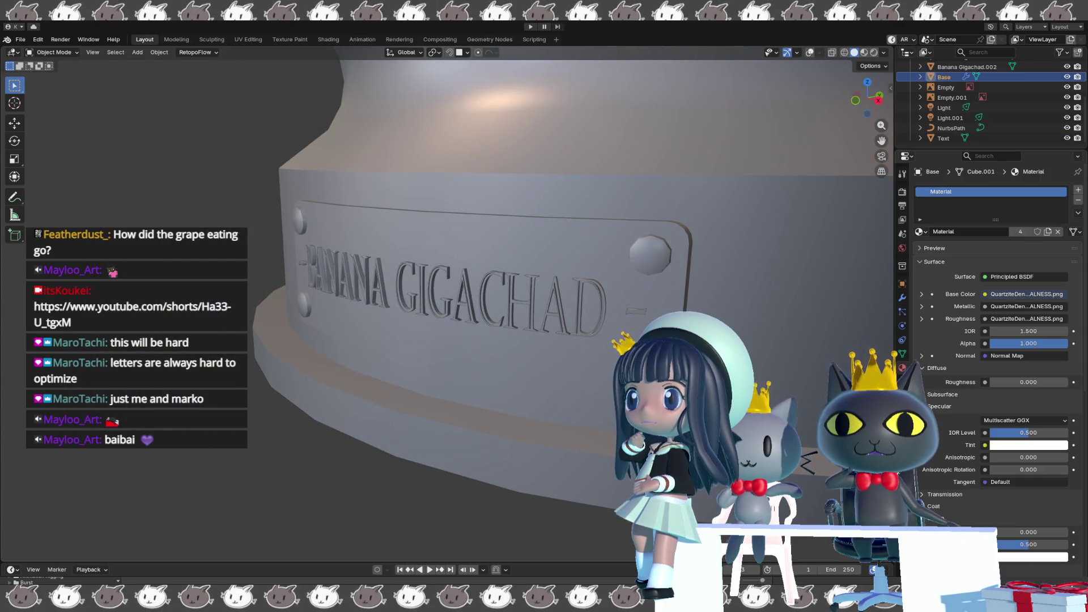
Collapse the Surface, Settings and VRM Material panels, enter Edit Mode on the Base and pick a nameplate face.
click(918, 261)
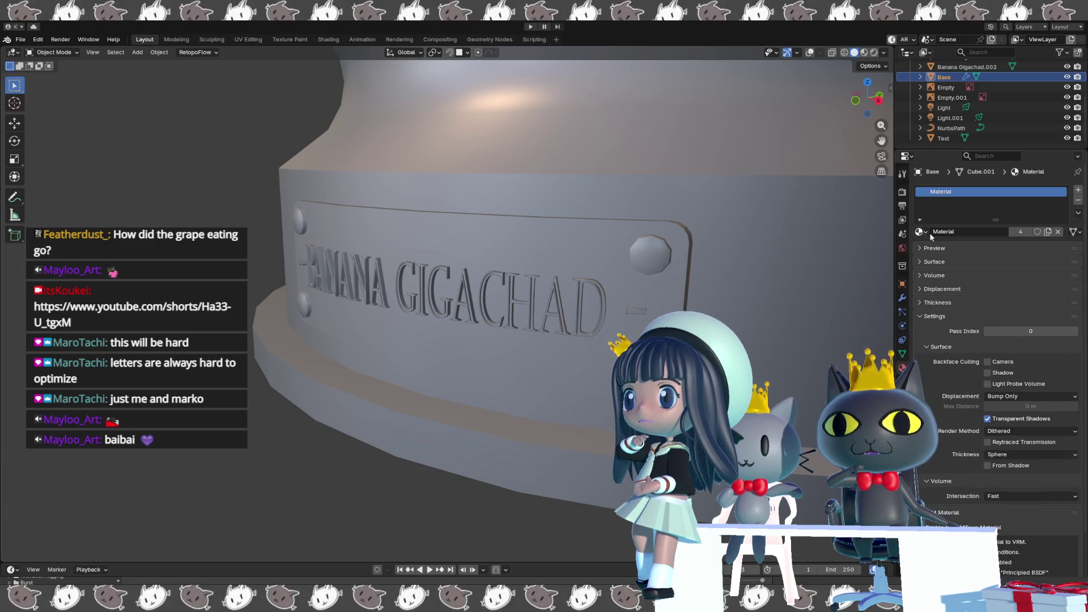
click(923, 316)
click(923, 330)
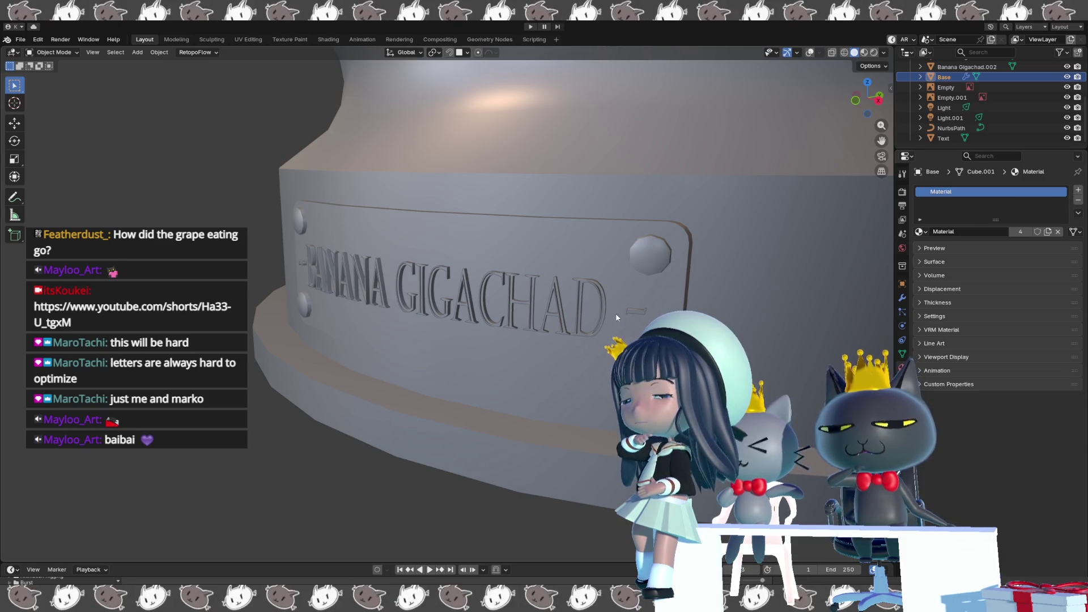
key(Tab)
click(565, 317)
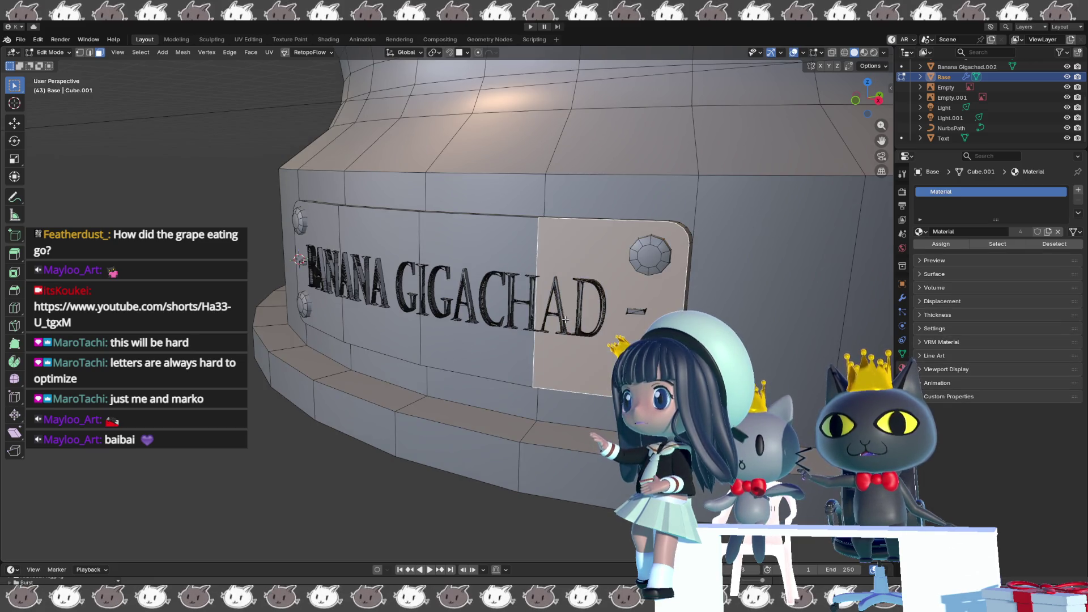
scroll(539, 318, down, 2)
Grow the selection to the whole nameplate front and switch the viewport to Material Preview.
middle_drag(539, 317, 504, 284)
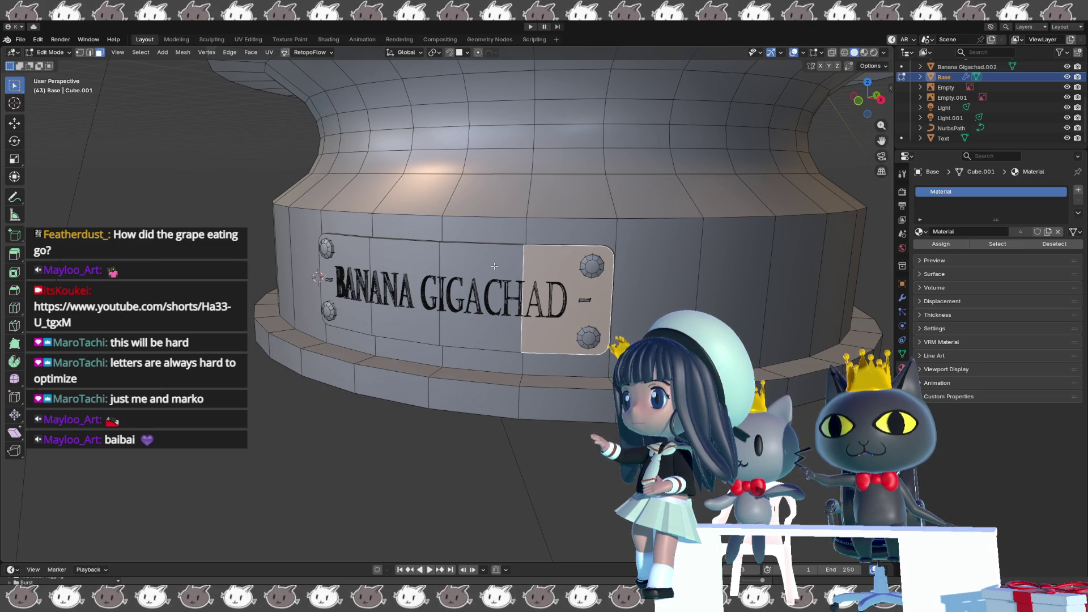
key(ctrl+l)
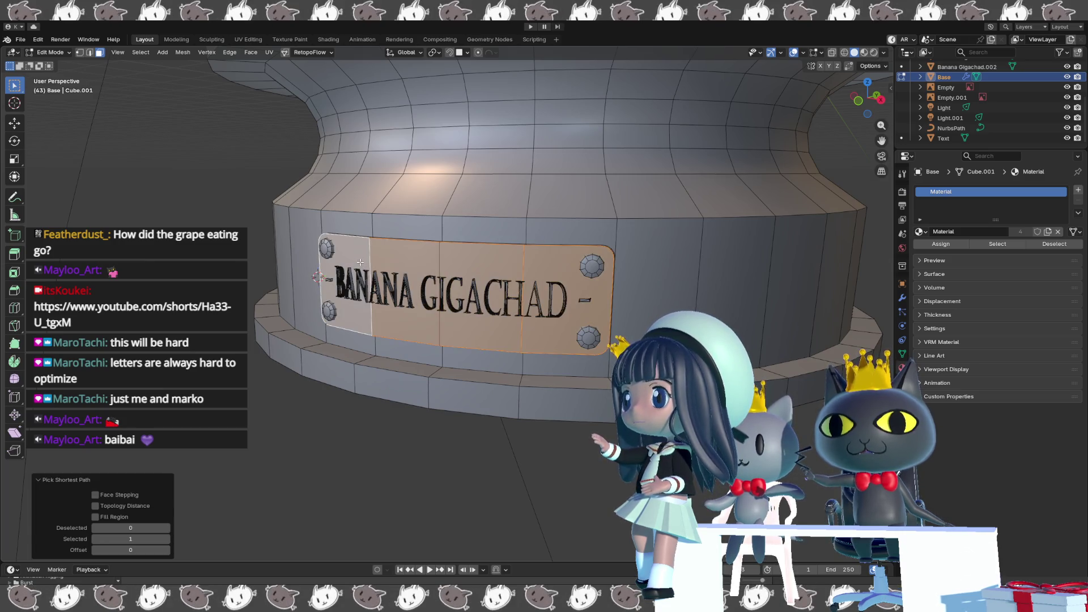
key(ctrl+KP_Add)
mouse_move(361, 262)
middle_down()
mouse_move(565, 230)
mouse_move(552, 262)
mouse_move(550, 199)
middle_up()
scroll(565, 230, down, 3)
scroll(565, 230, down, 3)
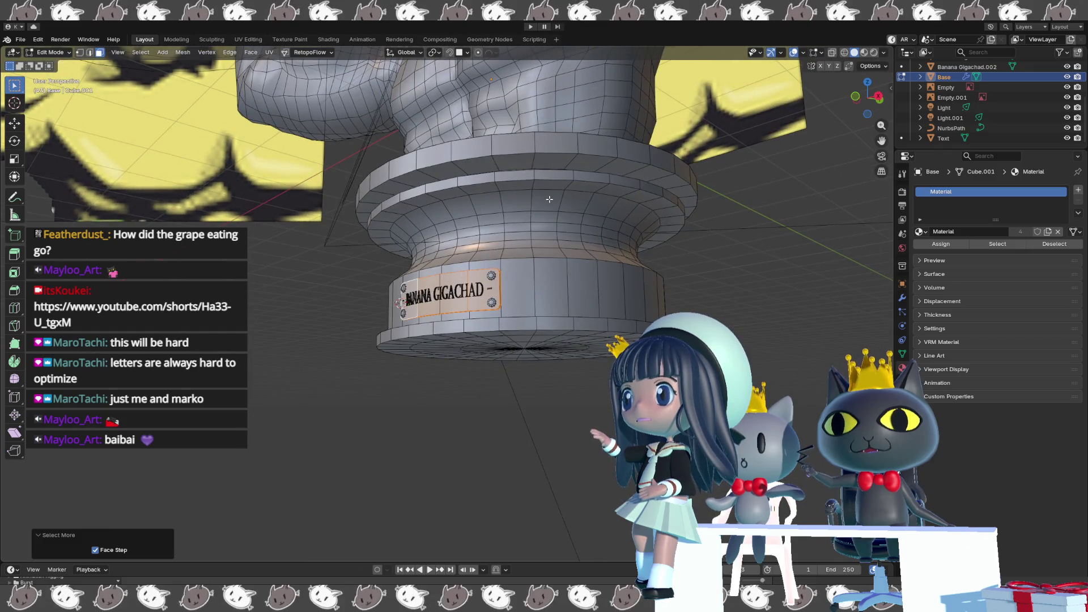
click(864, 53)
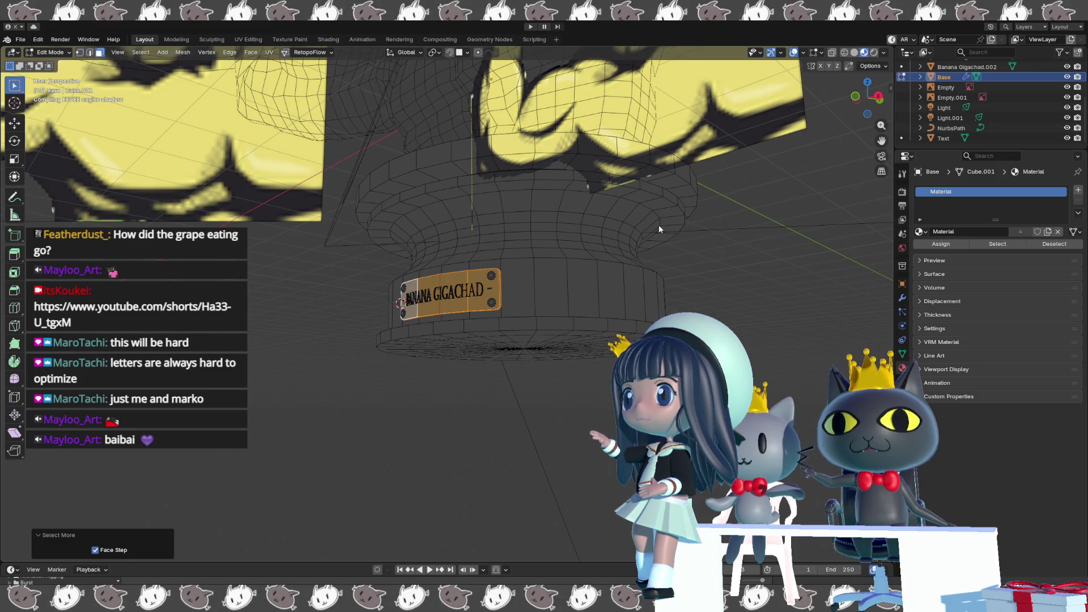
scroll(646, 216, up, 2)
scroll(544, 247, up, 2)
scroll(444, 273, up, 2)
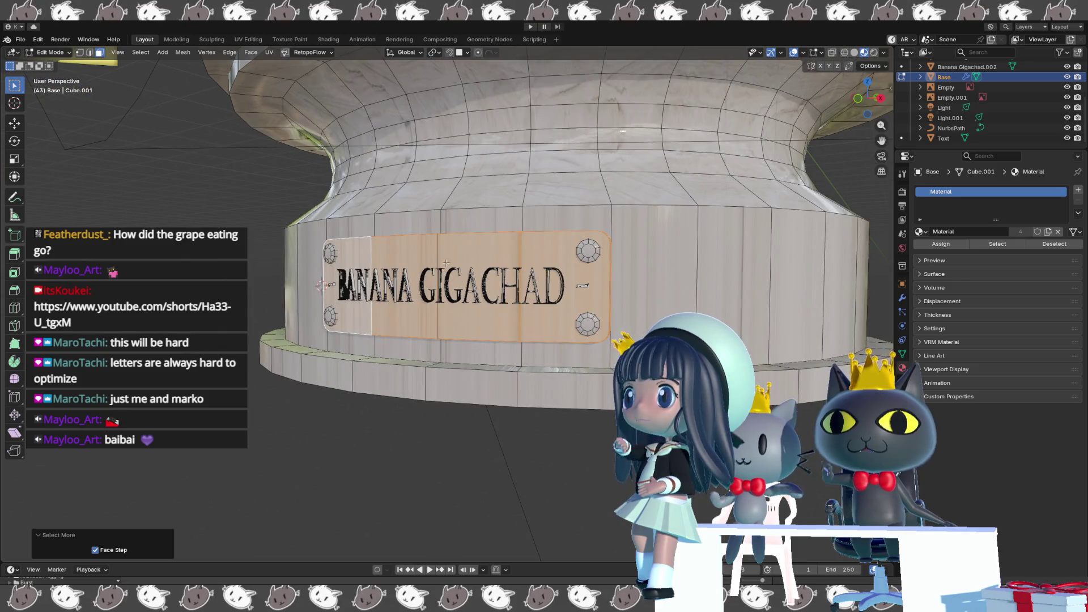
middle_drag(445, 261, 429, 319)
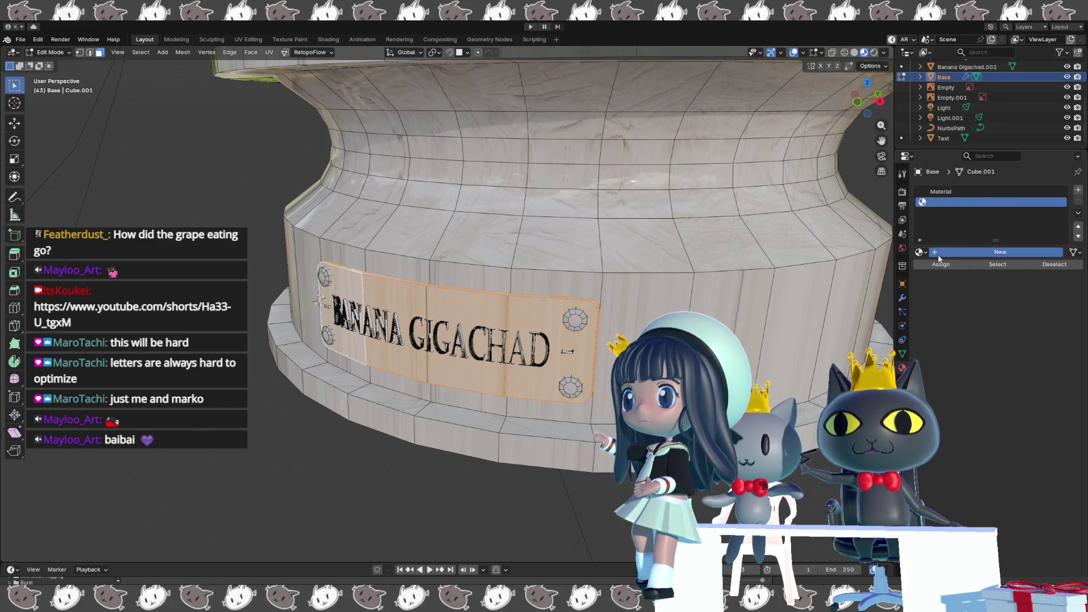
Create Material.002, assign it to the nameplate faces and set Metallic to 1.000.
click(938, 252)
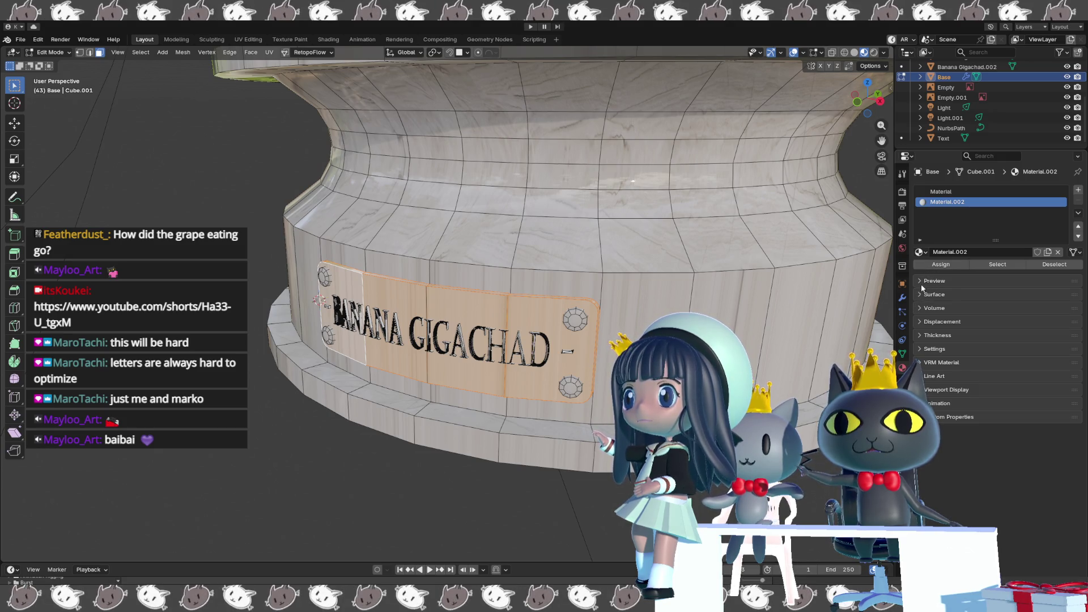
click(935, 268)
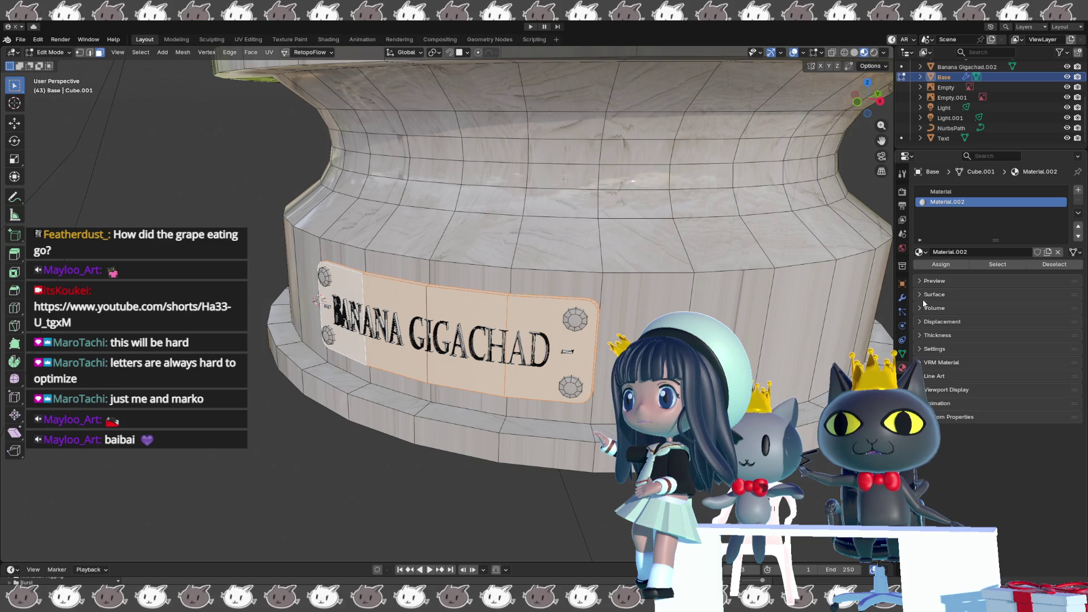
click(934, 281)
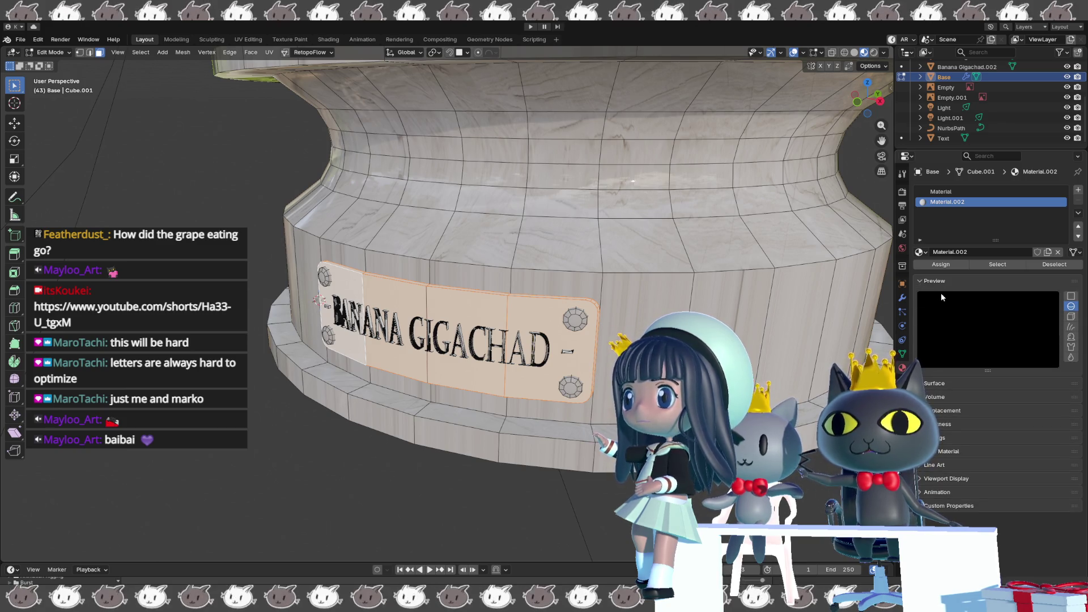
click(934, 383)
click(1025, 415)
mouse_move(1060, 255)
mouse_down()
mouse_move(1059, 287)
mouse_move(1060, 243)
mouse_up()
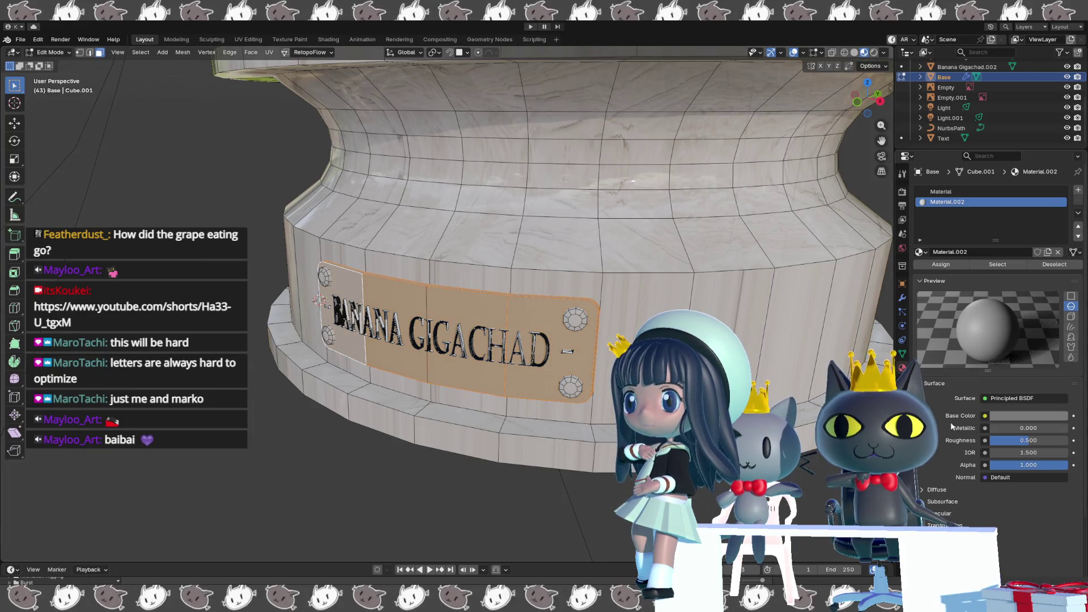
drag(993, 430, 1067, 429)
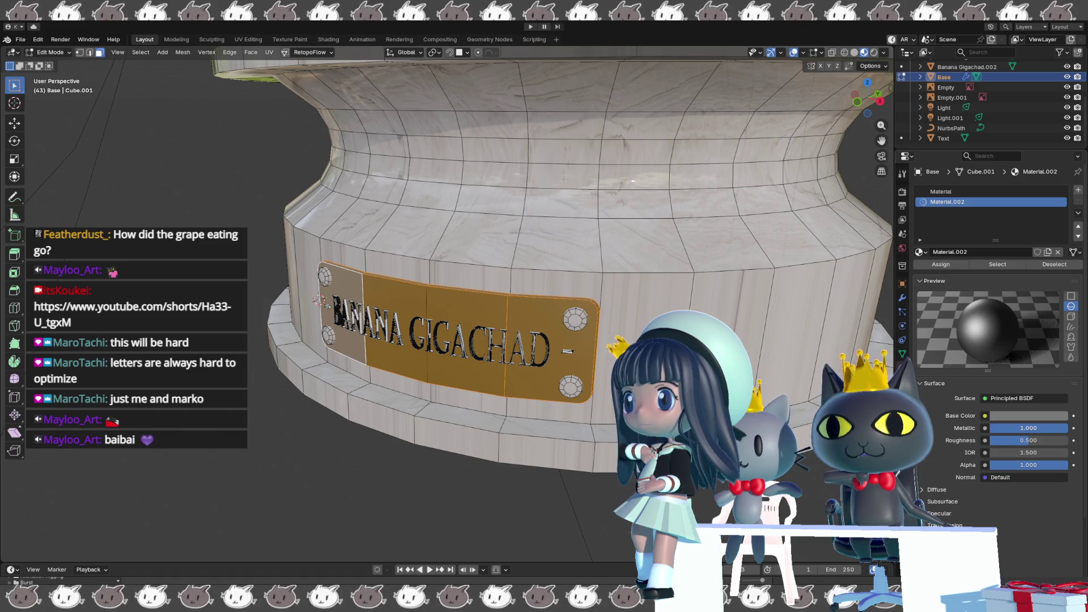
Raise the nameplate's Base Color to near-white and inspect the polished metal against the wood.
middle_drag(633, 181, 570, 378)
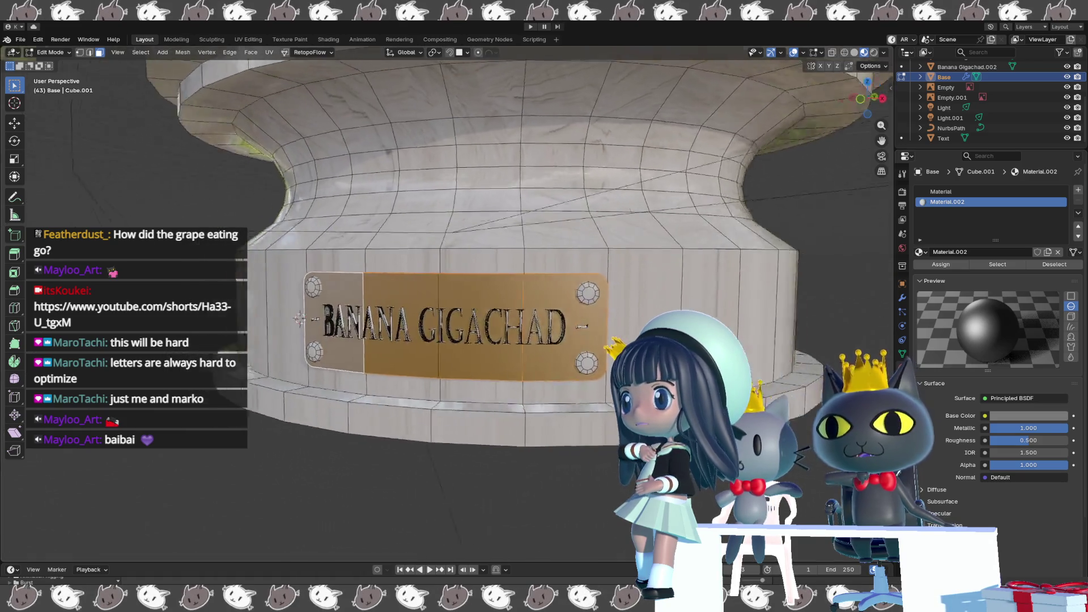
key(shift+alt+z)
mouse_move(570, 378)
middle_down()
mouse_move(574, 356)
mouse_move(918, 334)
middle_up()
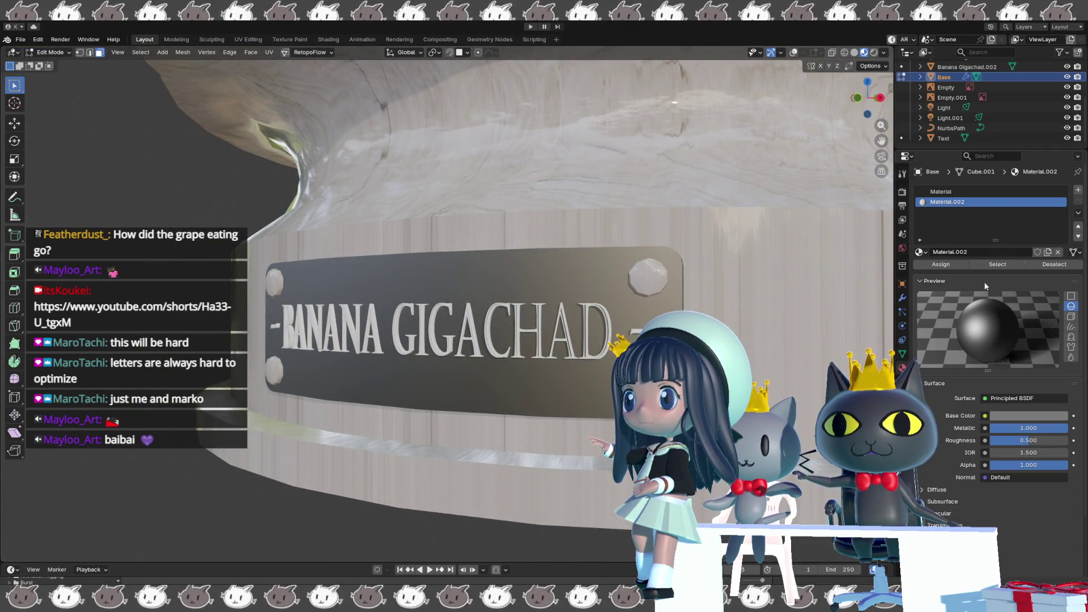
click(1024, 415)
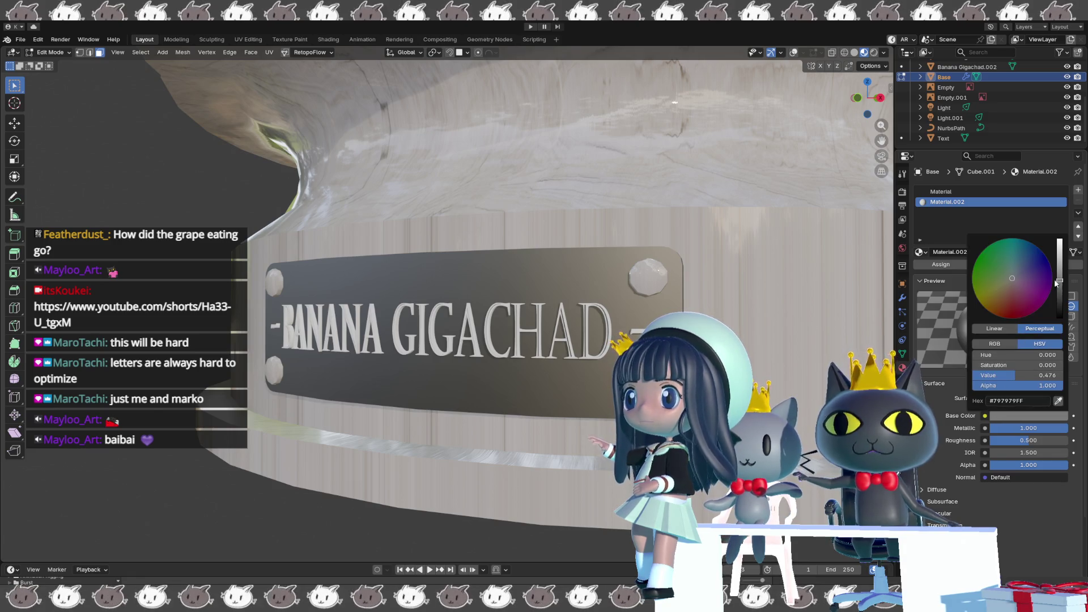
drag(1060, 279, 1059, 243)
scroll(510, 255, down, 3)
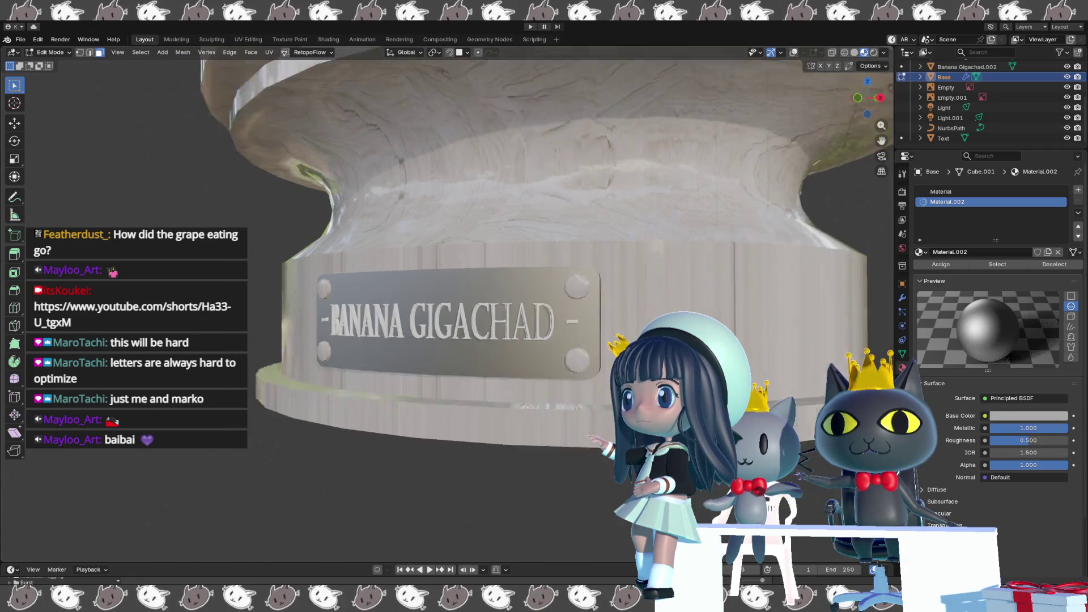
mouse_move(510, 256)
middle_down()
mouse_move(662, 143)
mouse_move(596, 153)
middle_up()
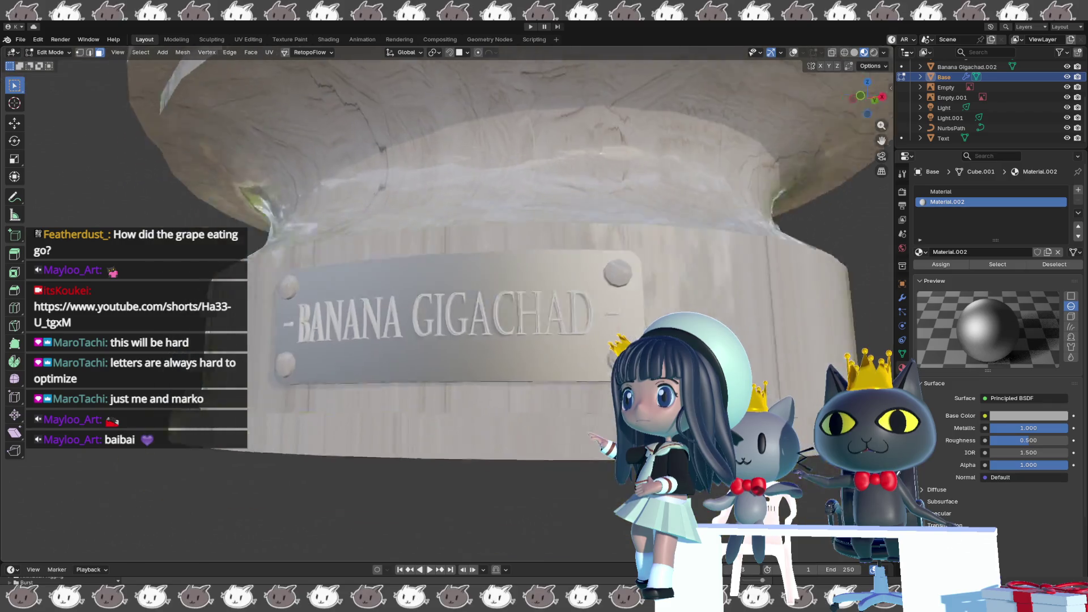
scroll(592, 401, down, 5)
scroll(592, 401, down, 3)
scroll(592, 402, down, 2)
scroll(591, 401, up, 2)
scroll(587, 366, up, 2)
scroll(582, 323, up, 2)
scroll(578, 270, up, 3)
middle_drag(576, 270, 843, 295)
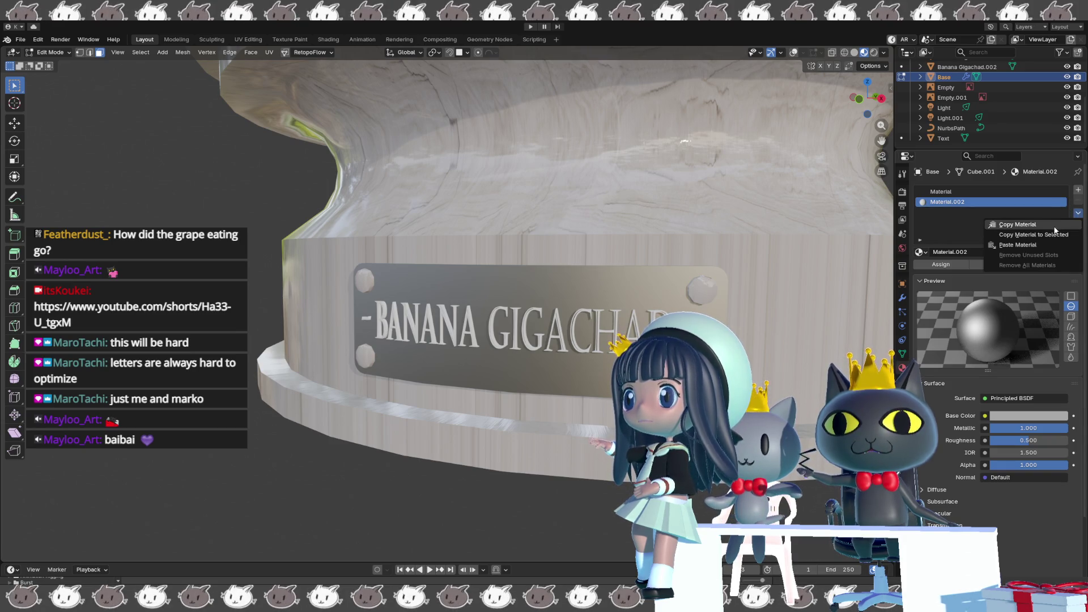
Add a new Material.003 slot to the Base and paste the copied metallic settings into it.
click(1078, 191)
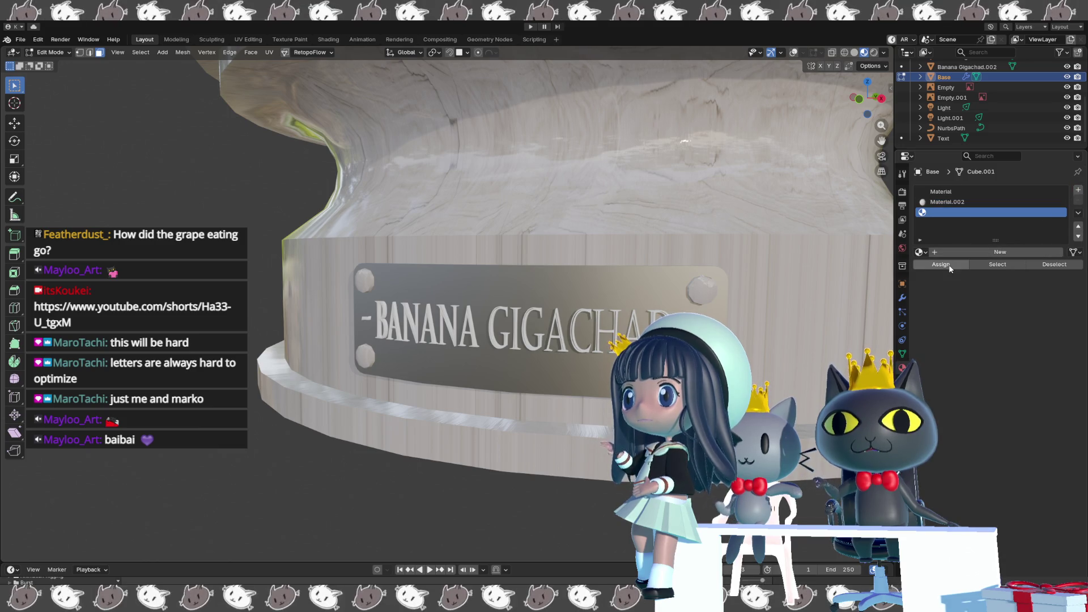
click(960, 253)
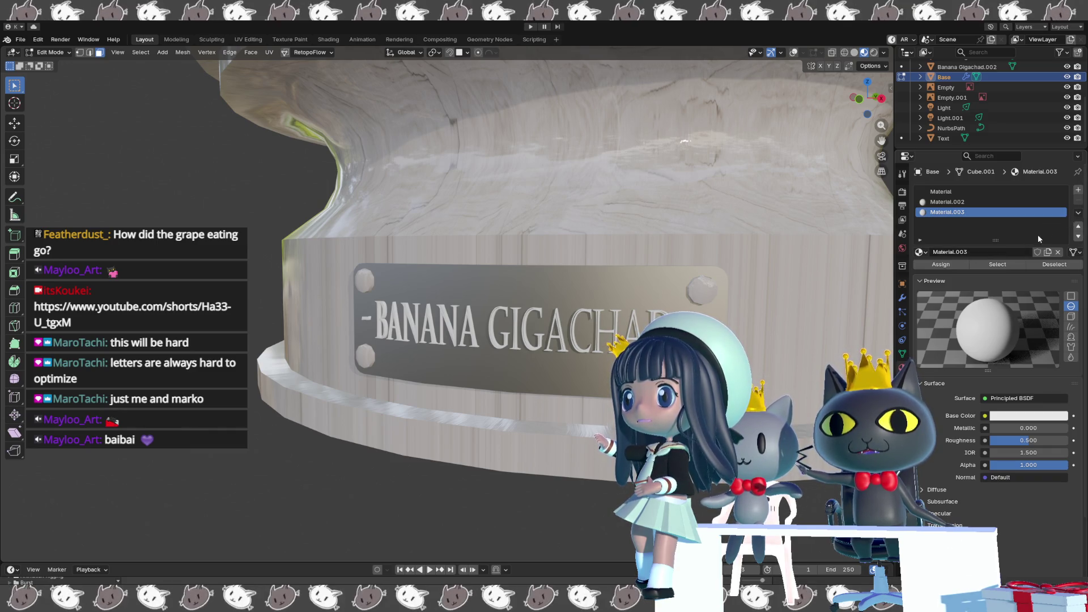
click(1078, 214)
click(1052, 247)
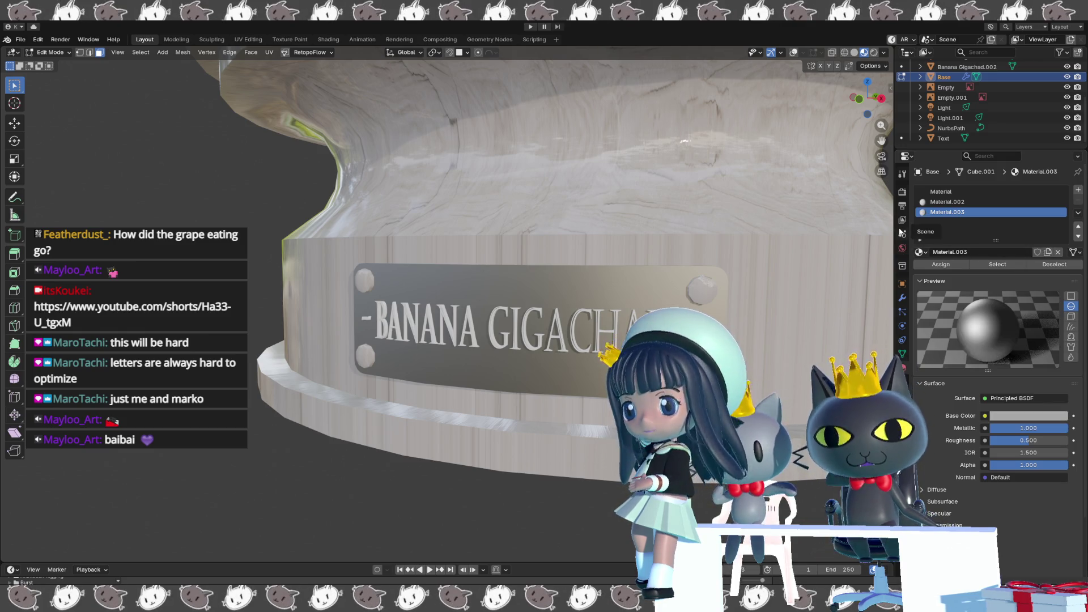
Darken Material.003's Base Color to dark grey, then select the Text object for editing.
click(1014, 422)
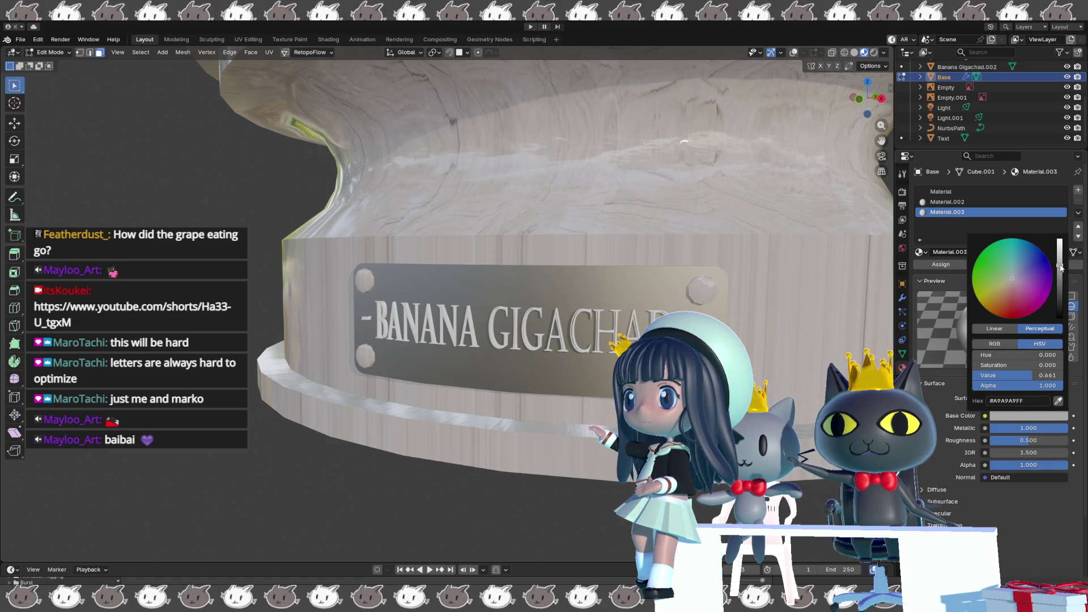
drag(1060, 266, 1060, 296)
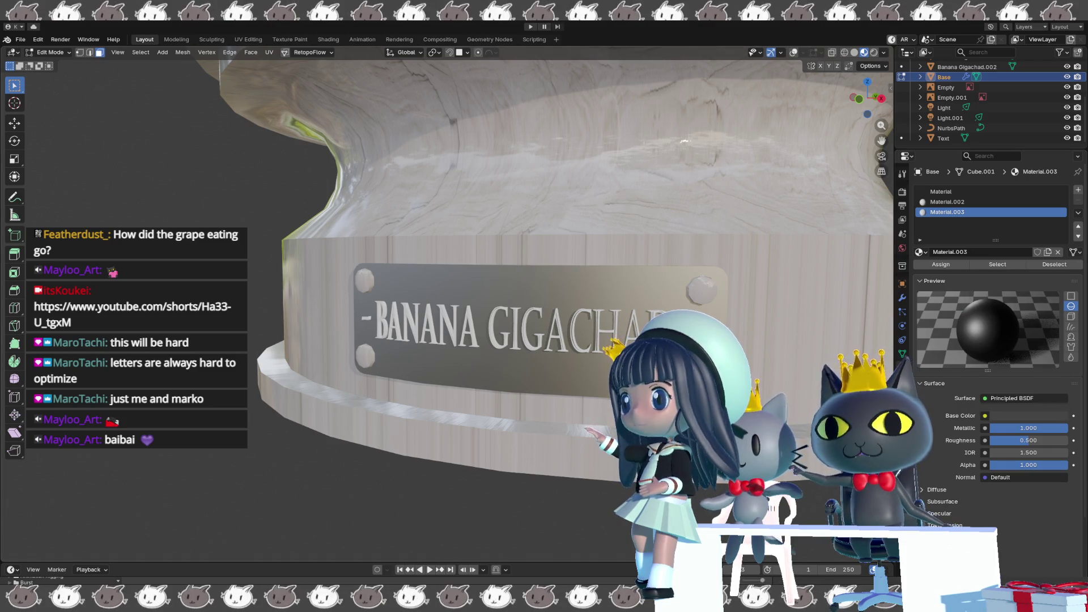
key(Tab)
click(944, 138)
key(Tab)
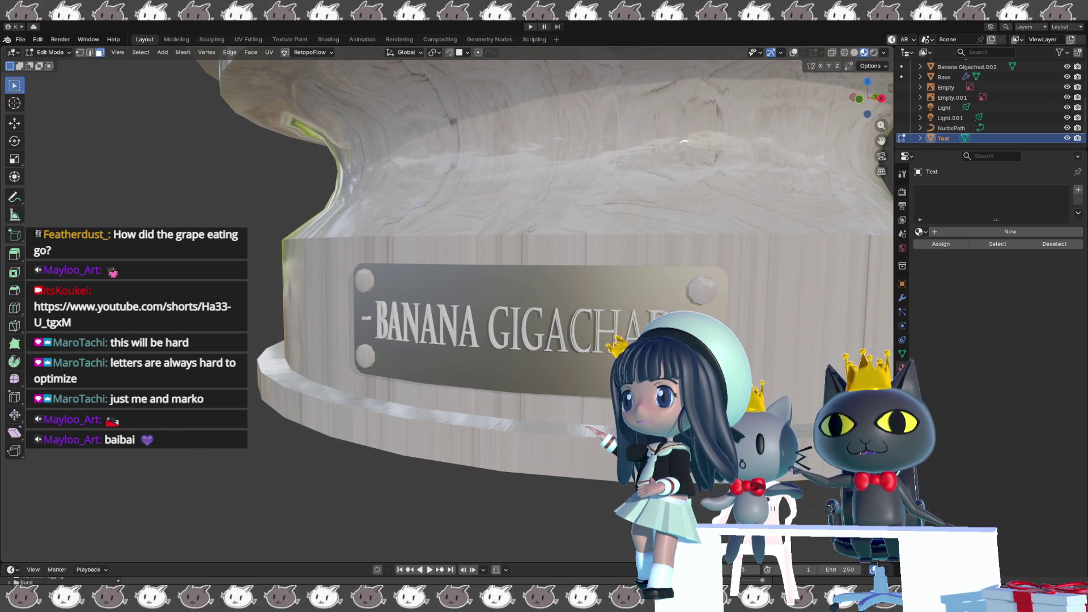
Show wireframe overlays, return the Text to object mode and browse existing materials for it.
key(shift+alt+z)
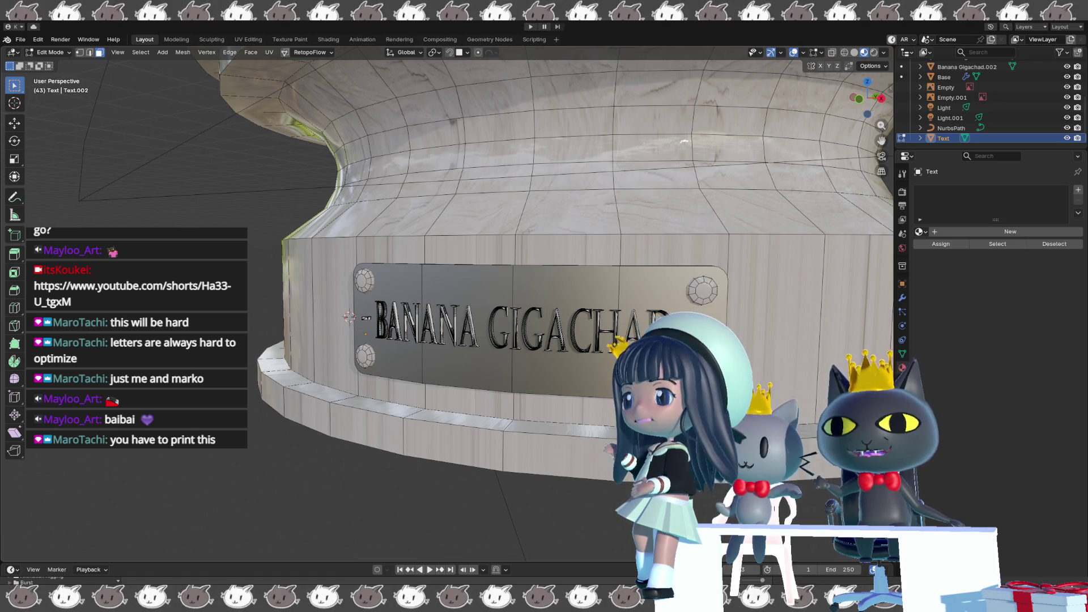
scroll(450, 323, up, 2)
scroll(451, 324, up, 2)
middle_drag(510, 340, 383, 340)
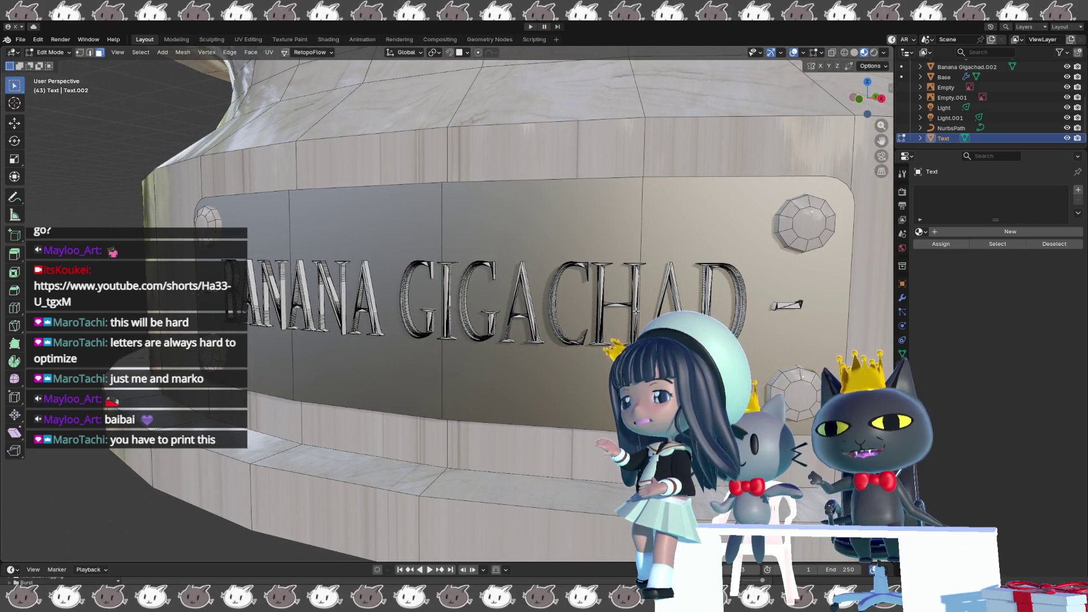
key(Tab)
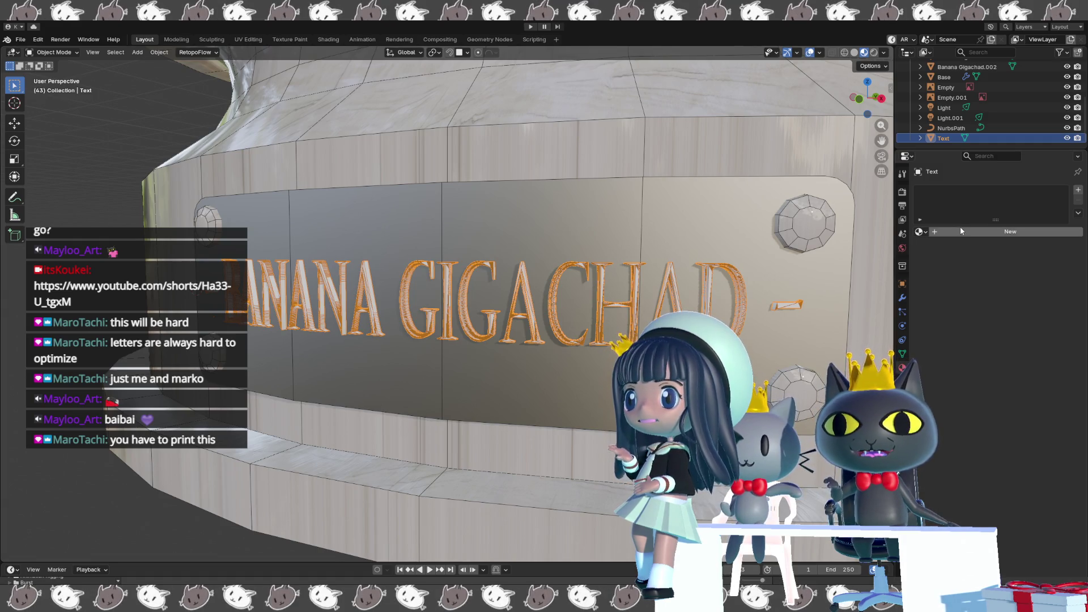
click(922, 232)
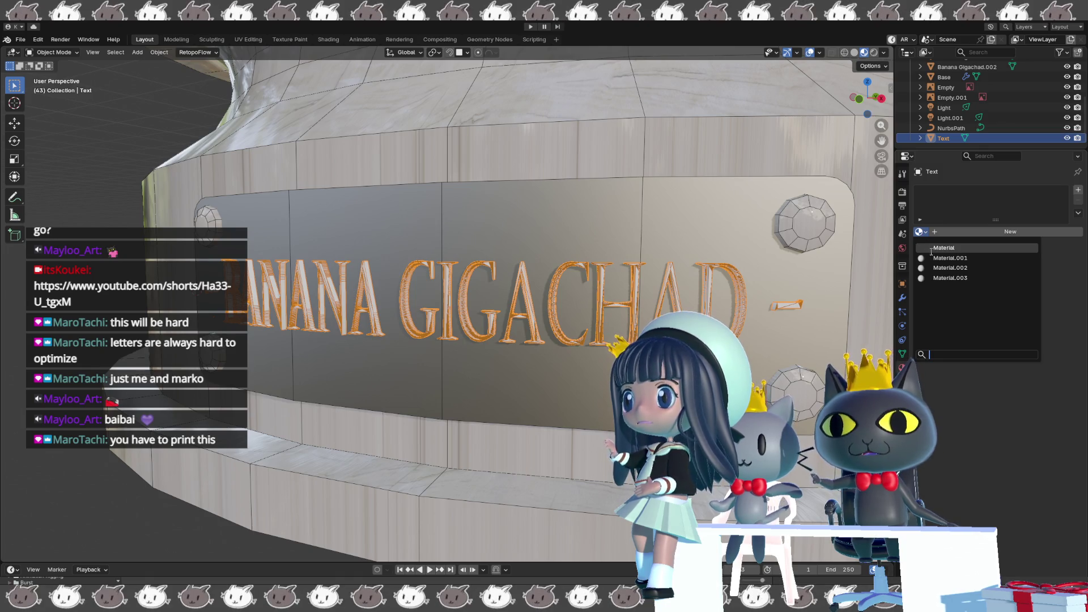
middle_drag(595, 255, 510, 212)
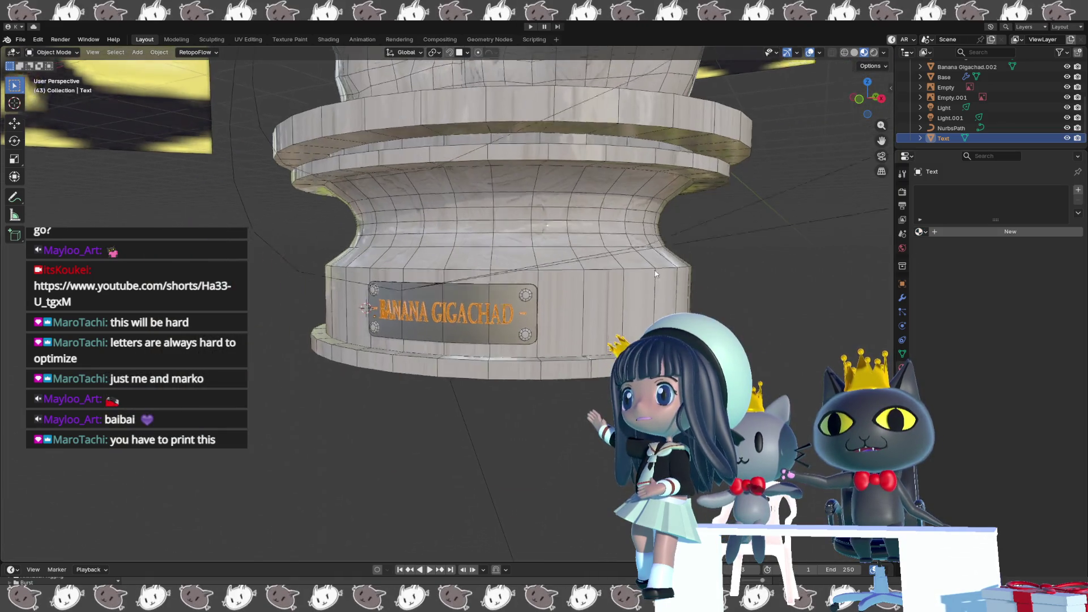
scroll(595, 342, down, 3)
scroll(595, 342, down, 1)
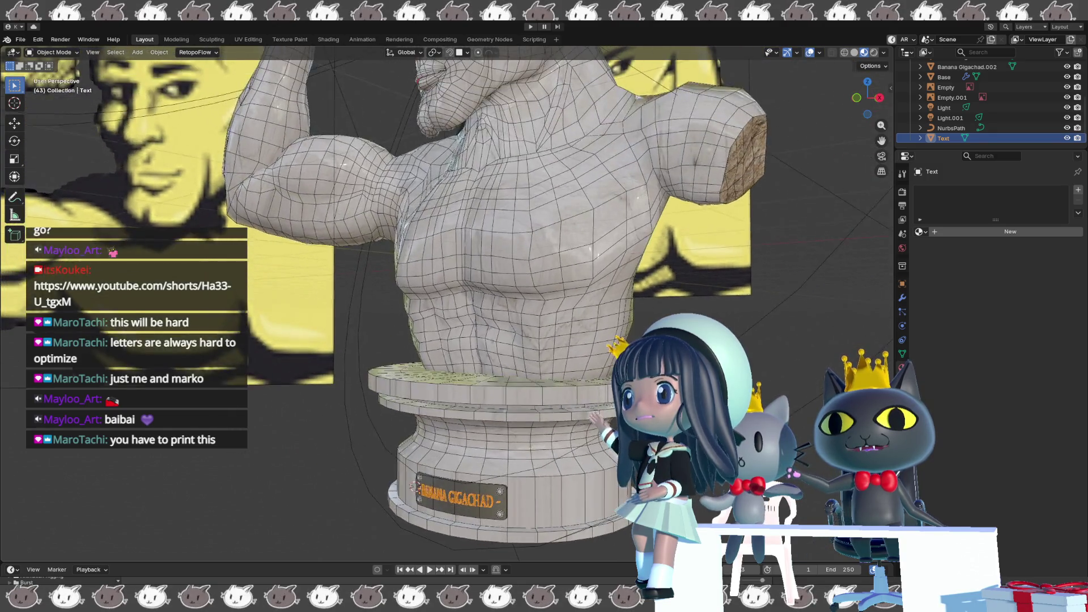
scroll(596, 342, down, 2)
mouse_move(595, 342)
middle_down()
mouse_move(544, 341)
mouse_move(578, 385)
mouse_move(592, 334)
mouse_move(648, 313)
mouse_move(771, 327)
mouse_move(567, 354)
mouse_move(605, 315)
mouse_move(580, 318)
mouse_move(586, 304)
mouse_move(619, 333)
mouse_move(457, 350)
middle_up()
key(shift+alt+z)
key(shift+alt+z)
scroll(618, 333, up, 2)
scroll(619, 333, up, 2)
scroll(618, 334, up, 2)
scroll(618, 334, up, 1)
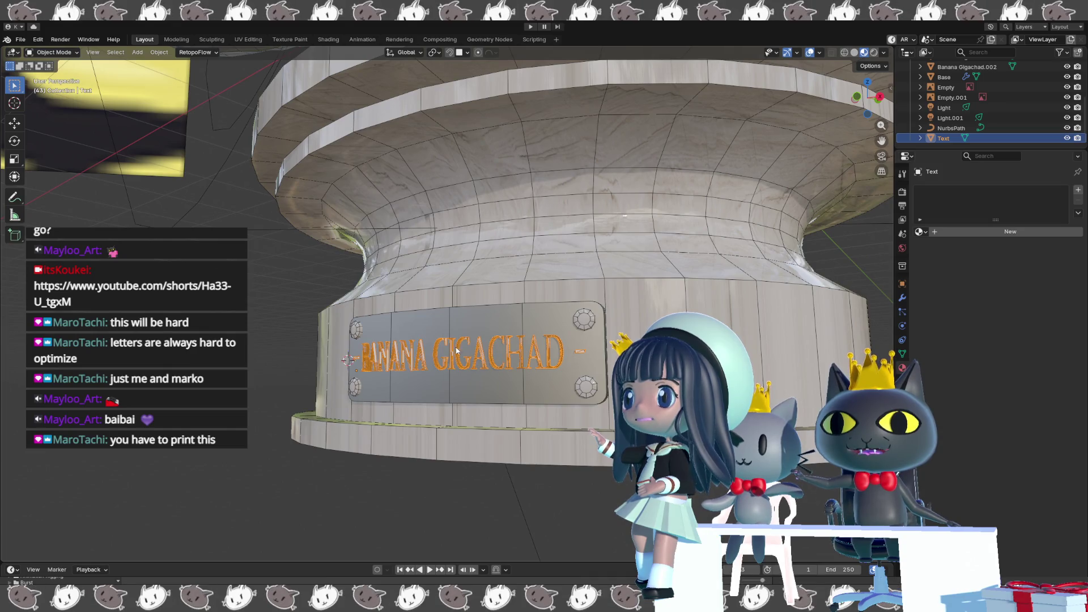
scroll(470, 349, up, 2)
scroll(471, 349, up, 2)
scroll(470, 350, up, 1)
scroll(470, 350, up, 2)
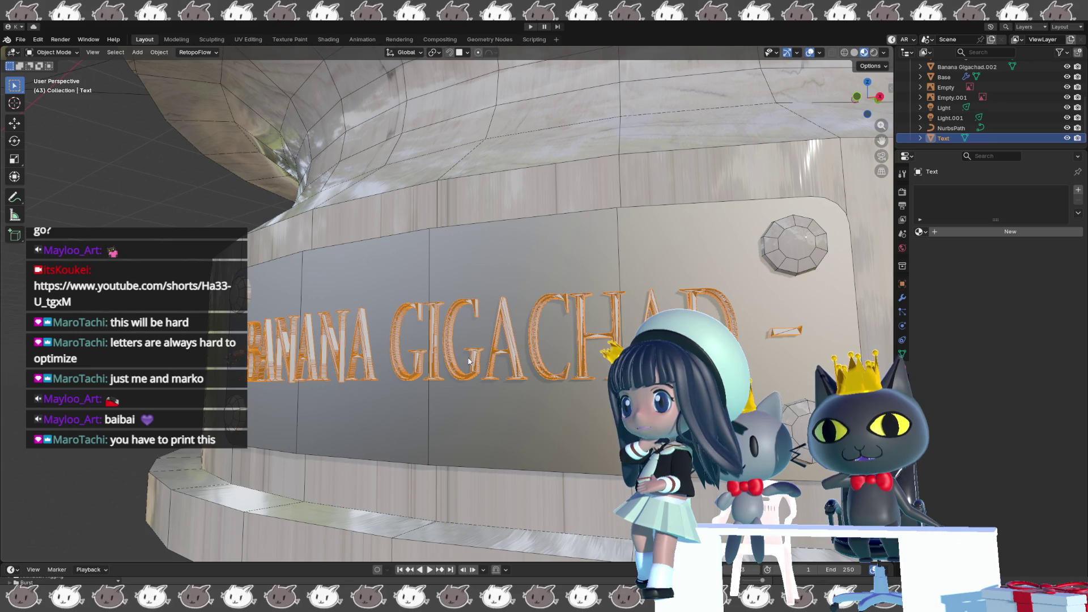
scroll(467, 361, down, 2)
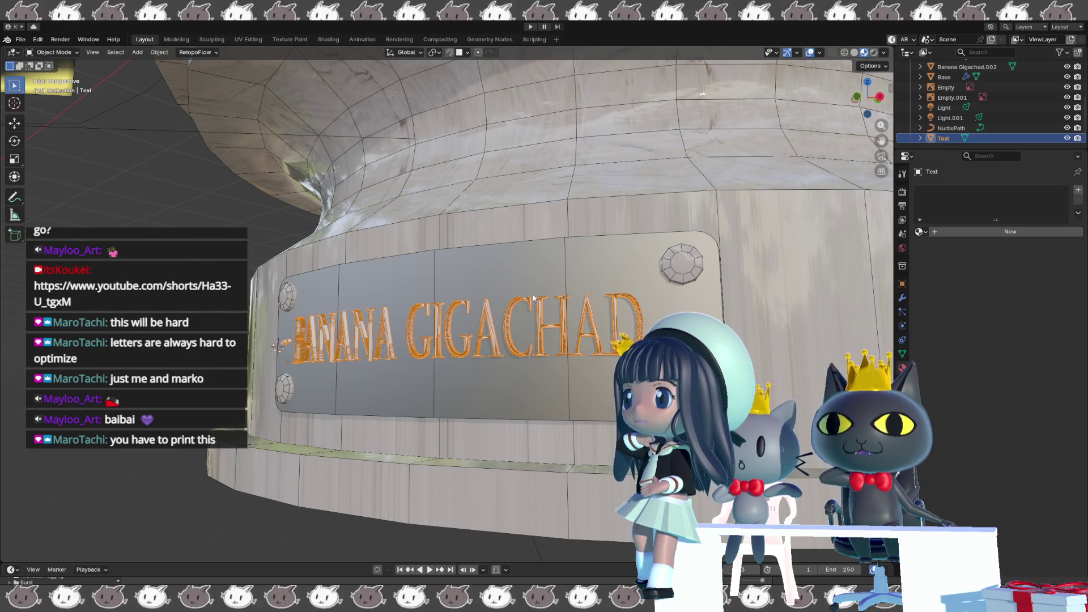
scroll(519, 299, down, 1)
scroll(523, 298, down, 2)
scroll(530, 298, down, 1)
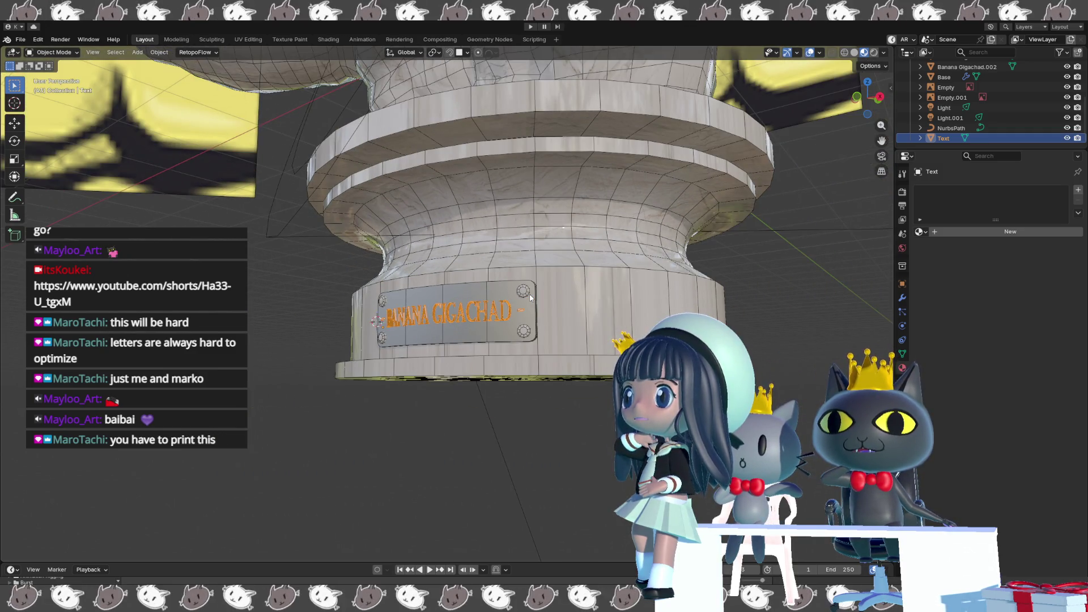
scroll(528, 296, up, 2)
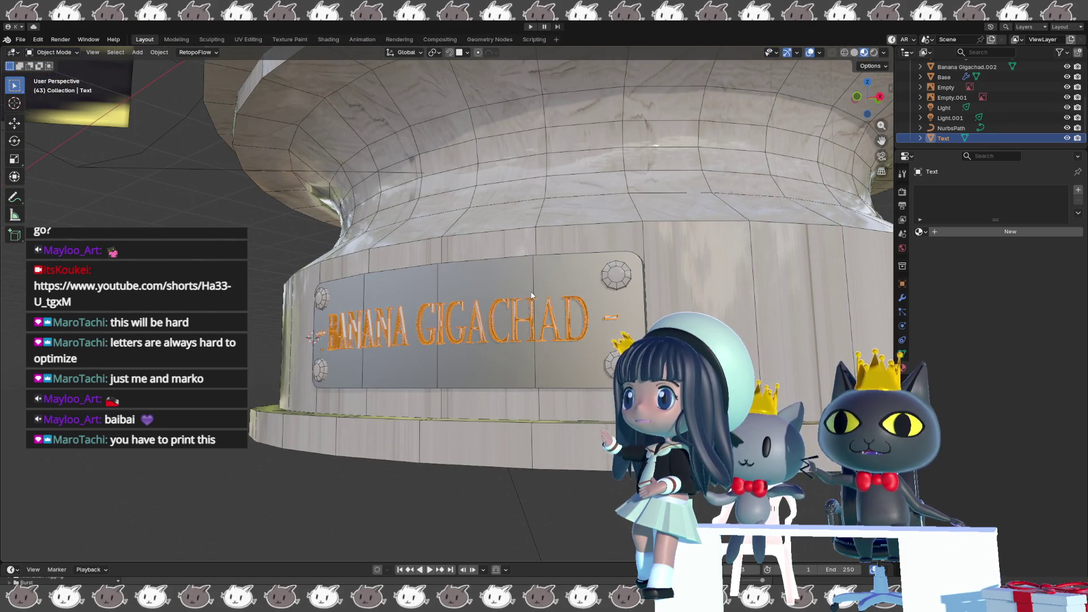
scroll(547, 270, down, 2)
scroll(541, 260, down, 1)
scroll(557, 376, down, 1)
mouse_move(556, 377)
middle_down()
mouse_move(477, 237)
mouse_move(461, 250)
mouse_move(519, 355)
middle_up()
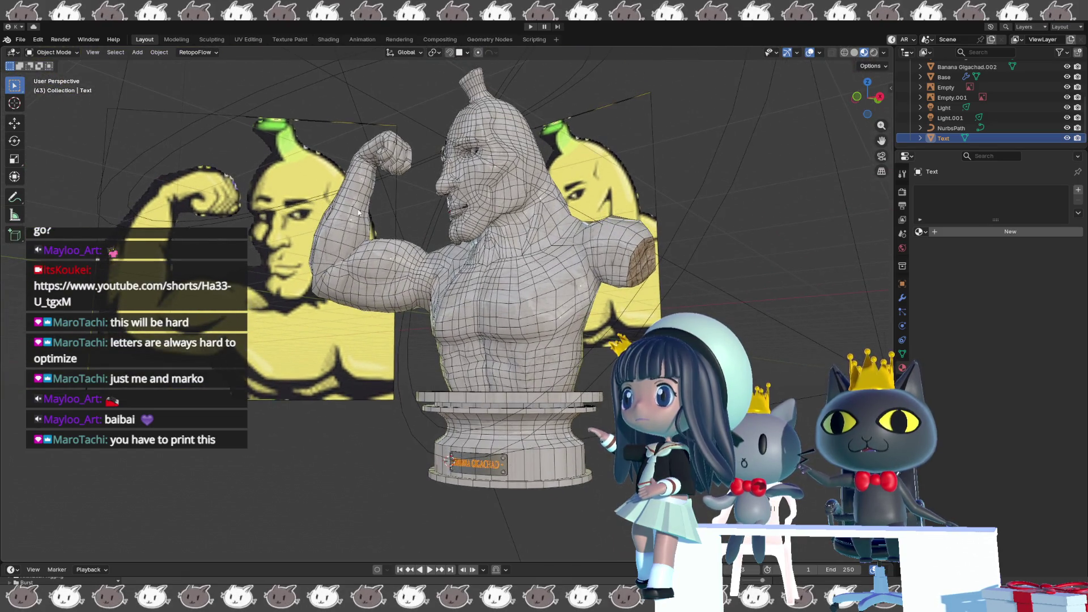
scroll(519, 355, up, 1)
scroll(510, 344, up, 1)
scroll(501, 339, up, 1)
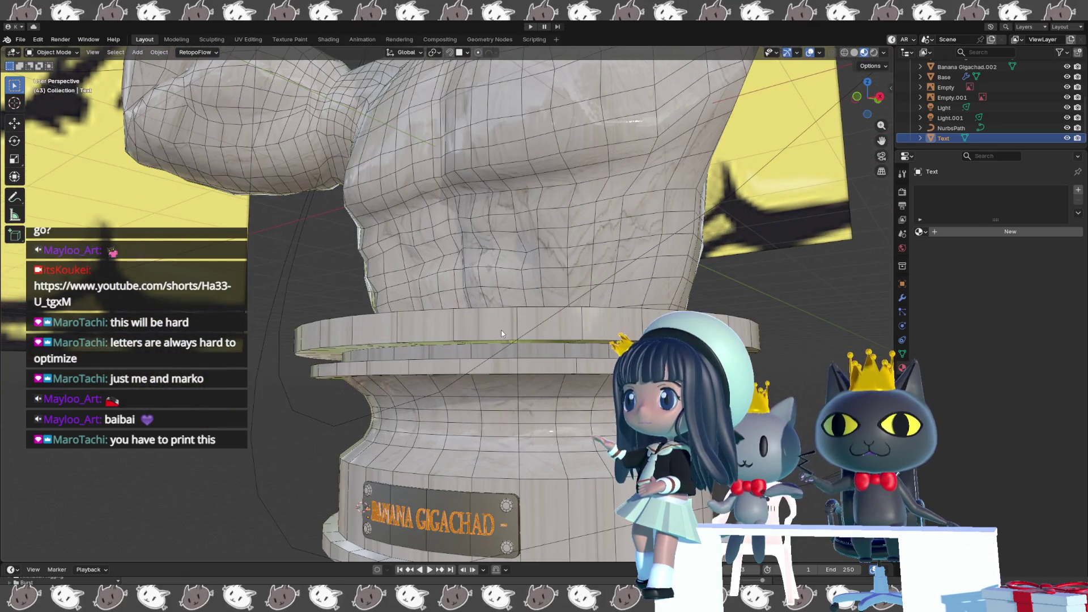
middle_drag(491, 341, 530, 213)
scroll(543, 253, up, 2)
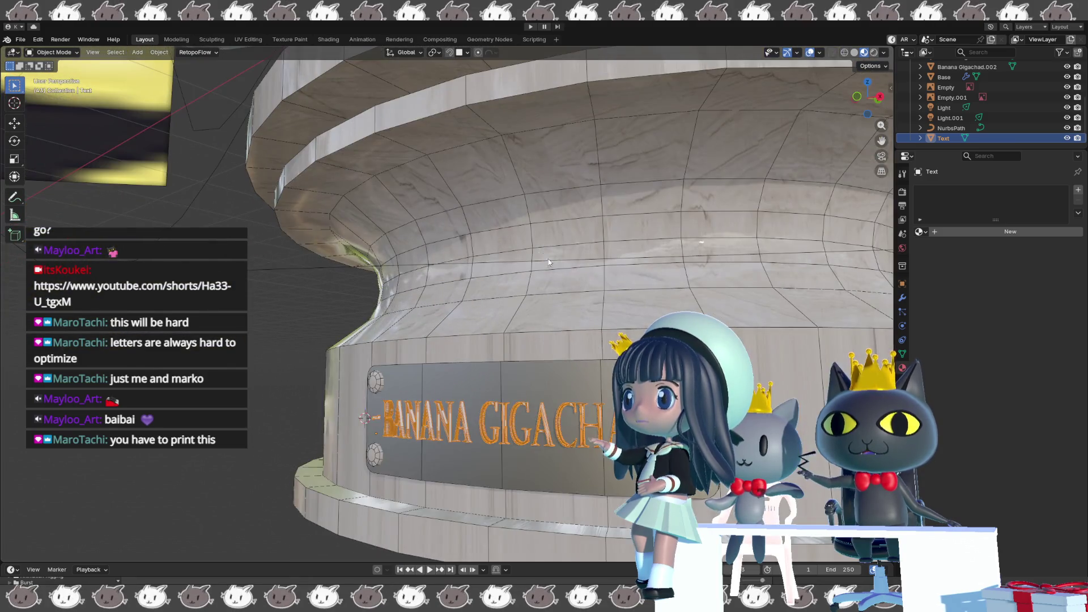
scroll(609, 252, up, 1)
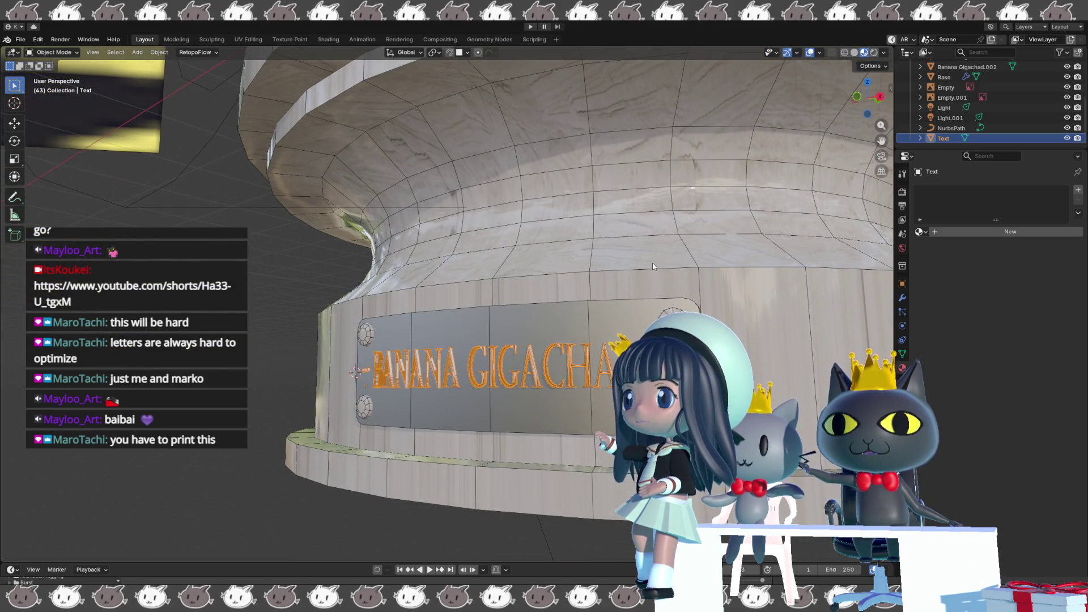
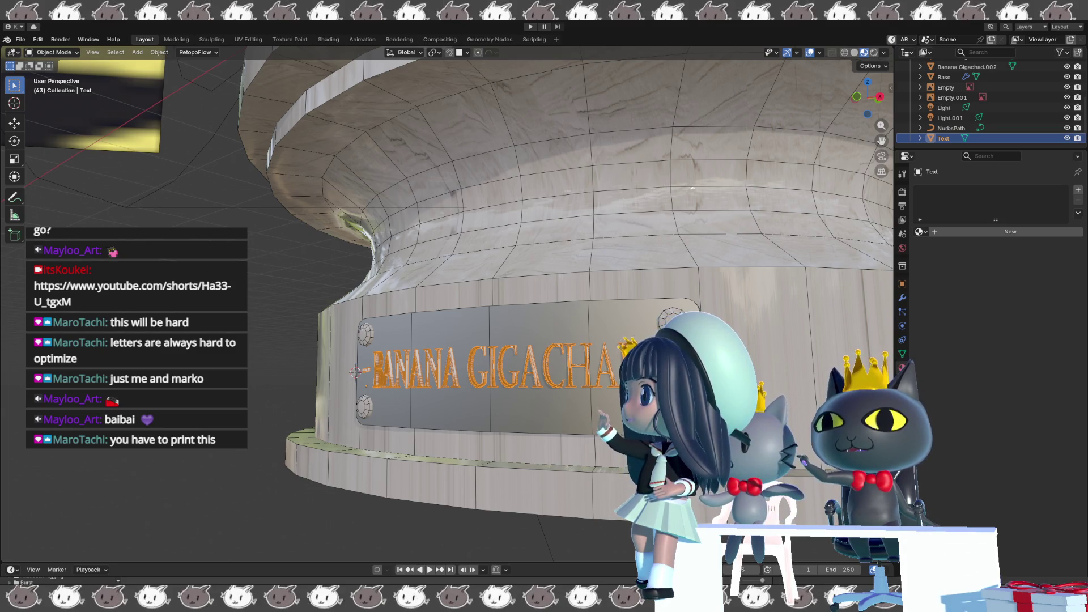
Assign dark Material.003 to the BANANA GIGACHAD lettering from the existing materials list.
middle_drag(229, 285, 266, 282)
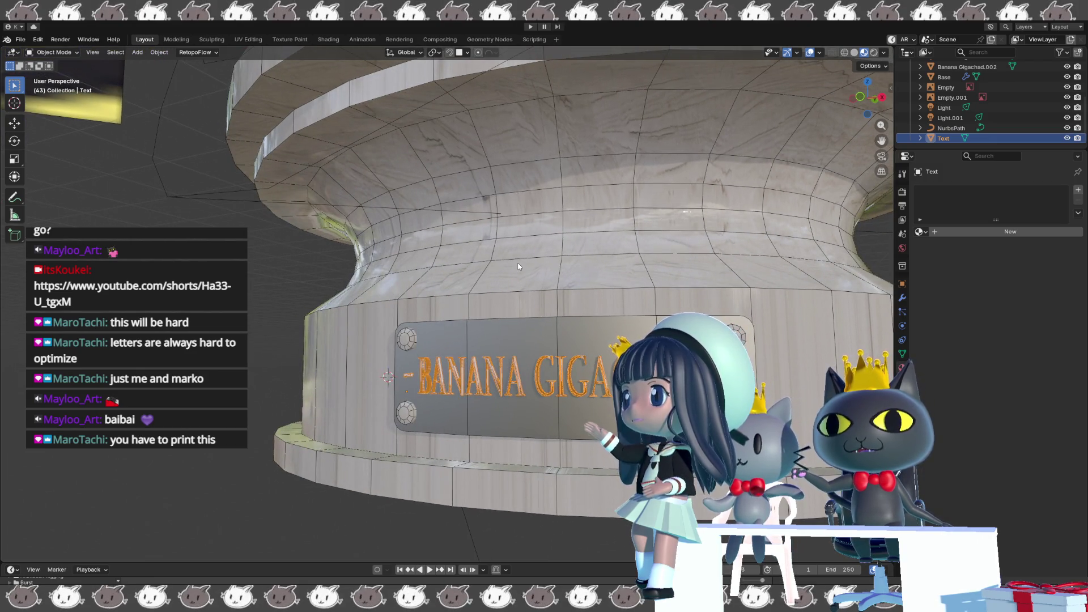
mouse_move(697, 357)
middle_down()
mouse_move(596, 351)
mouse_move(917, 231)
middle_up()
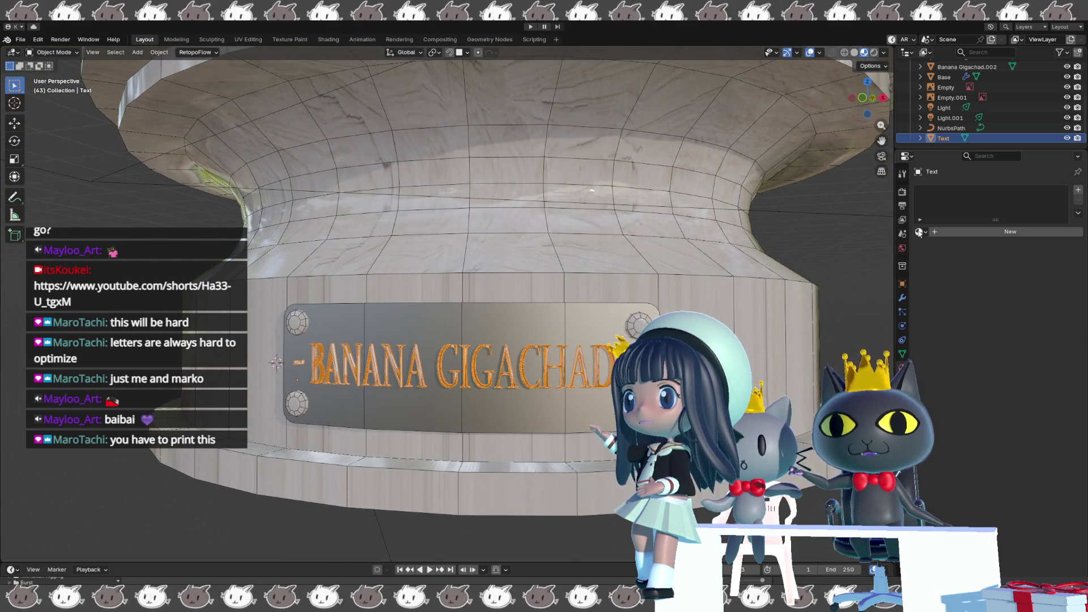
click(919, 232)
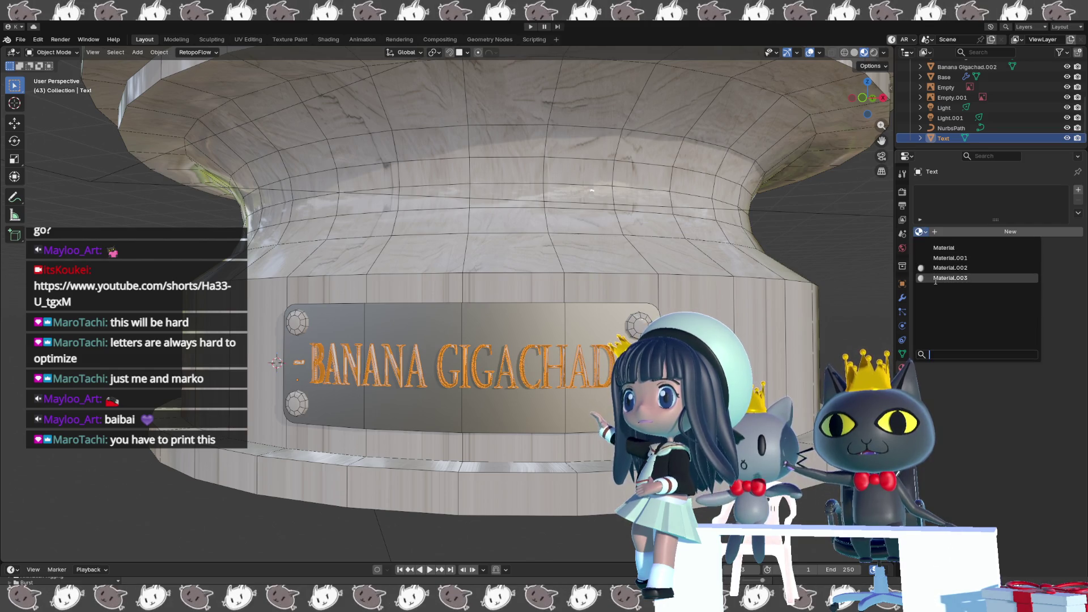
click(935, 283)
Select the pedestal Base object and enter Edit Mode on its mesh.
click(754, 319)
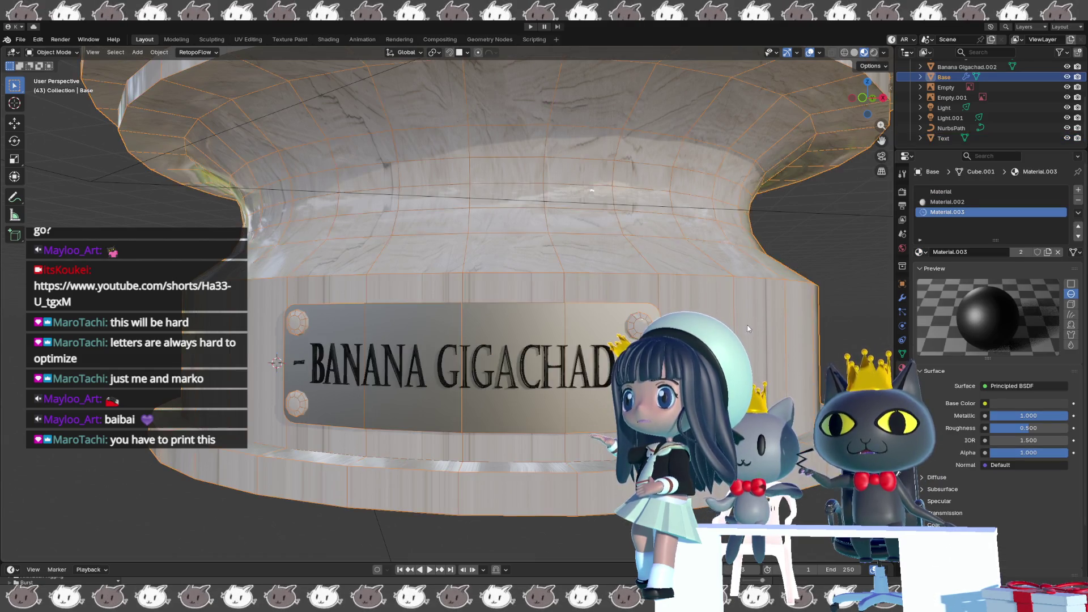
middle_drag(755, 319, 646, 341)
scroll(665, 274, up, 3)
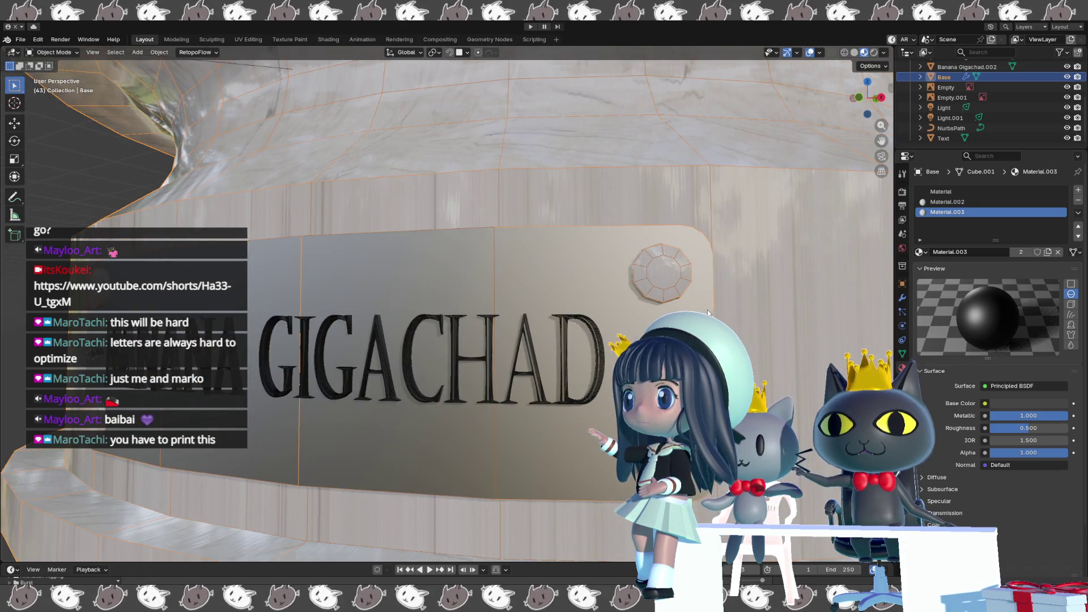
key(Tab)
scroll(665, 274, up, 2)
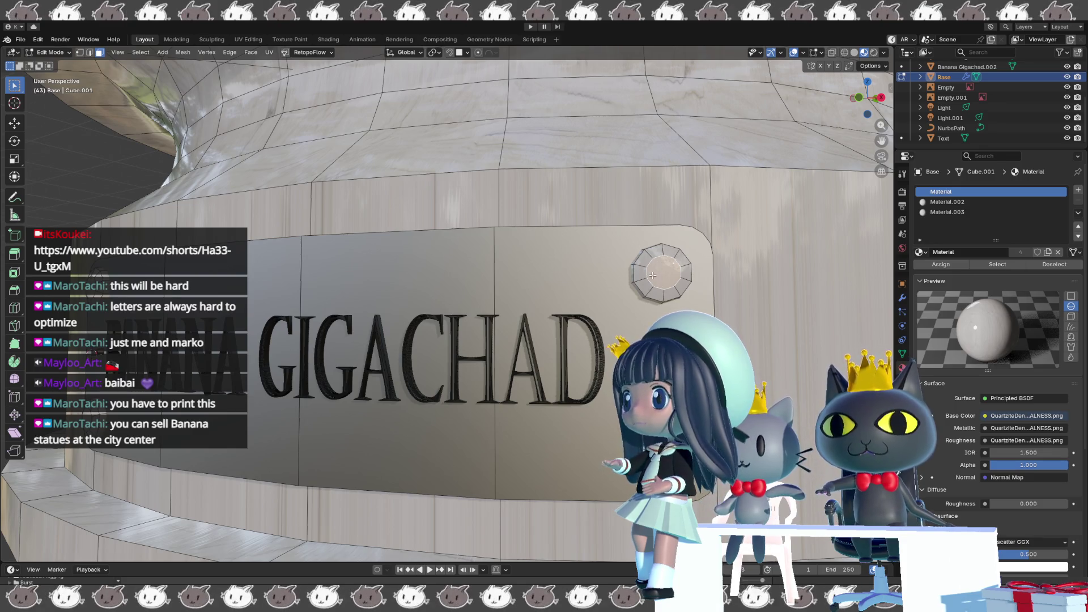
Select a whole bolt with linked selection (L) and make Material.003 the active slot.
key(l)
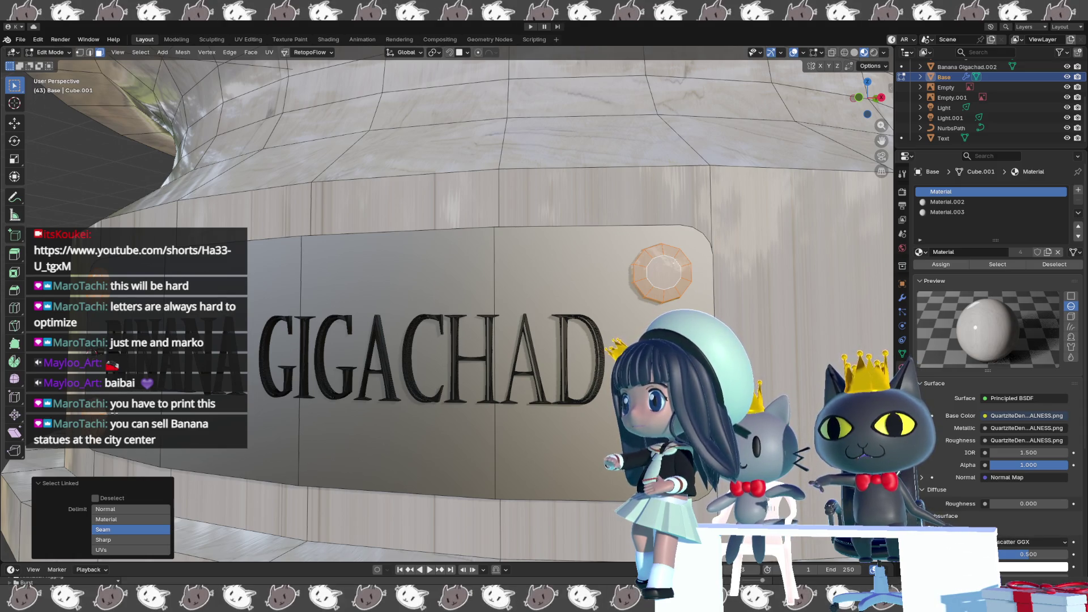
click(936, 212)
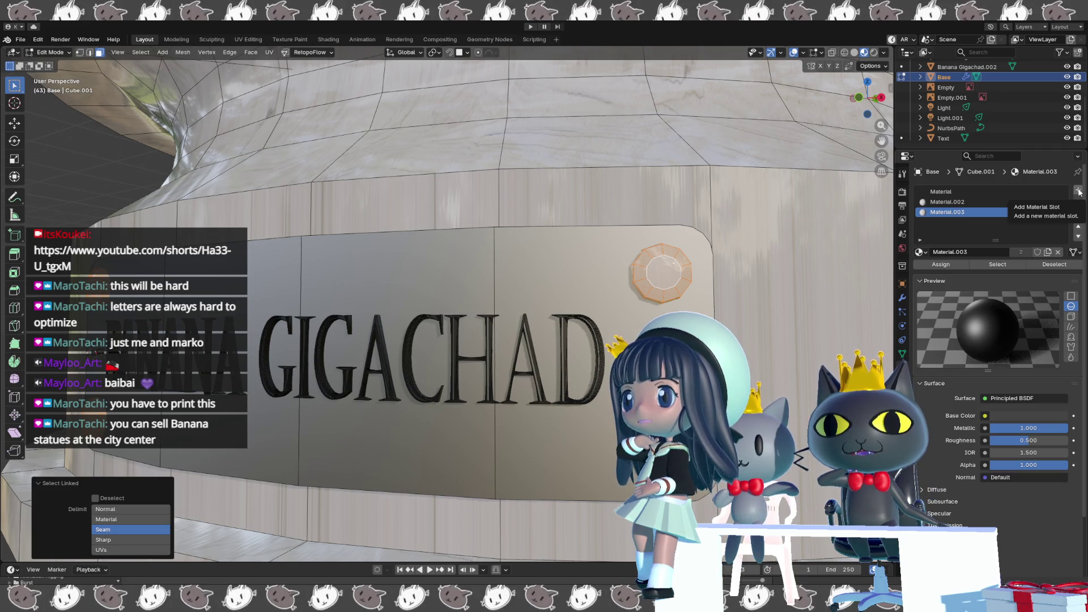
Add new Material.004 to the base with Metallic 1.0 and a golden-orange base colour.
click(1079, 192)
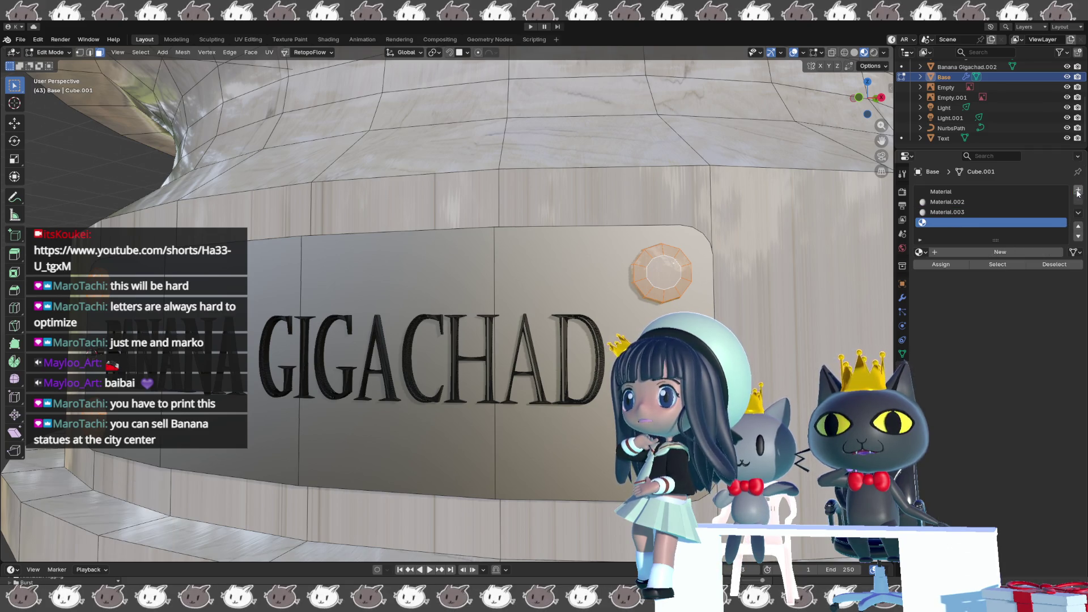
click(992, 254)
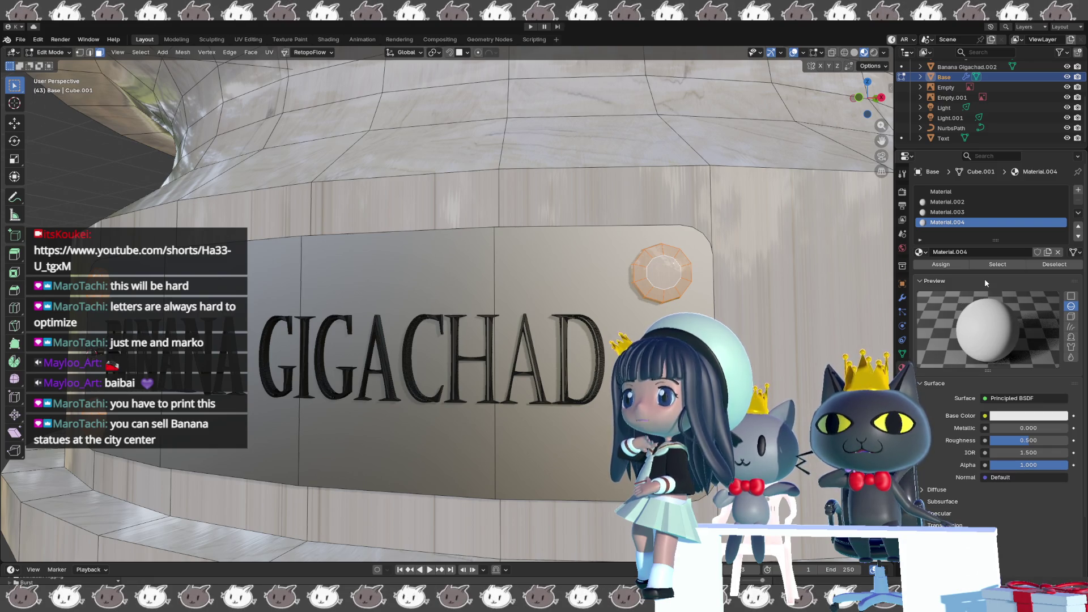
drag(1012, 428, 1071, 431)
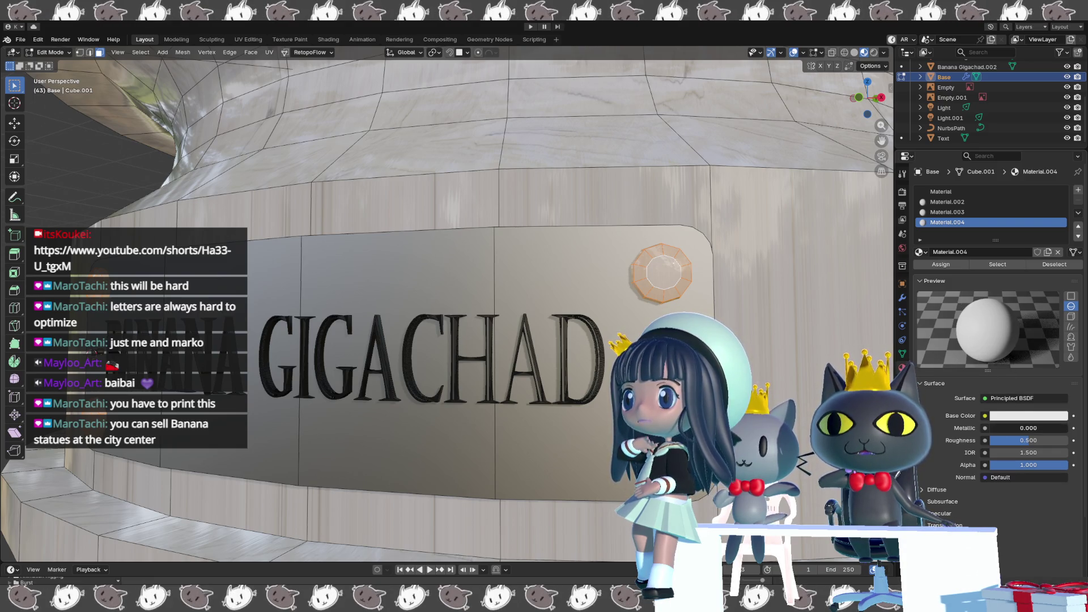
click(1029, 415)
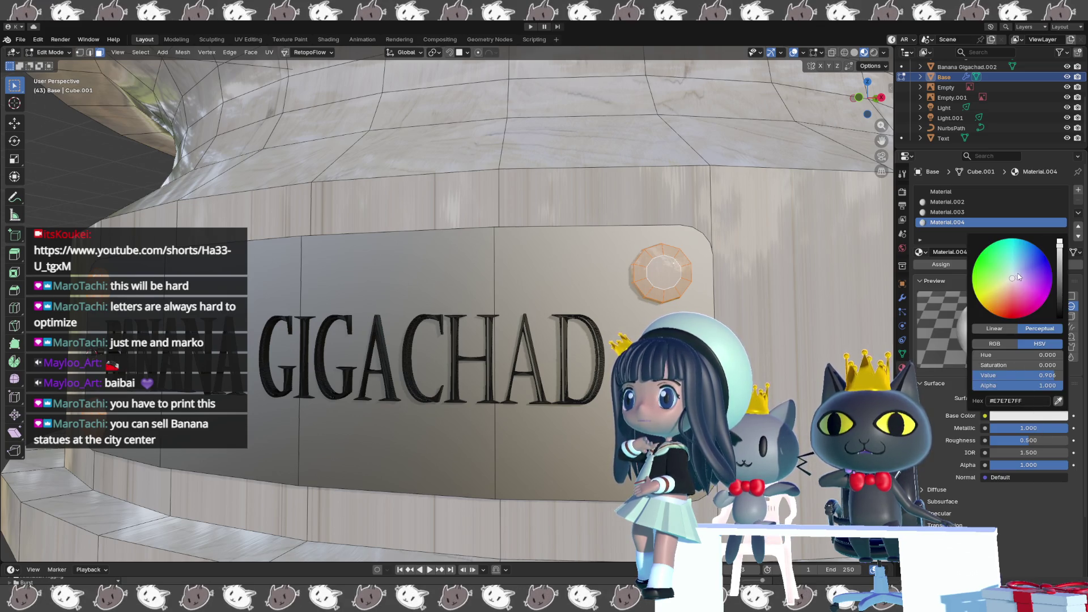
drag(1021, 276, 993, 302)
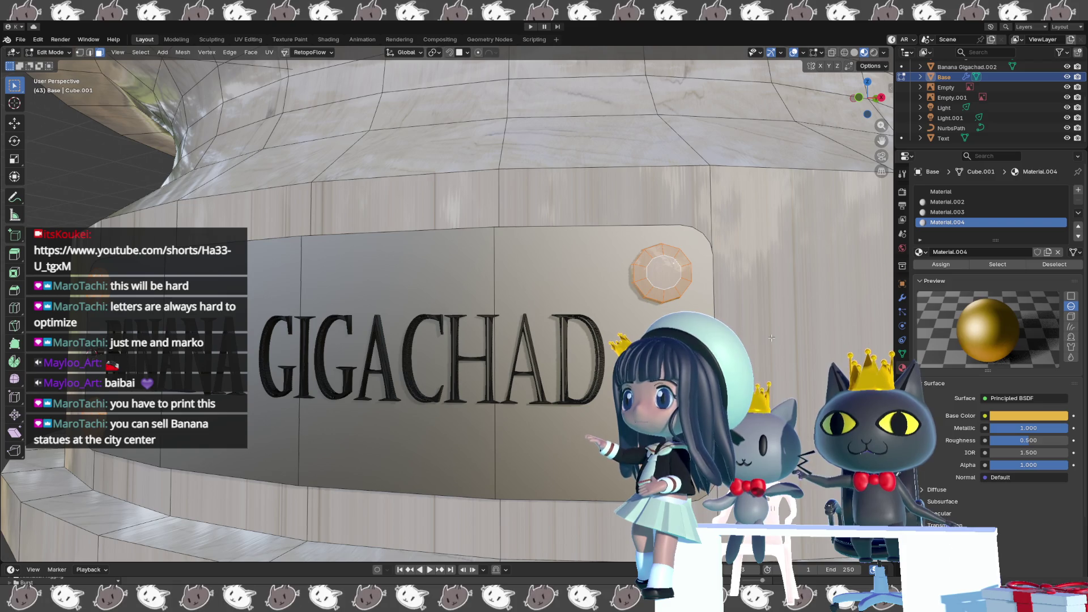
Preview the gold bolts with overlays toggled and orbiting, then make Material.003 the active slot.
key(shift+alt+z)
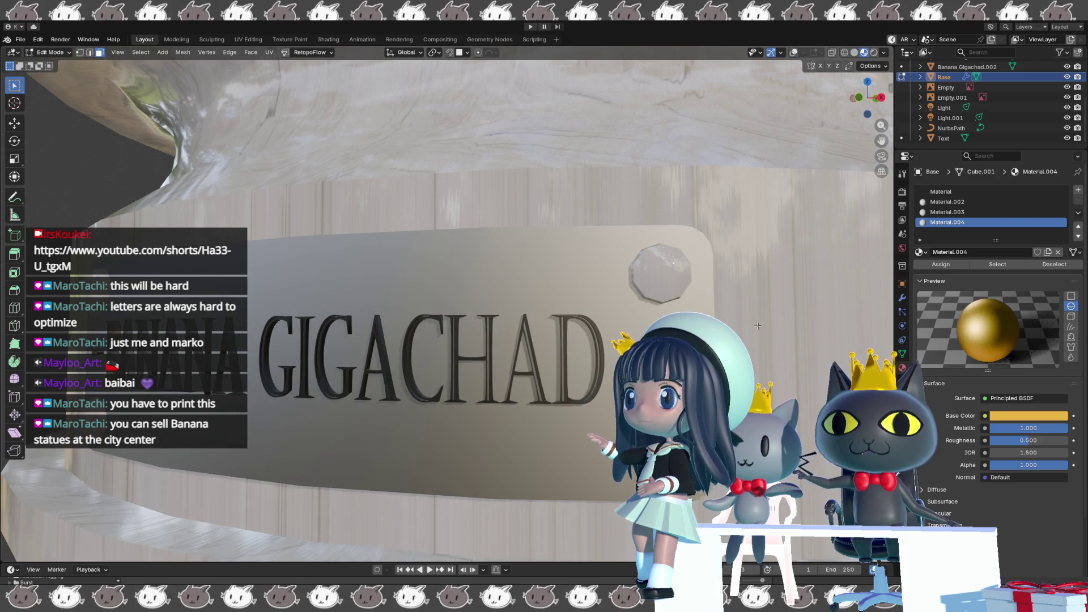
key(shift+alt+z)
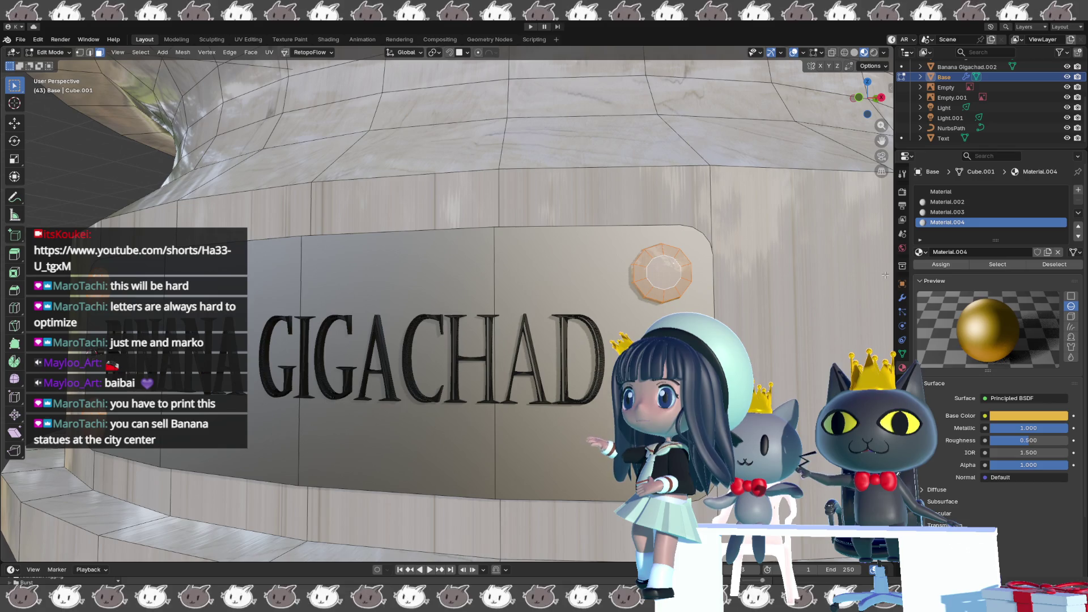
key(shift+alt+z)
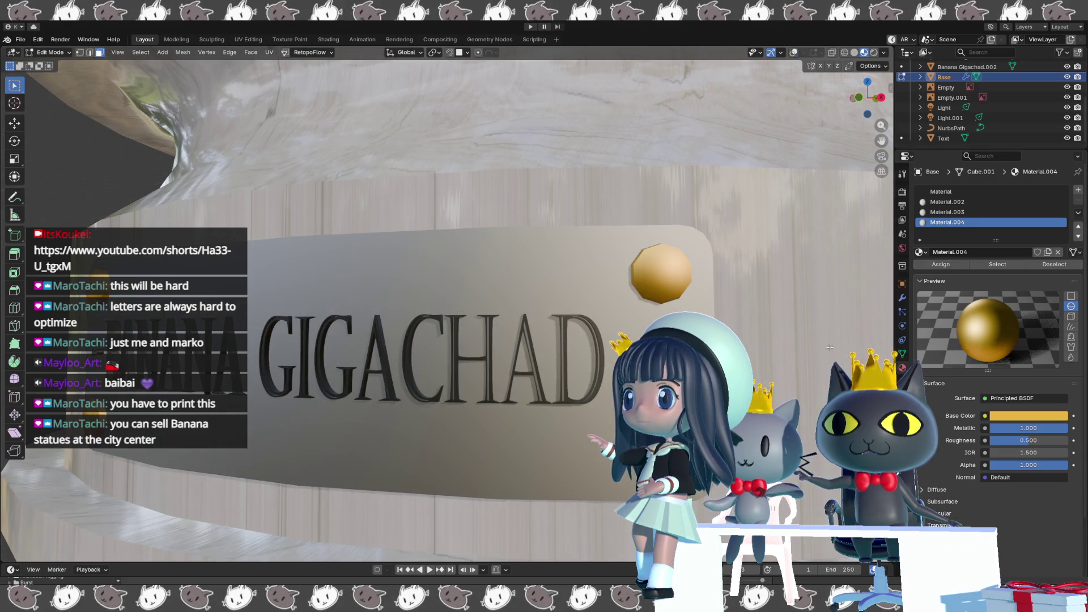
scroll(820, 357, down, 2)
middle_drag(819, 357, 772, 350)
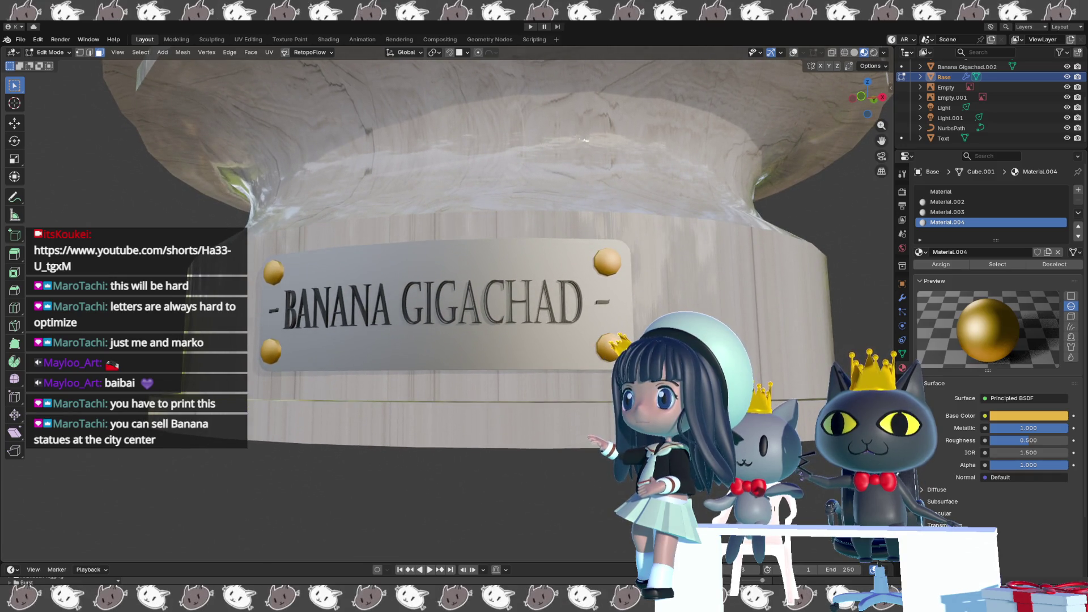
scroll(772, 352, down, 3)
scroll(773, 351, down, 1)
scroll(772, 352, up, 2)
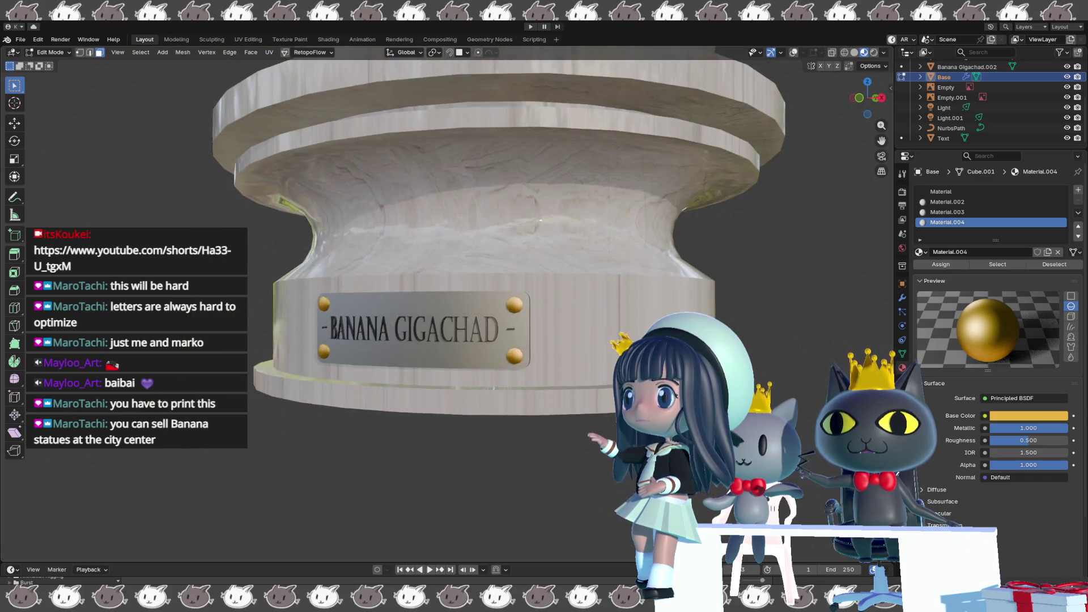
scroll(772, 352, up, 1)
scroll(772, 352, up, 1)
scroll(772, 352, up, 1)
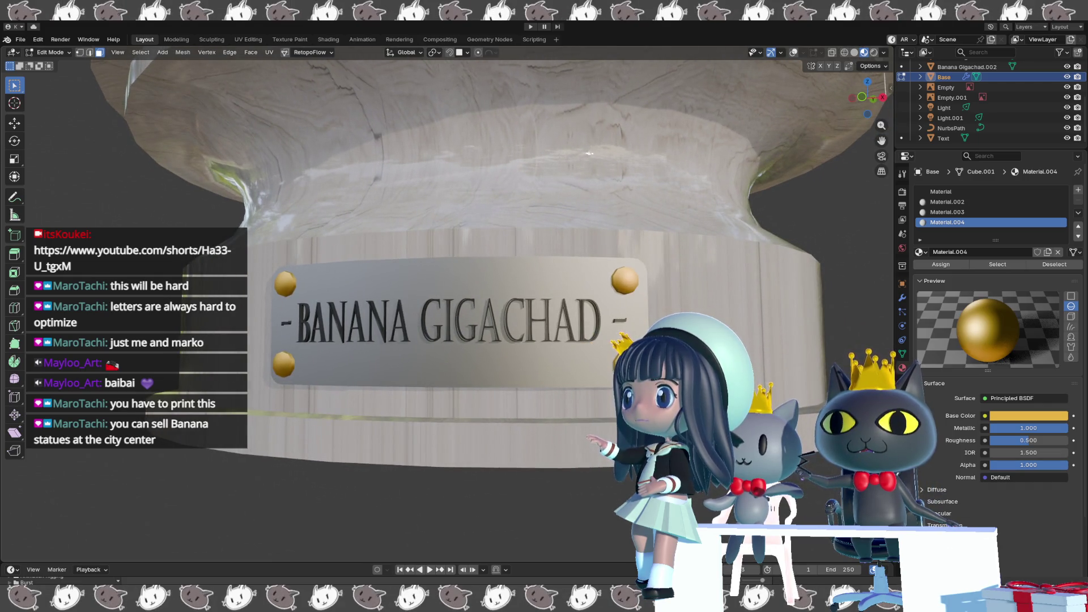
scroll(617, 322, up, 1)
scroll(616, 323, up, 1)
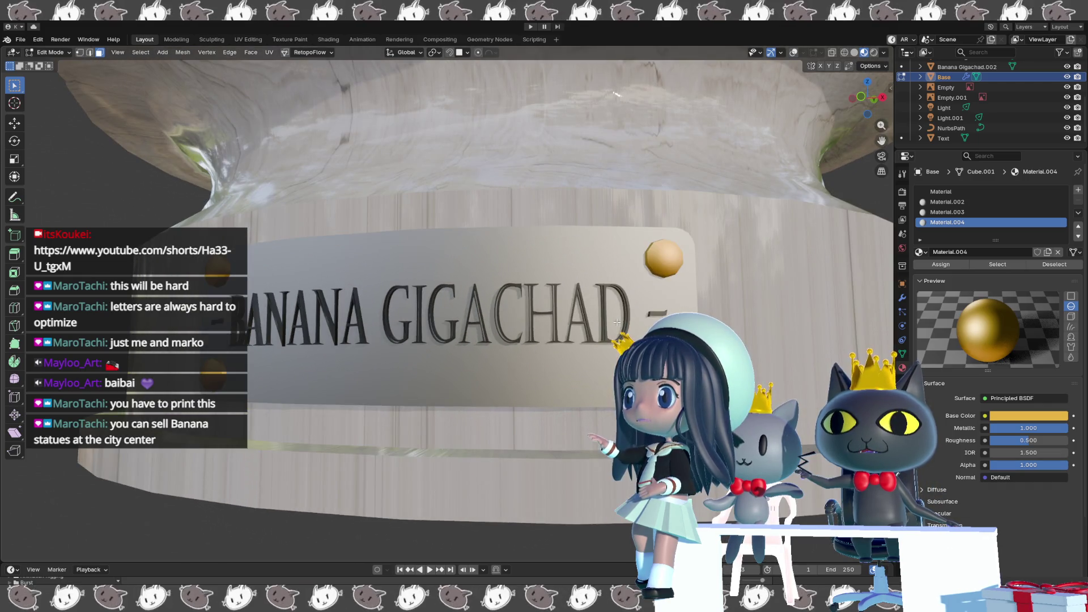
scroll(575, 325, down, 1)
scroll(570, 327, down, 1)
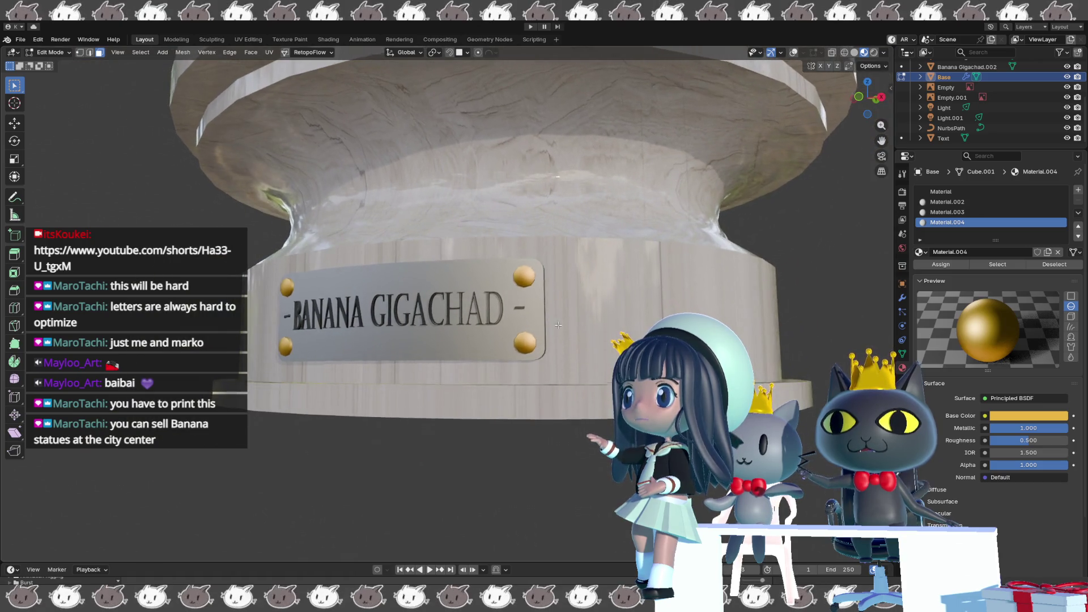
key(shift+alt+z)
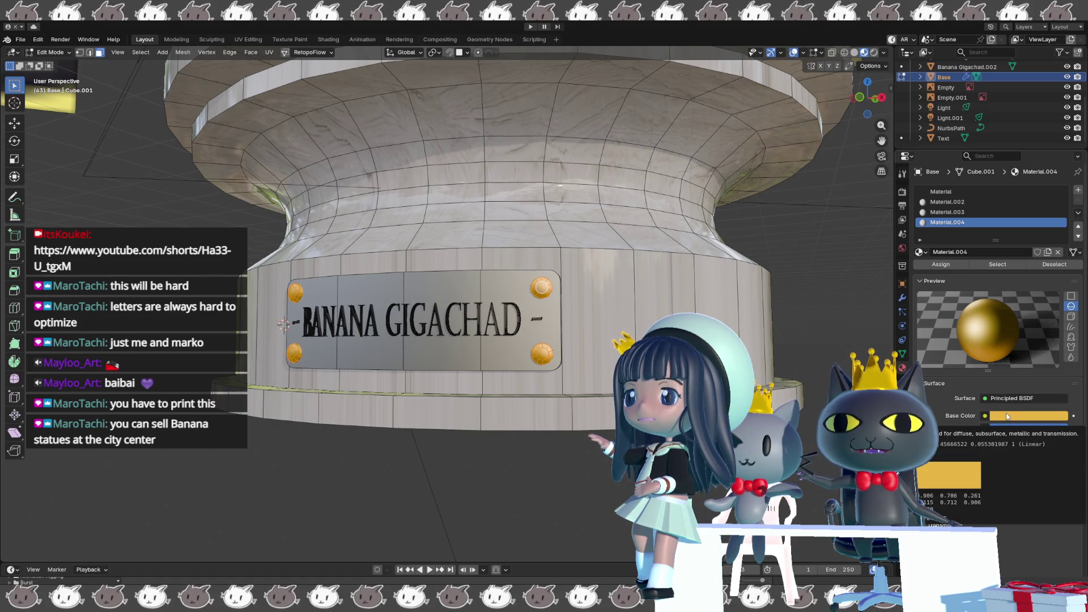
key(shift+alt+z)
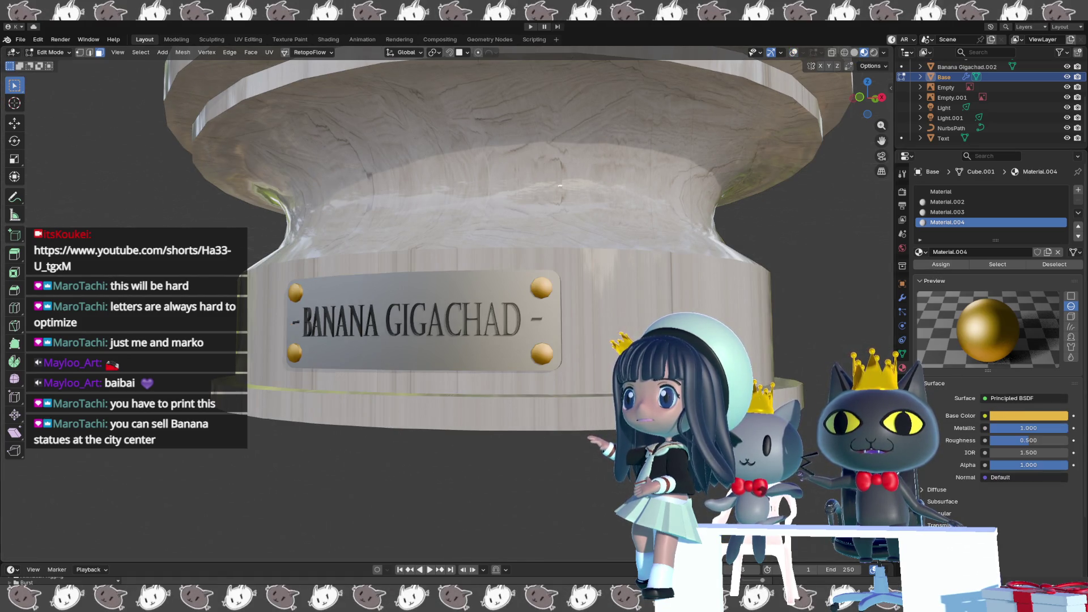
middle_drag(560, 186, 884, 263)
click(944, 212)
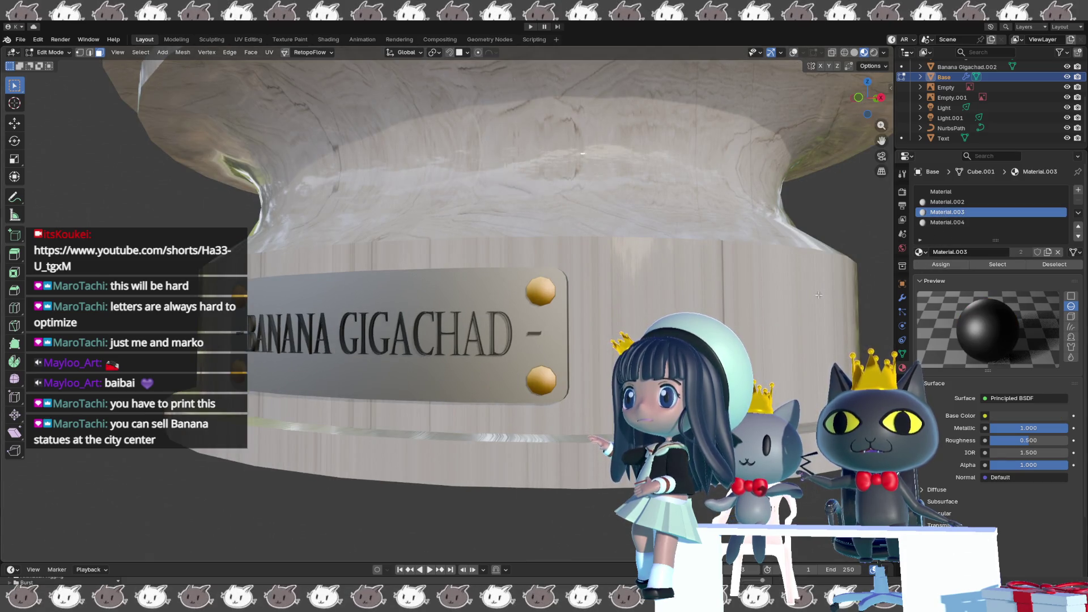
Leave the base's Edit Mode, select the Text object and enter Edit Mode on its mesh.
key(shift+alt+z)
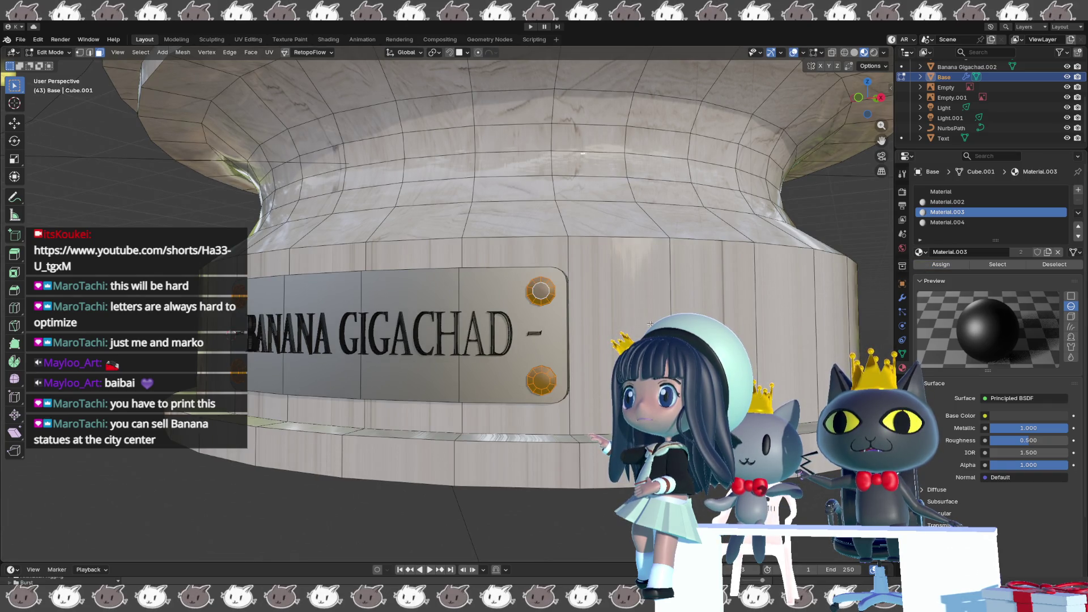
click(454, 349)
key(shift+alt+z)
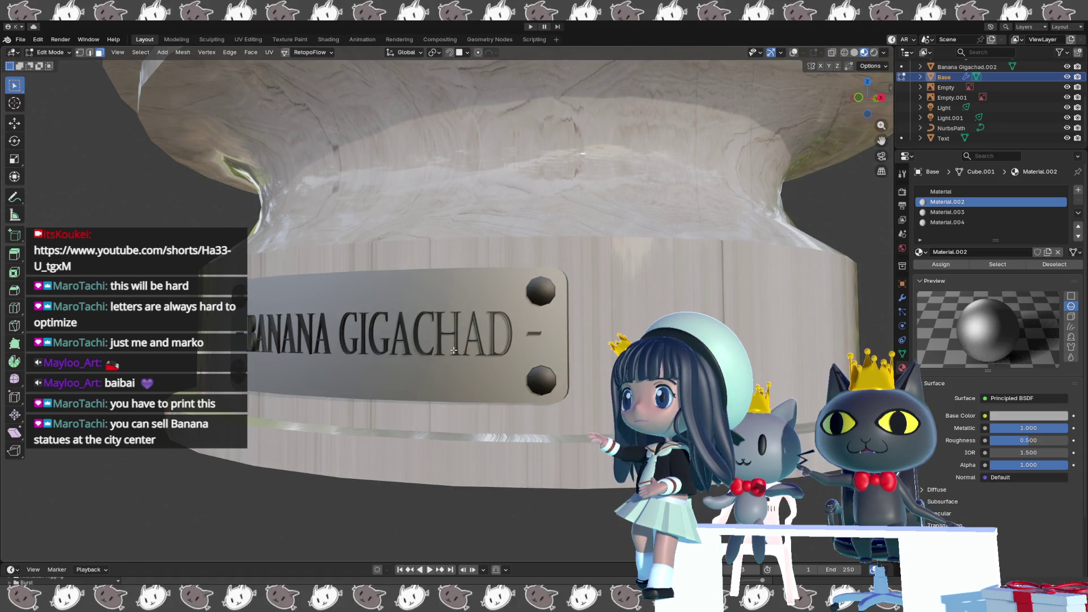
key(Tab)
click(453, 349)
scroll(454, 350, down, 3)
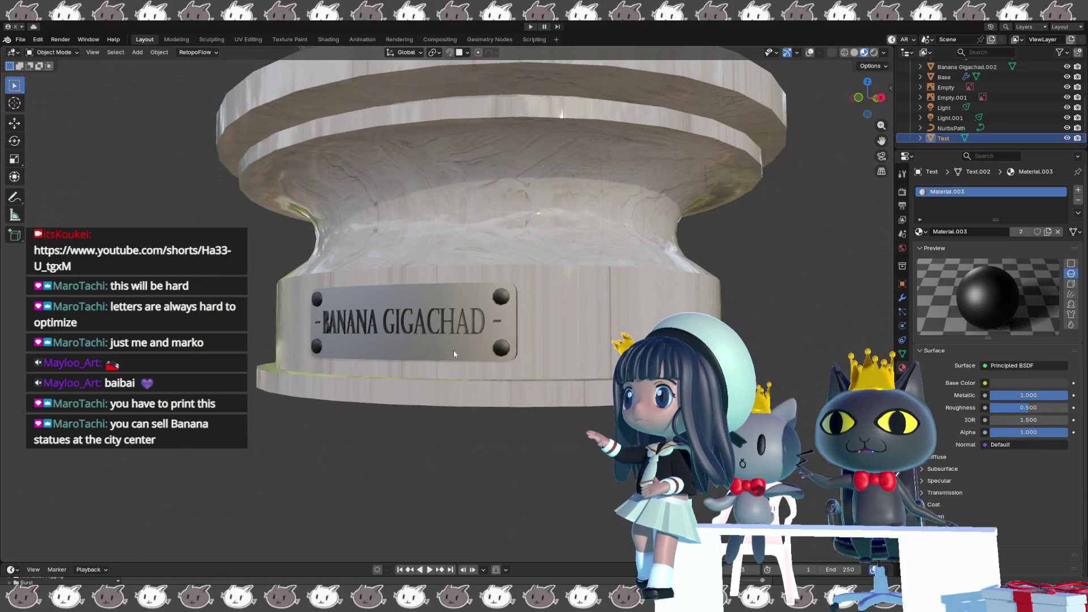
middle_drag(476, 350, 484, 336)
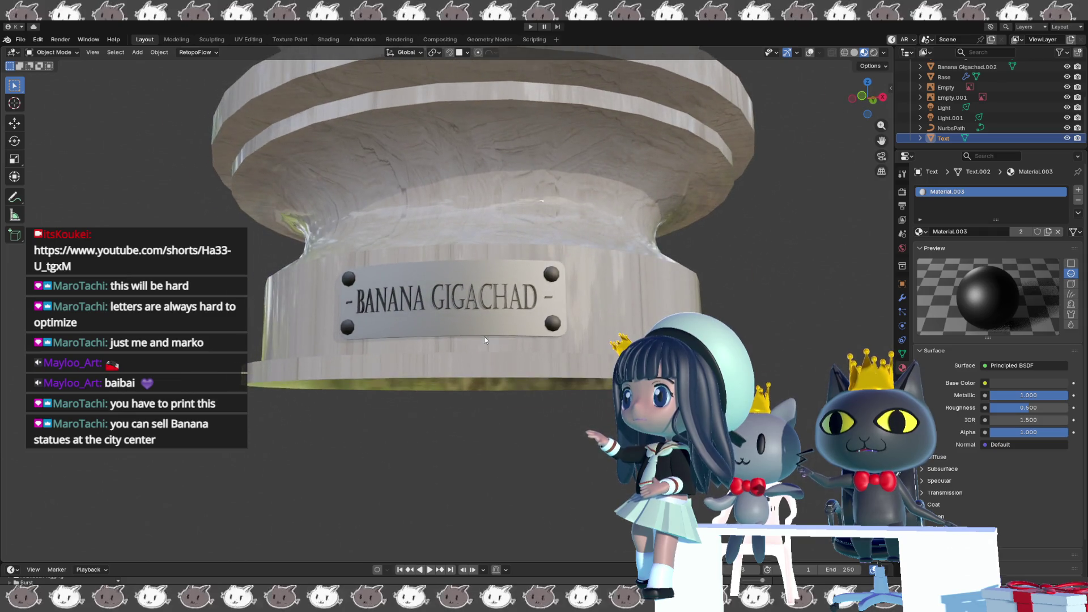
scroll(485, 336, up, 2)
scroll(486, 336, up, 2)
scroll(484, 341, up, 2)
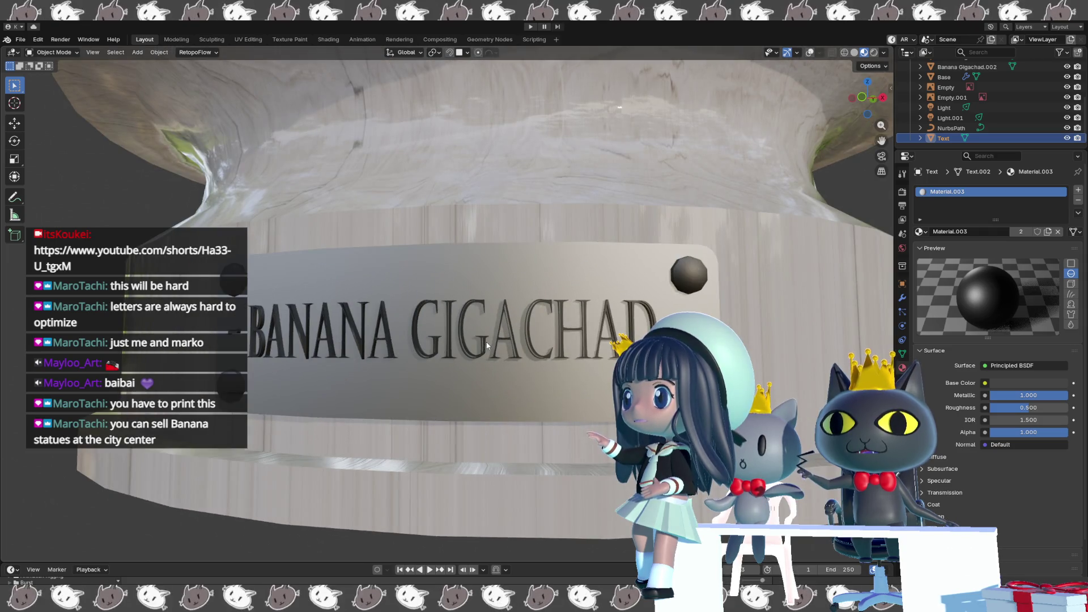
key(Tab)
key(Tab)
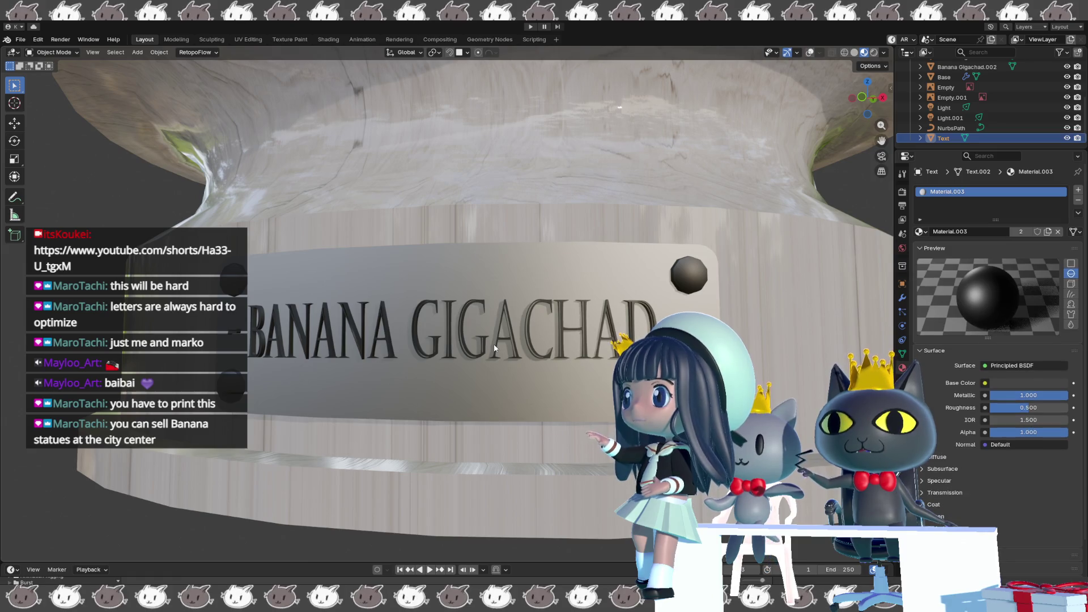
key(shift+alt+z)
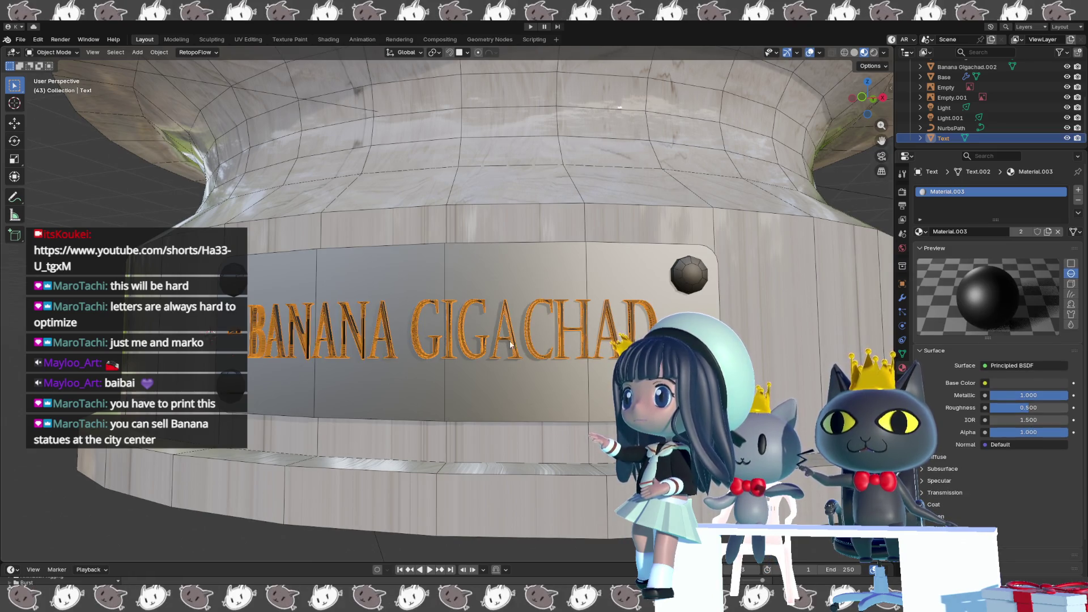
key(Tab)
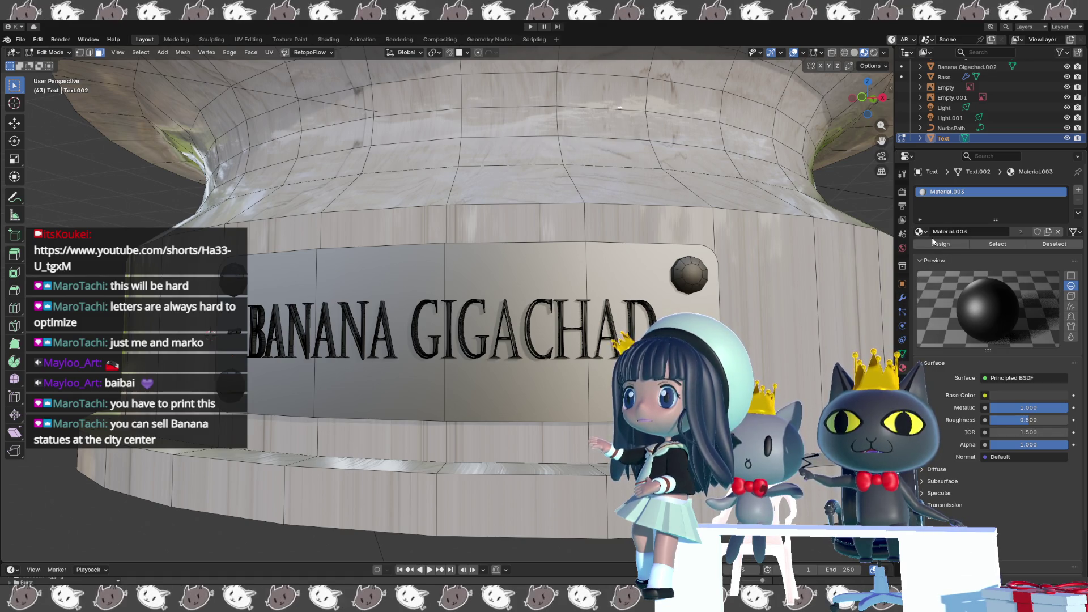
Try gold Material.004 on the lettering, inspect it, then undo back to black Material.003.
click(920, 232)
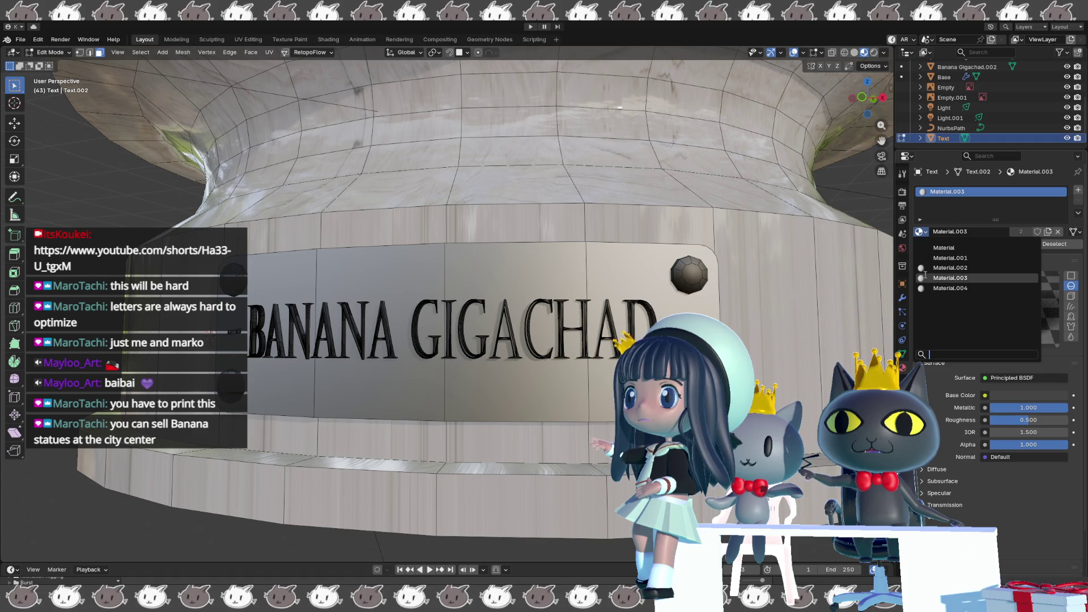
click(950, 288)
scroll(841, 309, down, 2)
scroll(799, 310, down, 1)
scroll(748, 310, down, 1)
scroll(698, 310, down, 1)
mouse_move(698, 309)
middle_down()
mouse_move(630, 269)
mouse_move(610, 278)
mouse_move(600, 308)
middle_up()
scroll(601, 308, up, 2)
scroll(600, 308, up, 3)
scroll(600, 308, down, 1)
scroll(595, 304, down, 1)
scroll(561, 285, down, 1)
scroll(551, 278, down, 1)
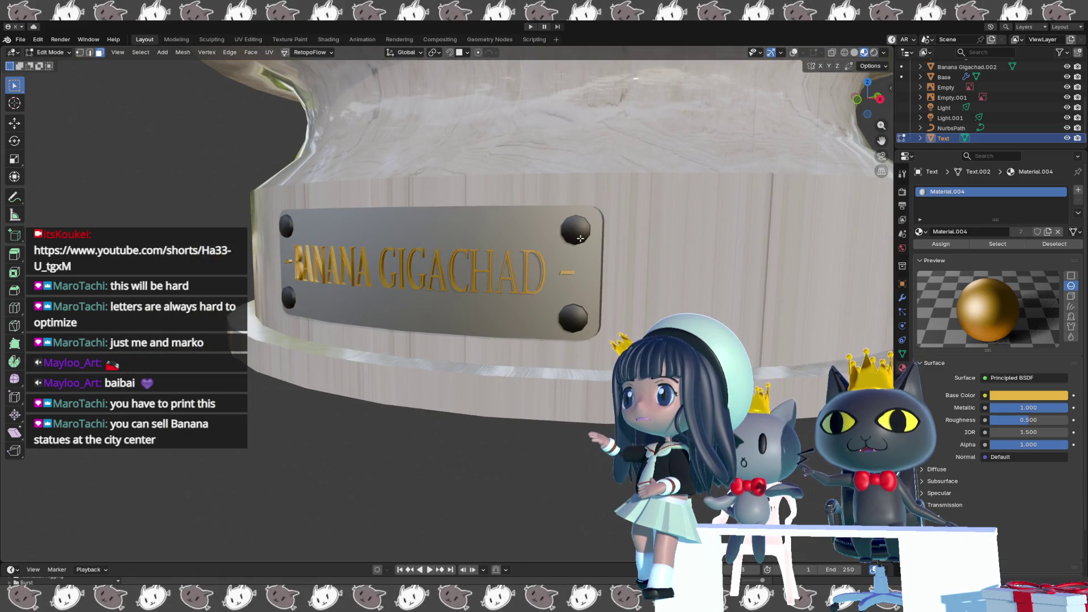
key(shift+alt+z)
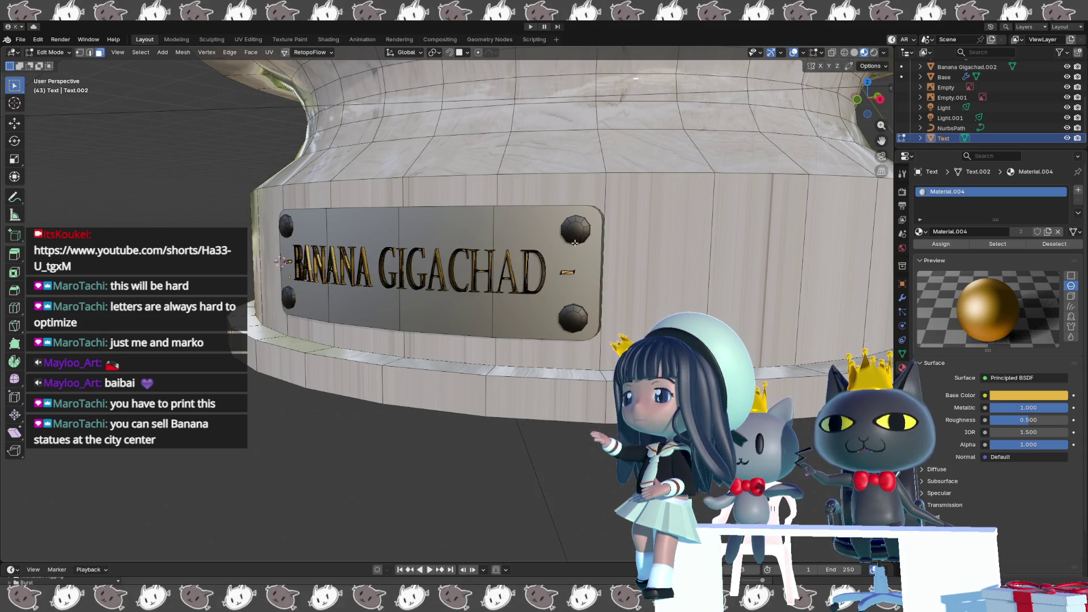
key(ctrl+z)
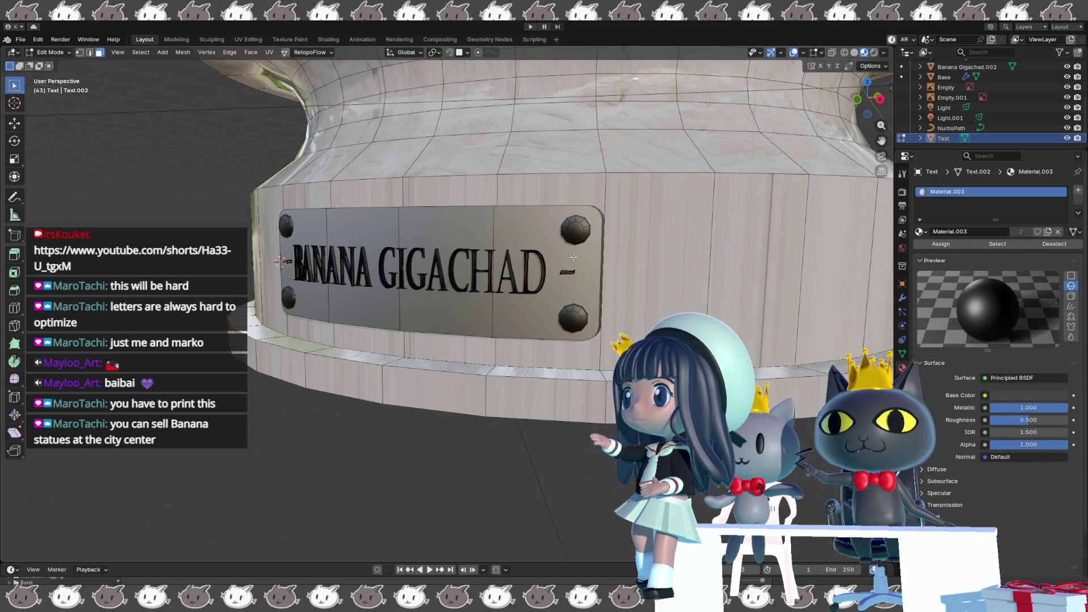
key(shift+alt+z)
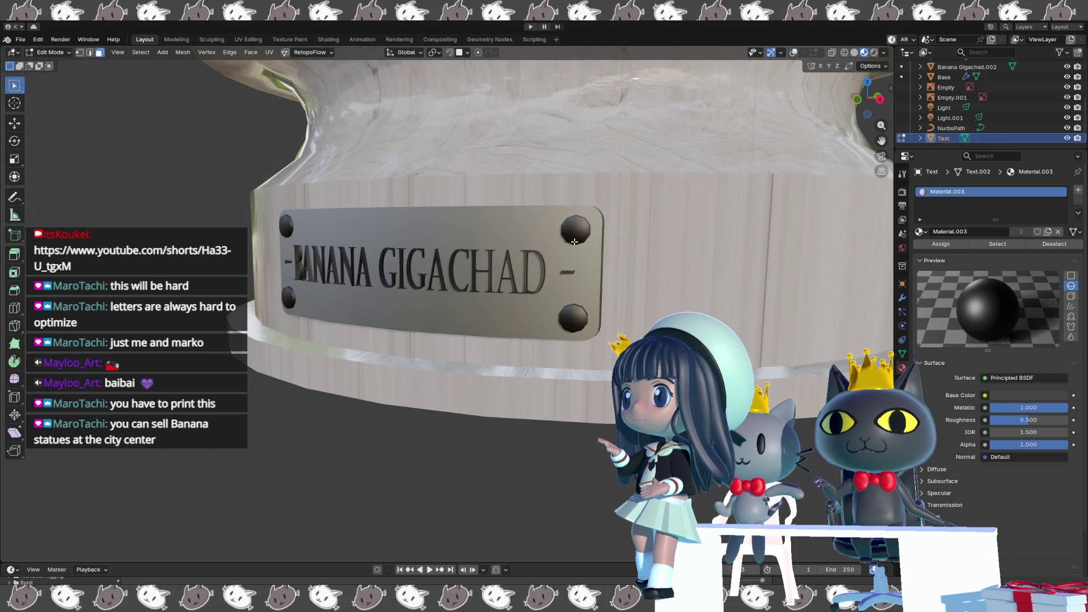
middle_drag(574, 241, 607, 216)
key(shift+alt+z)
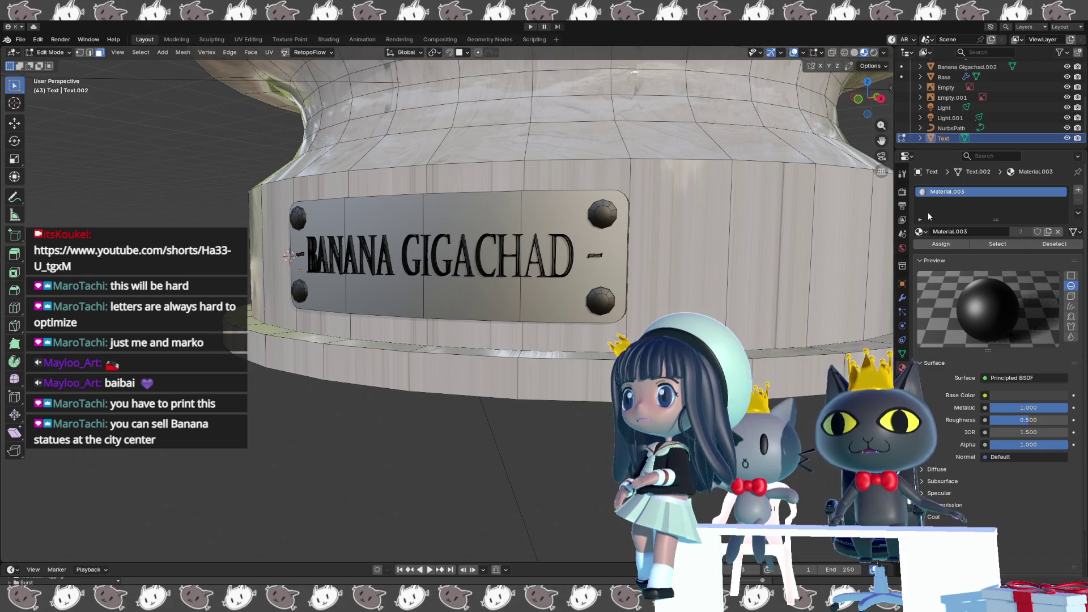
Try gold once more, settle on black Material.003, return to Object Mode and select the Base.
click(920, 231)
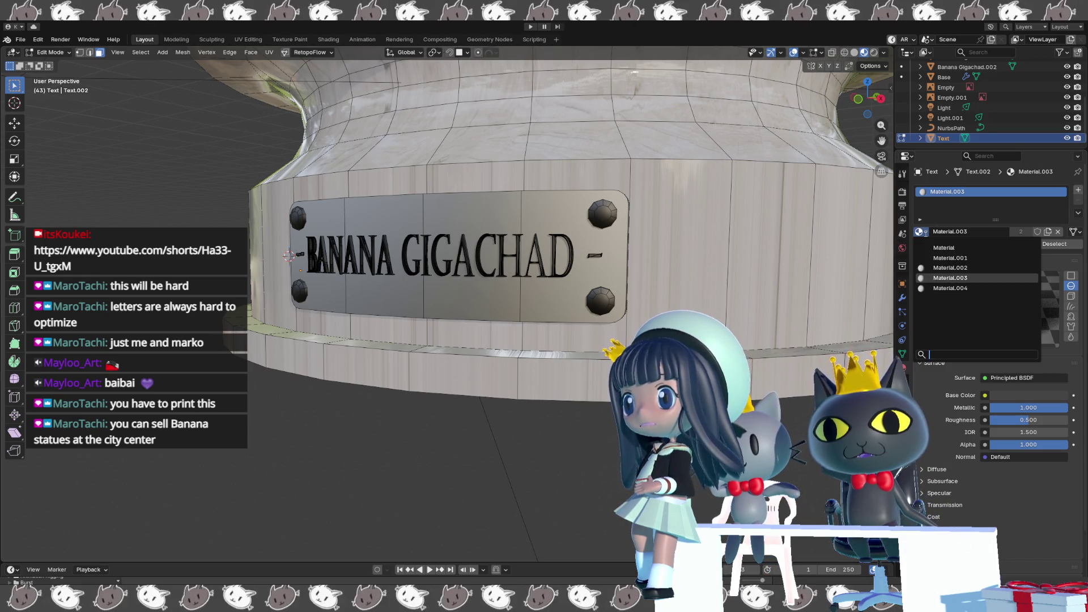
click(929, 287)
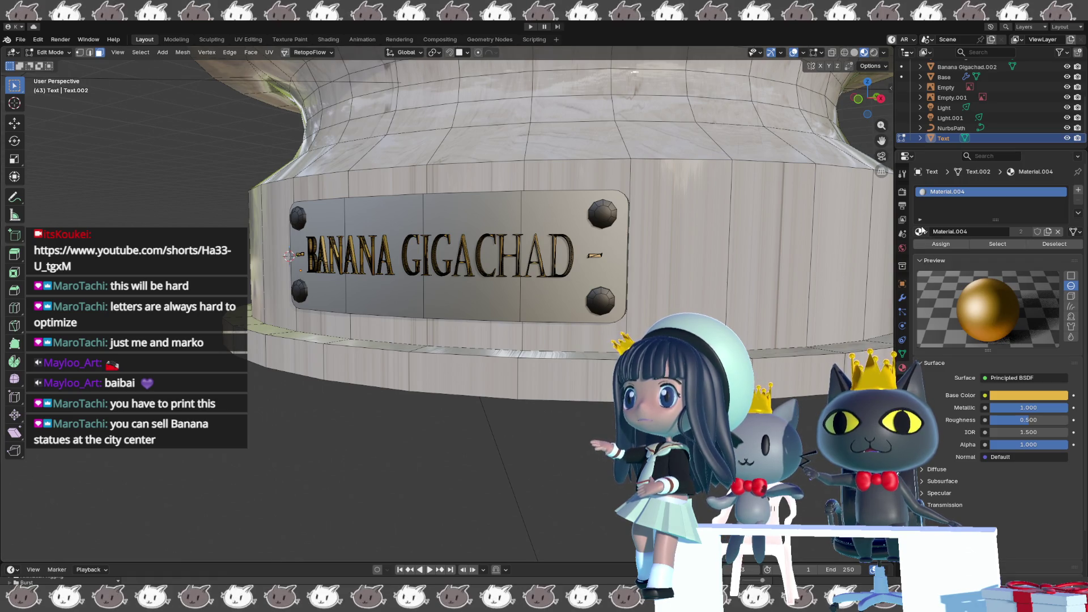
click(919, 231)
click(919, 278)
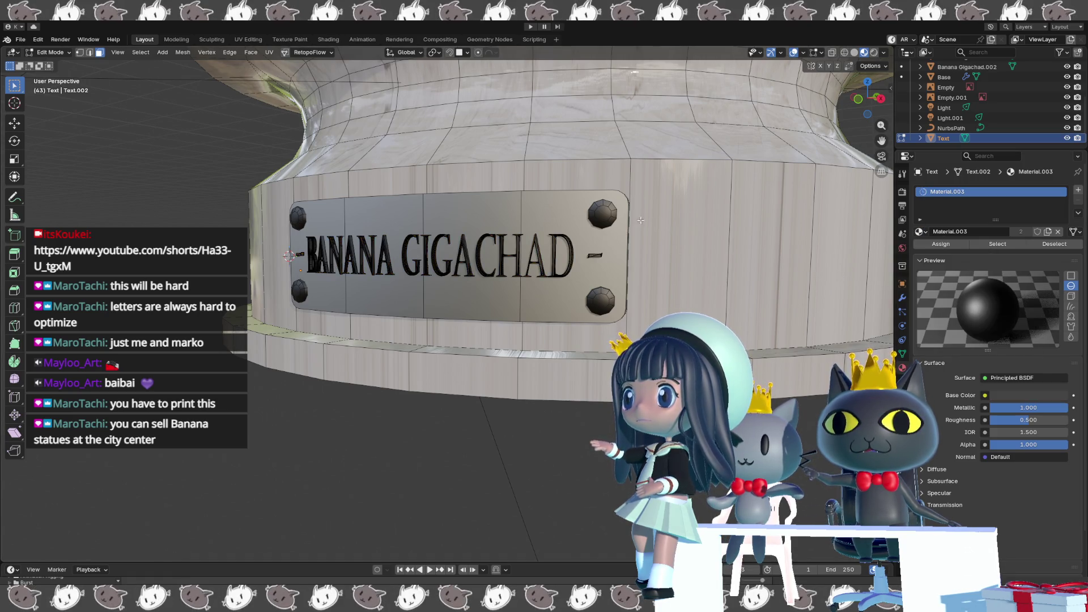
key(Tab)
click(606, 221)
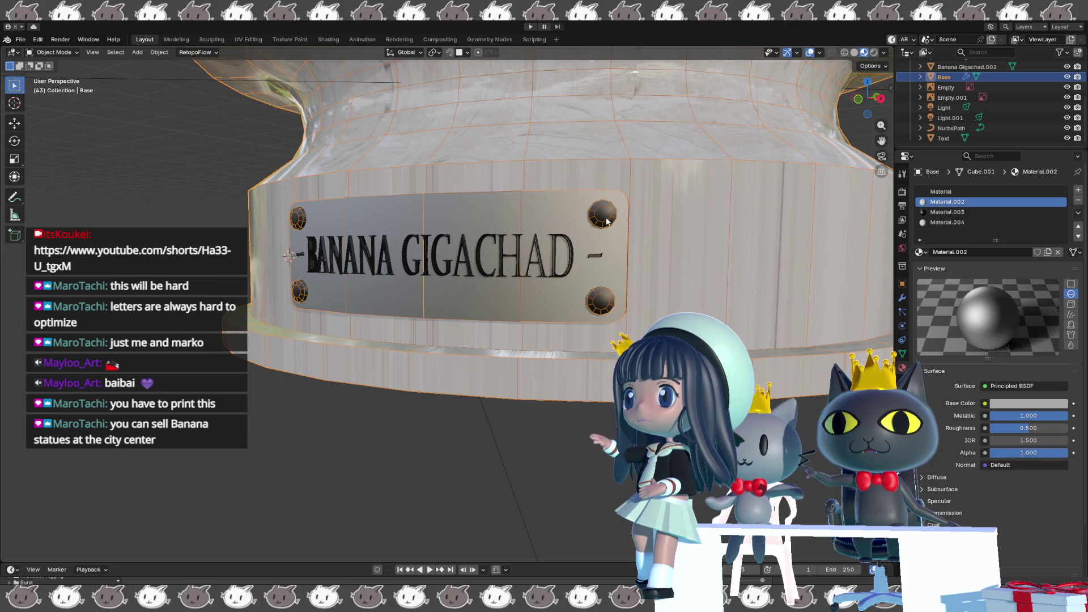
In Edit Mode select all the nameplate bolts with L and assign them Material.004.
key(Tab)
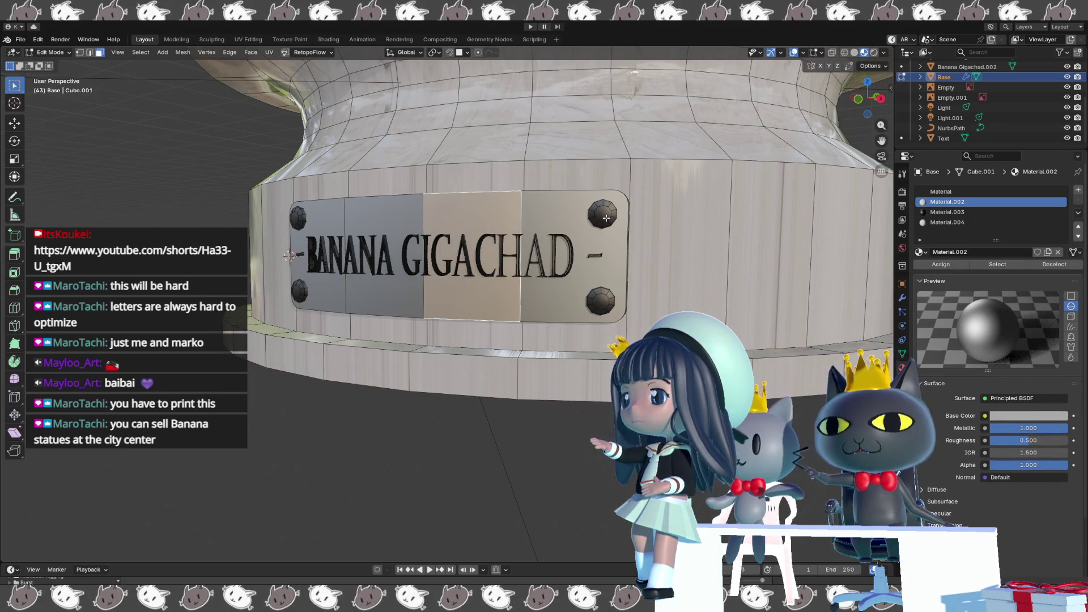
click(604, 216)
key(l)
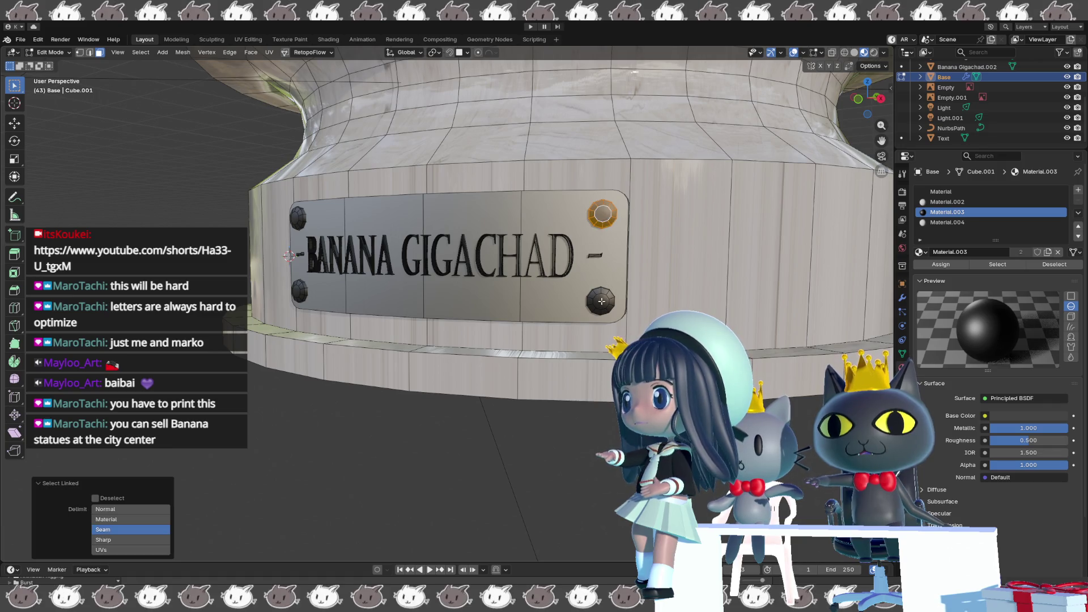
key(l)
key(l)
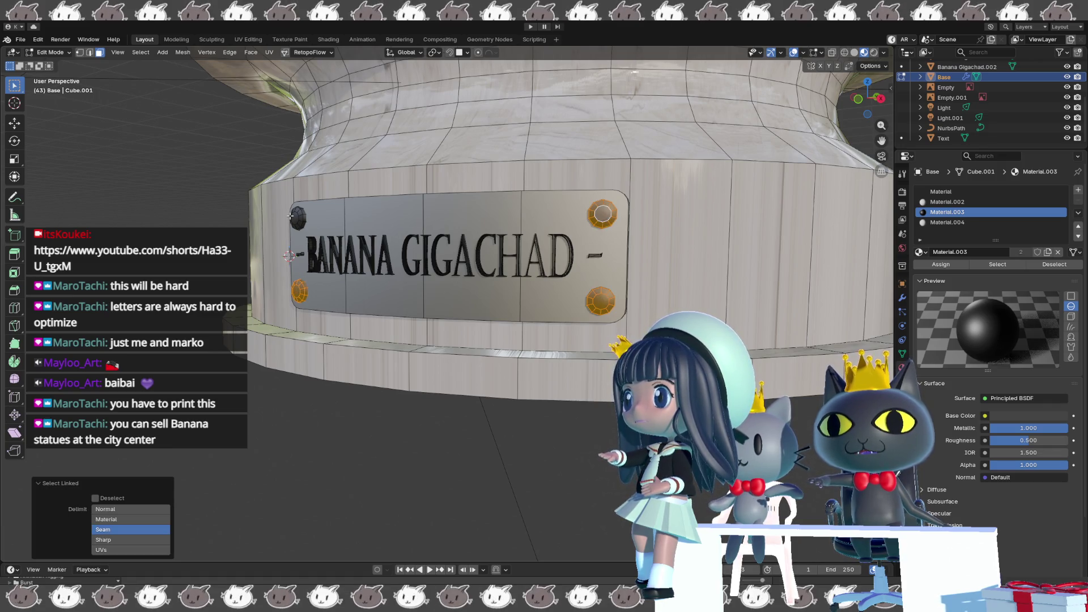
key(l)
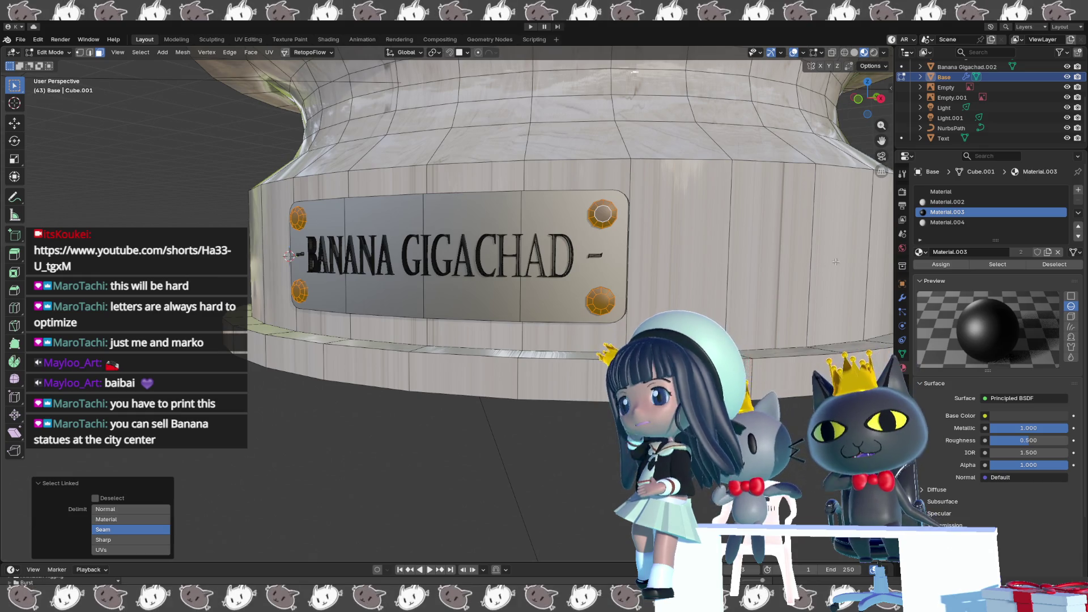
click(948, 223)
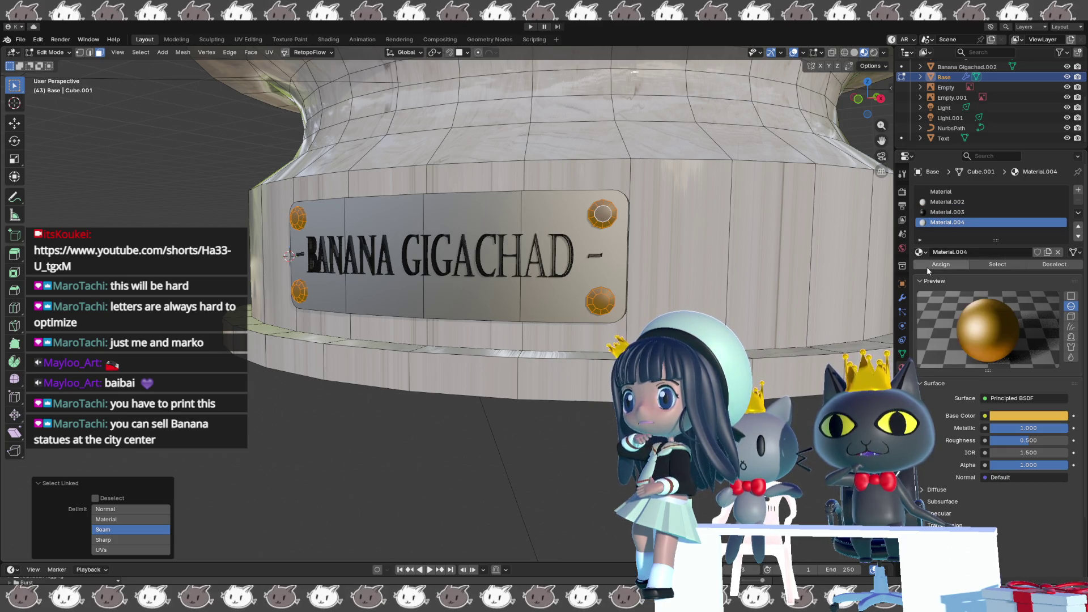
Change Material.004's base colour to a low-saturation medium grey and preview the bolts.
click(1028, 415)
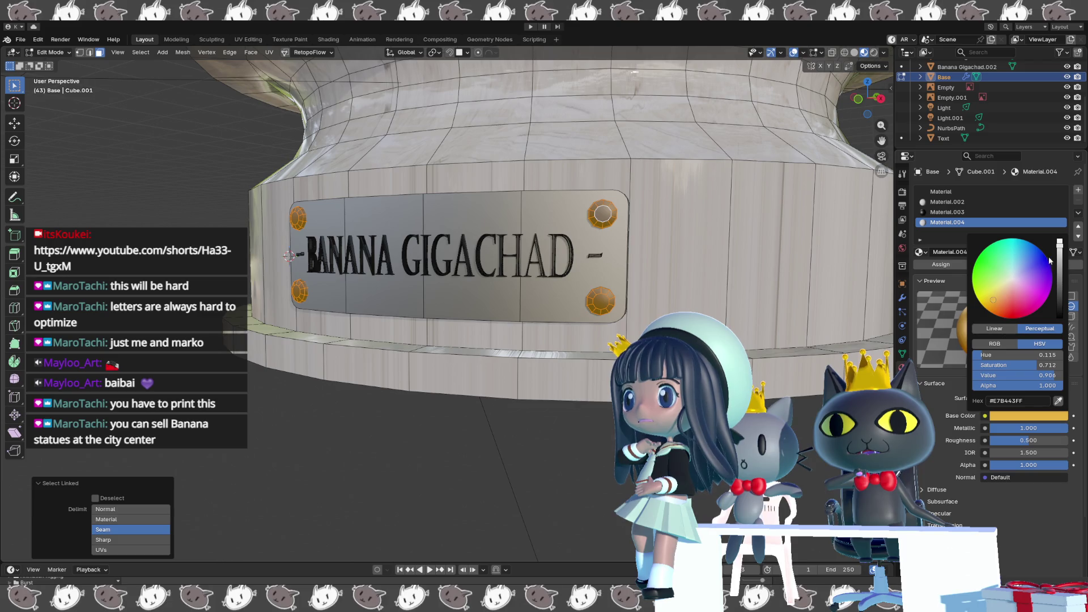
click(1011, 280)
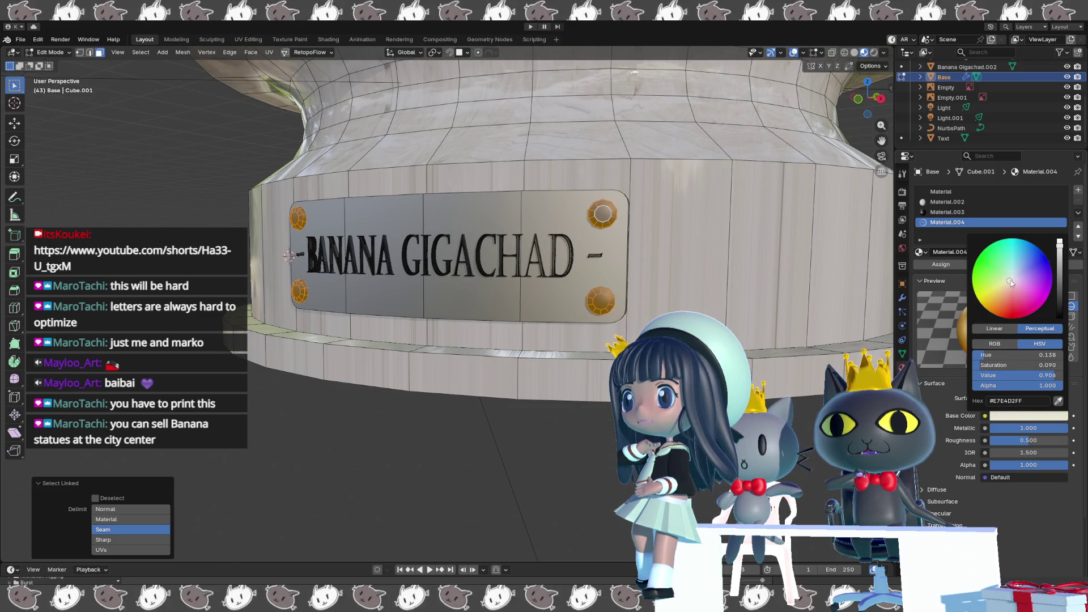
drag(1012, 280, 1012, 280)
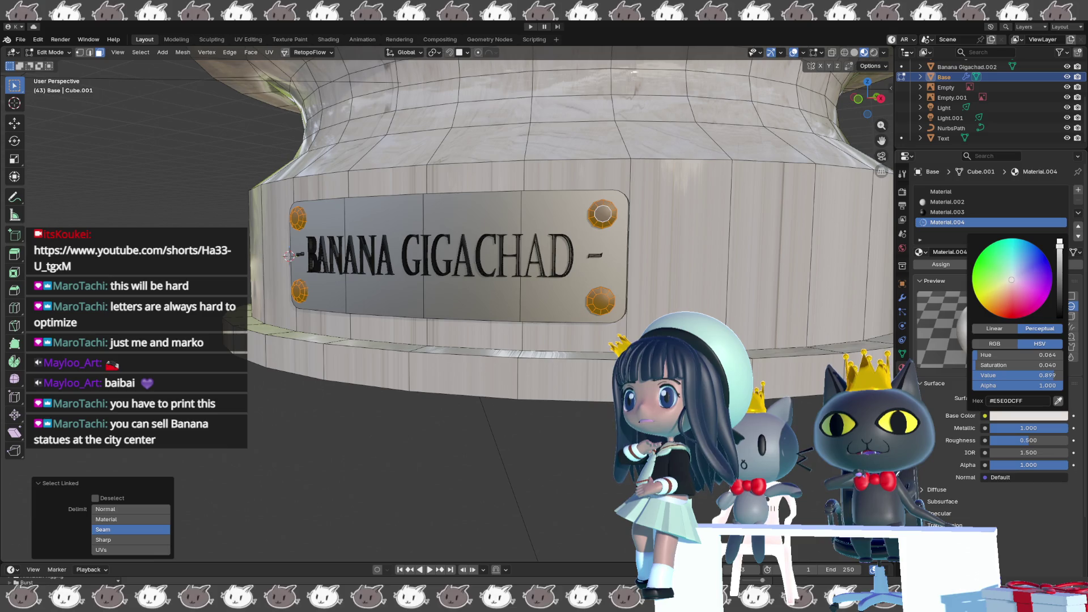
drag(1060, 242, 1059, 267)
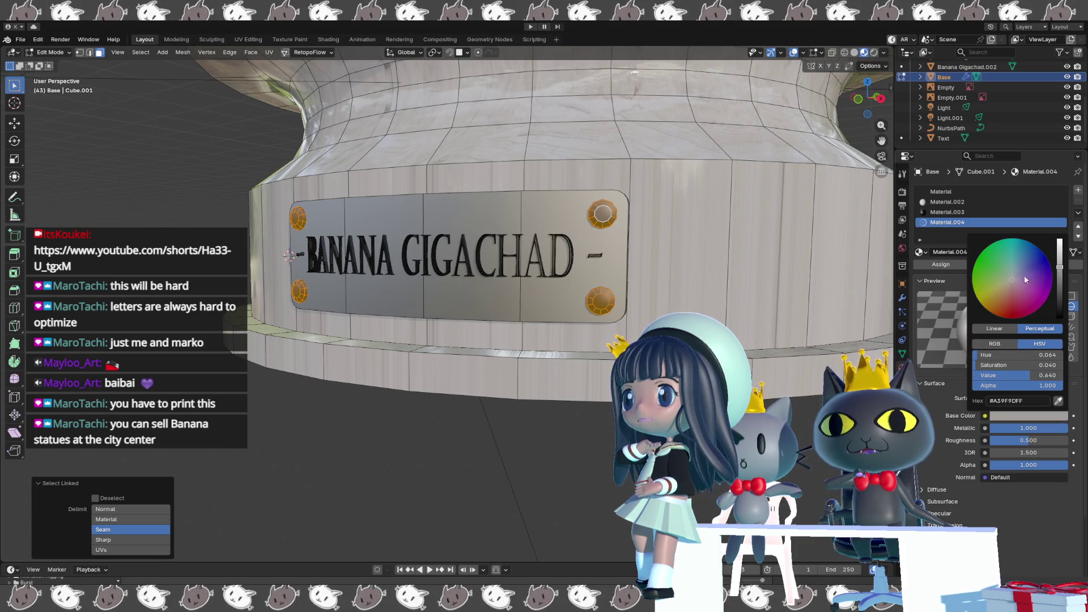
key(shift+alt+z)
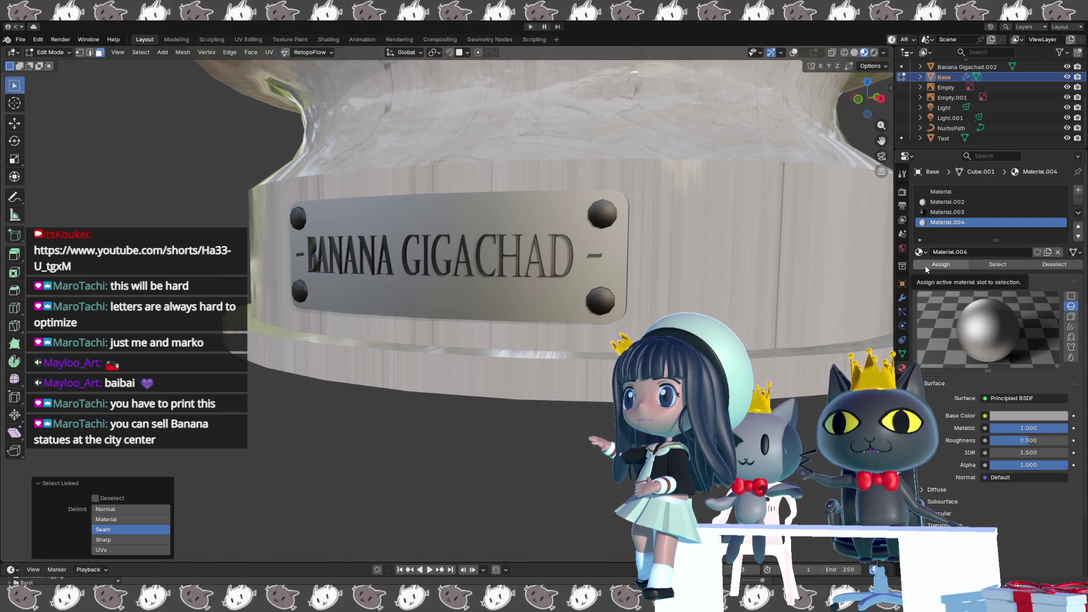
key(shift+alt+z)
key(shift+alt+z)
mouse_move(699, 297)
middle_down()
mouse_move(740, 277)
mouse_move(697, 297)
middle_up()
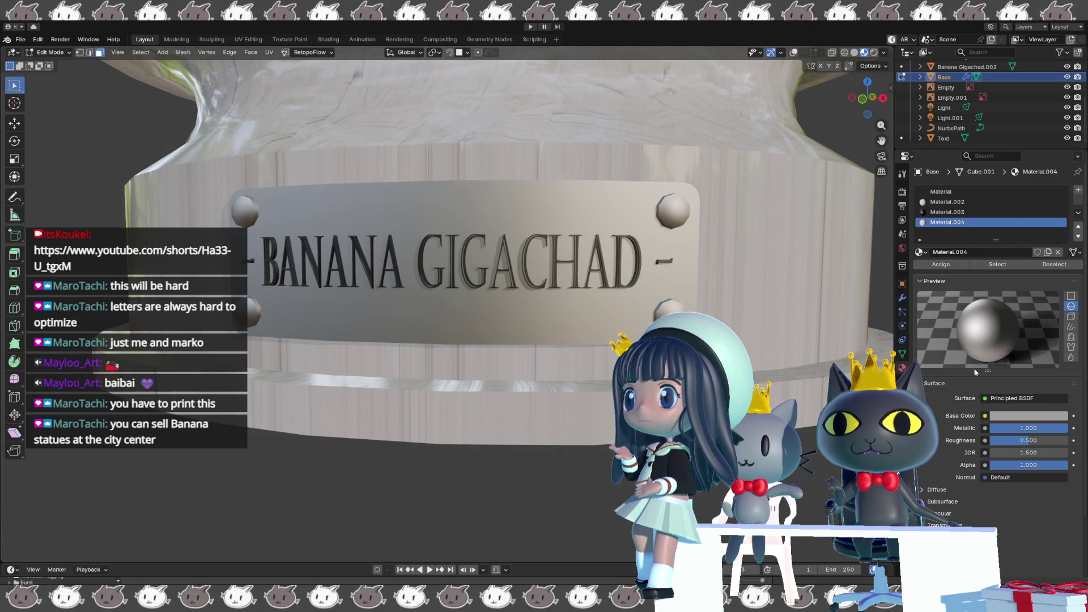
Lower Material.004's Metallic strength to 0.714.
click(1003, 416)
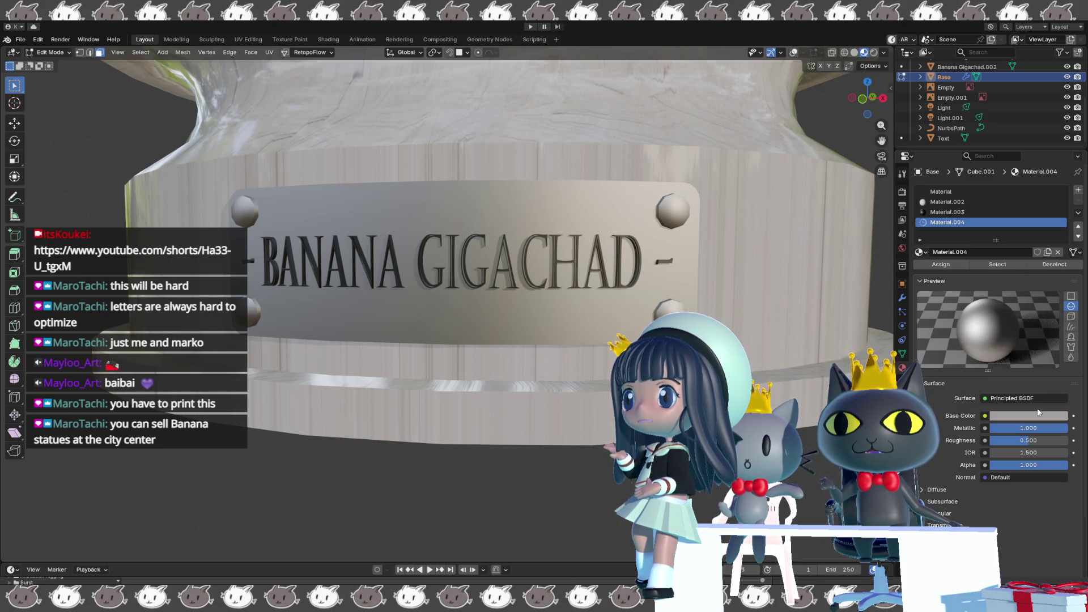
drag(1063, 428, 1044, 428)
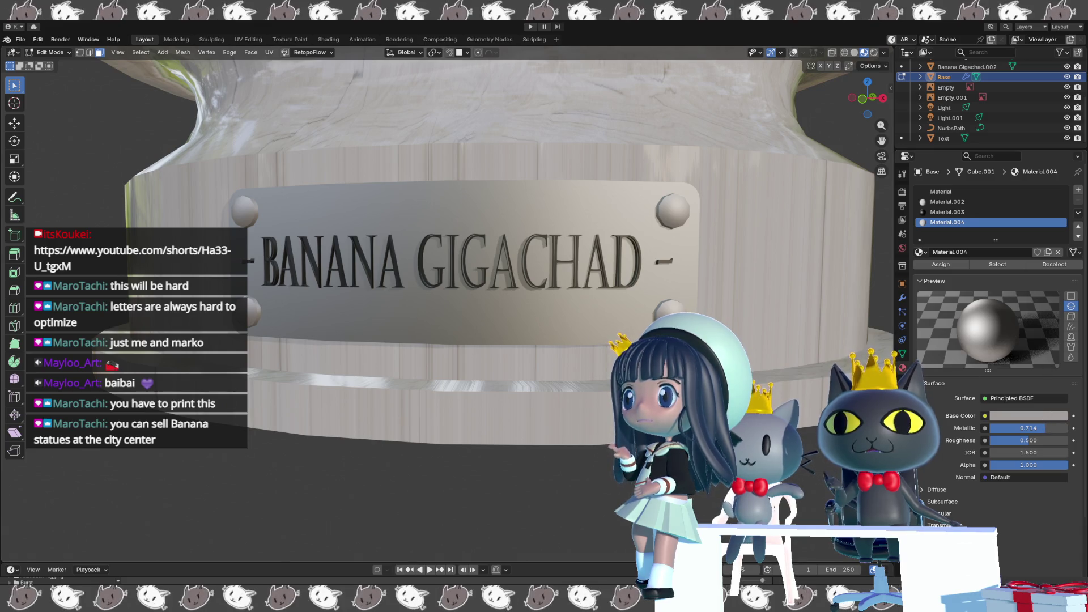
key(shift+alt+z)
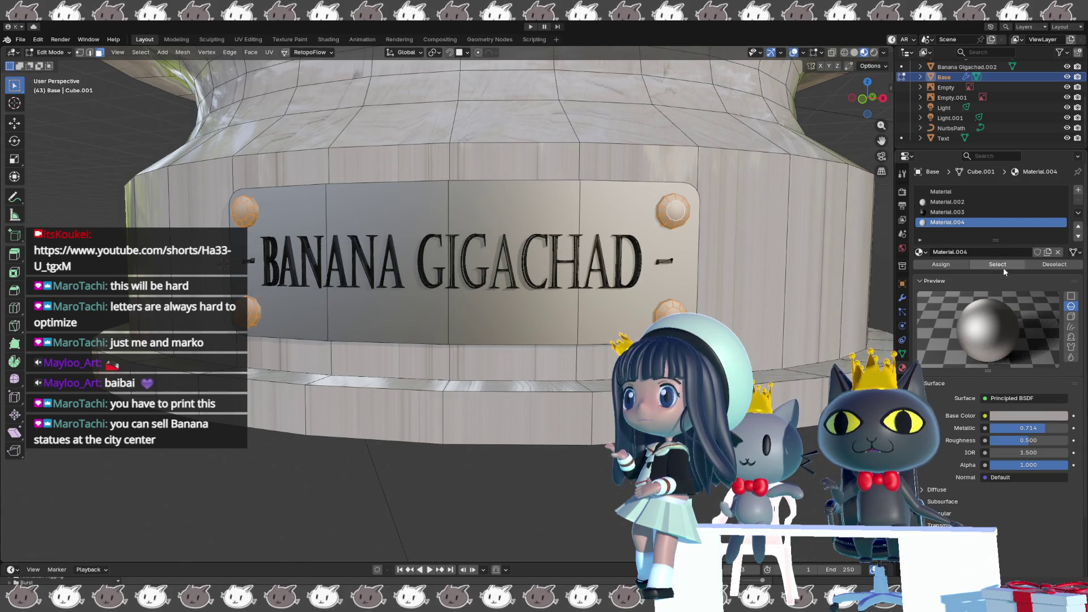
Darken the bolts' grey slightly via the Value slider and check the result on the full bust.
click(1029, 416)
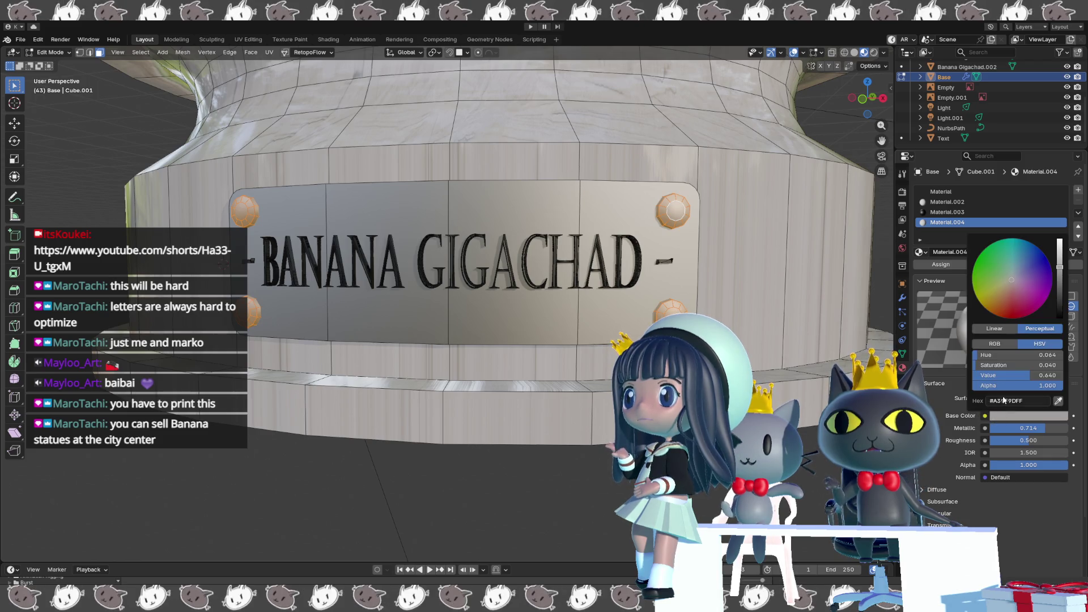
drag(1060, 285, 1057, 281)
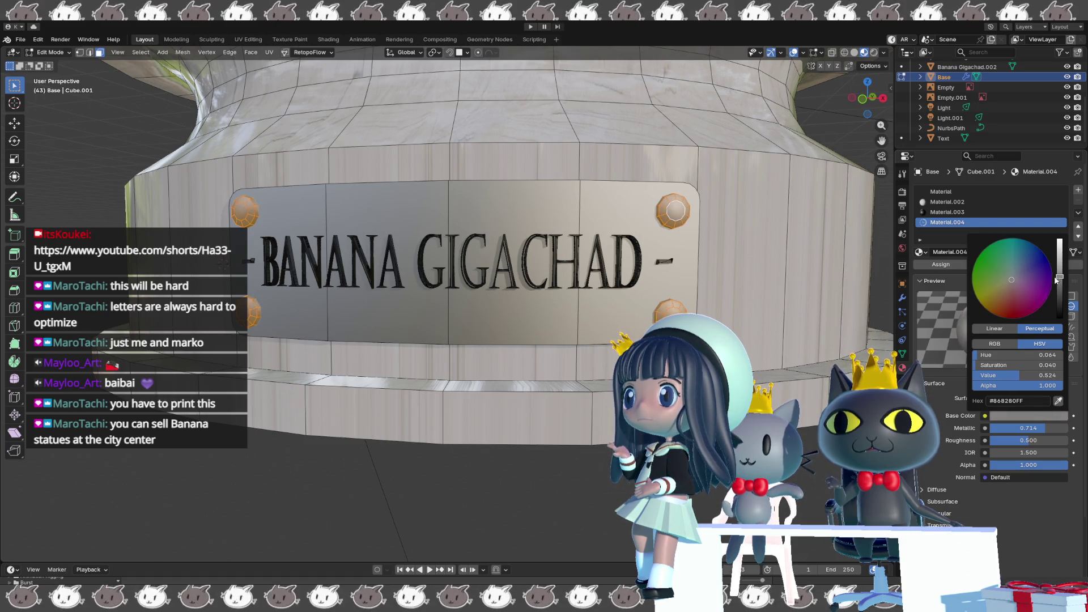
click(746, 300)
key(shift+alt+z)
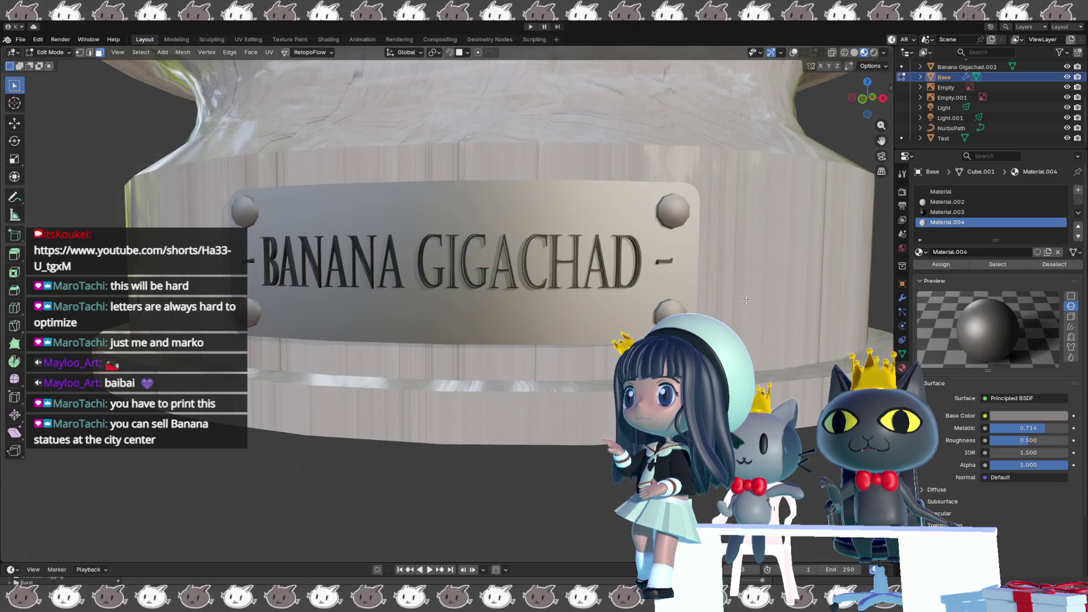
scroll(745, 300, down, 4)
mouse_move(768, 286)
middle_down()
mouse_move(557, 305)
mouse_move(609, 382)
mouse_move(596, 362)
middle_up()
scroll(751, 290, down, 3)
scroll(557, 305, down, 3)
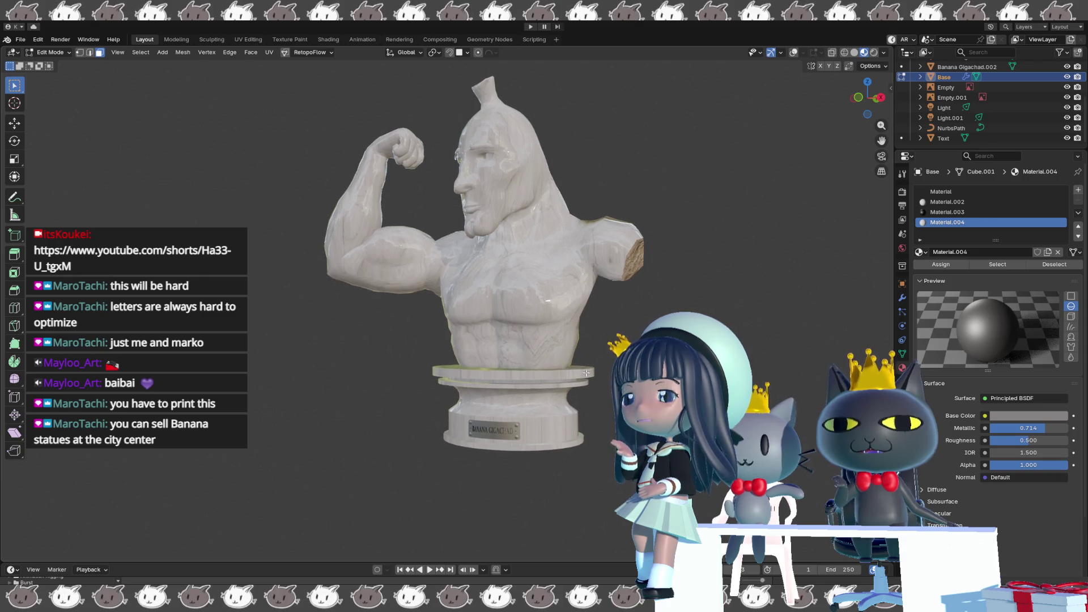
scroll(588, 372, up, 3)
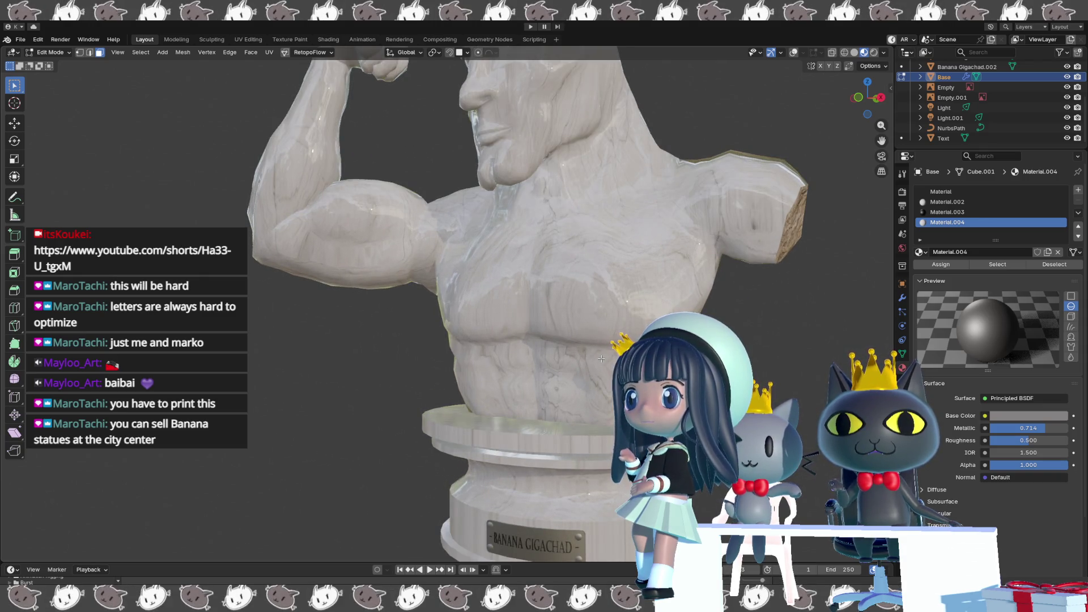
scroll(600, 358, down, 3)
mouse_move(601, 358)
middle_down()
mouse_move(568, 369)
mouse_move(609, 343)
middle_up()
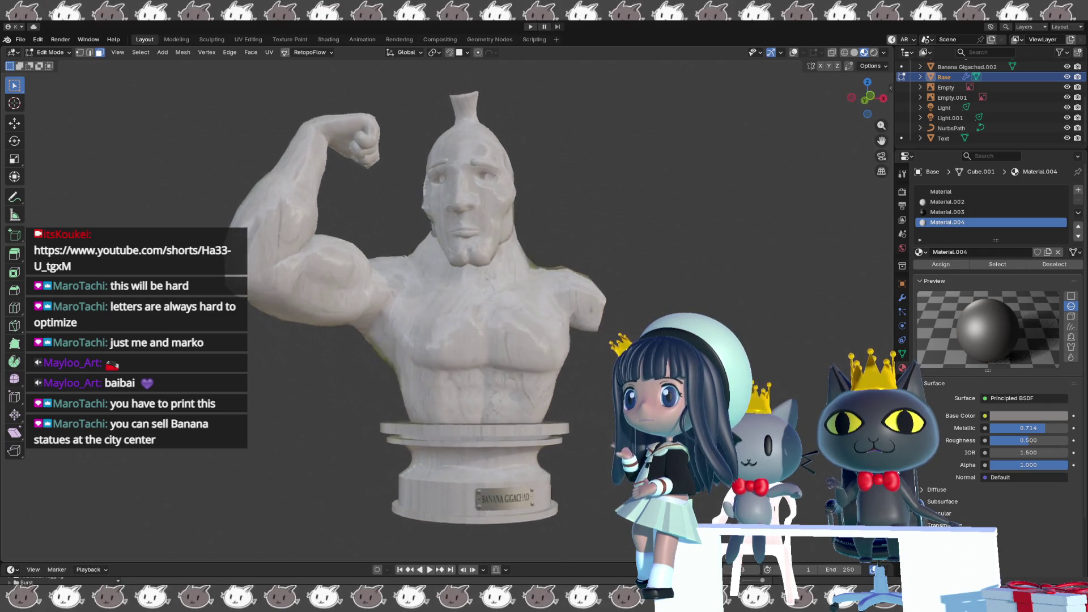
mouse_move(609, 344)
middle_down()
mouse_move(858, 401)
mouse_move(533, 399)
middle_up()
scroll(819, 396, up, 2)
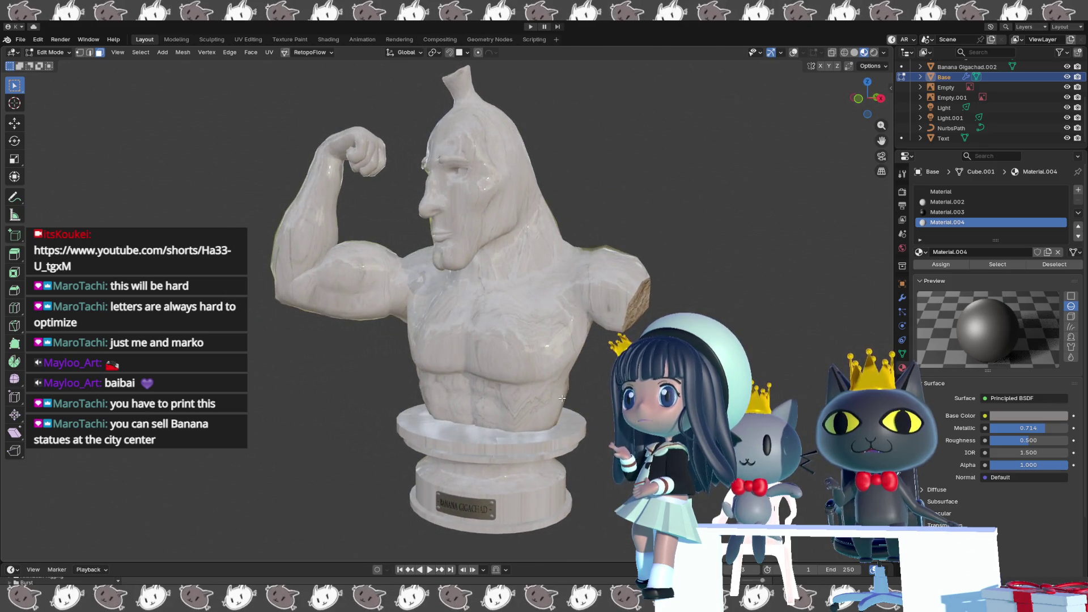
middle_drag(550, 396, 285, 400)
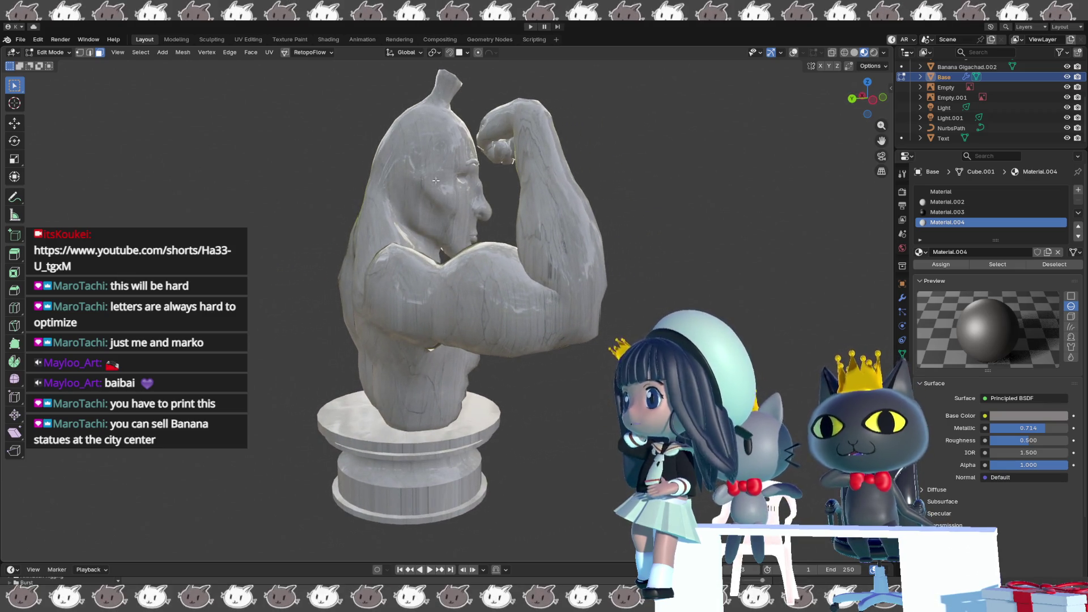
mouse_move(444, 216)
middle_down()
mouse_move(485, 230)
mouse_move(448, 226)
mouse_move(527, 214)
mouse_move(575, 159)
mouse_move(305, 170)
mouse_move(419, 249)
mouse_move(491, 265)
mouse_move(486, 307)
mouse_move(489, 294)
middle_up()
In Object Mode move the bust slightly down along Z onto its pedestal.
key(Tab)
click(497, 282)
key(z)
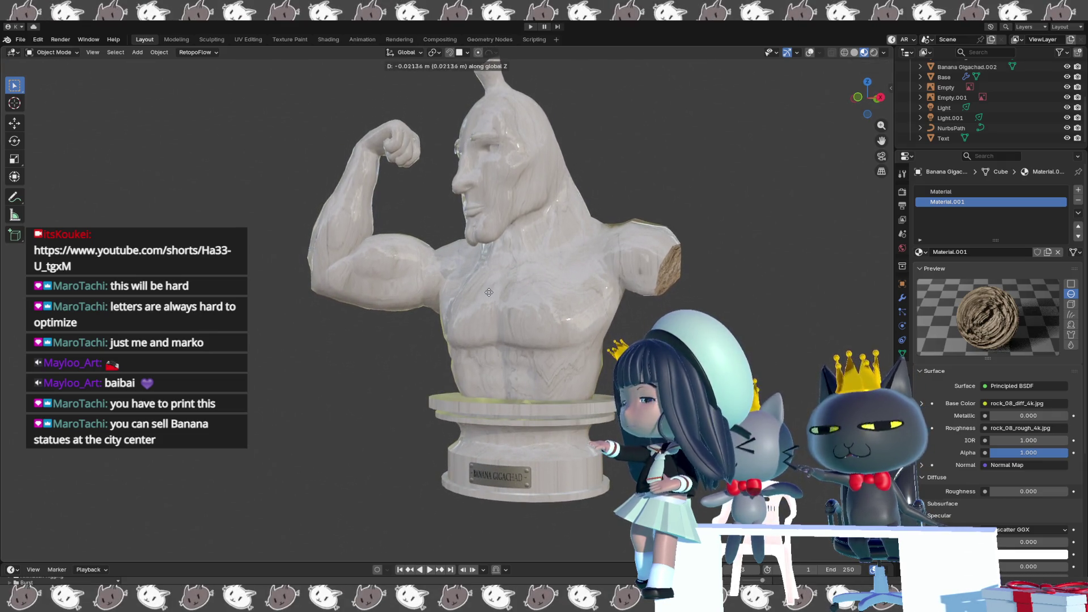
click(493, 277)
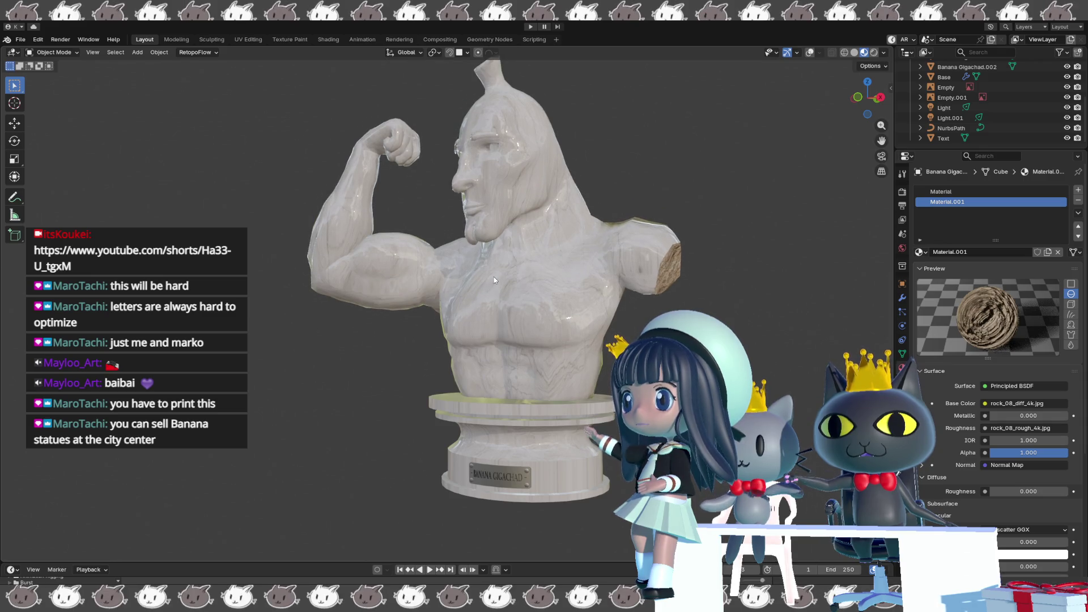
scroll(498, 286, up, 2)
scroll(519, 263, up, 2)
scroll(536, 239, up, 2)
middle_drag(535, 244, 557, 215)
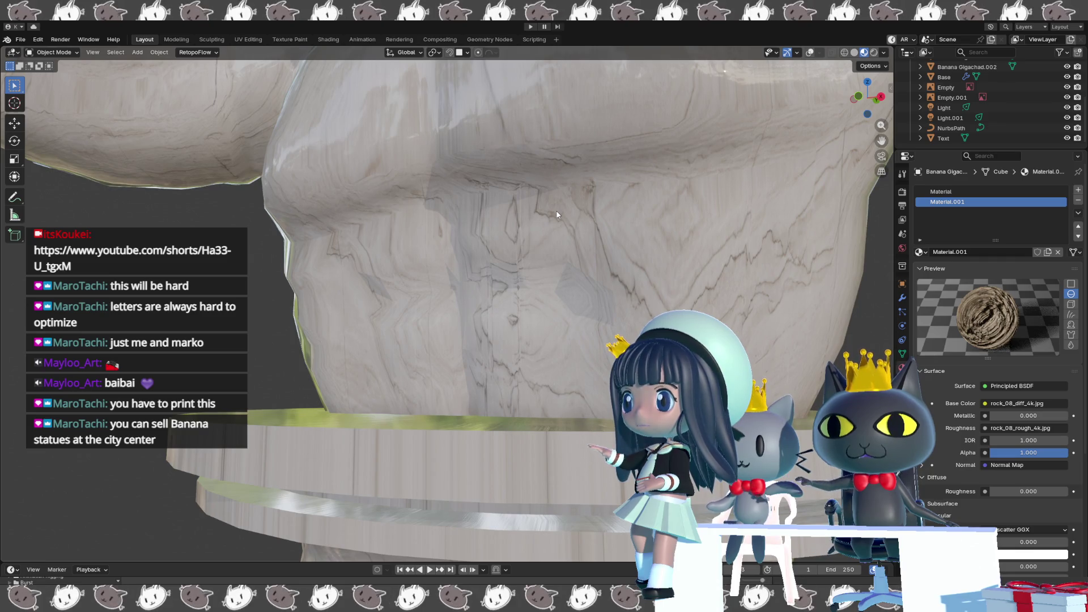
click(574, 281)
middle_drag(572, 279, 565, 305)
scroll(565, 304, down, 2)
scroll(561, 302, down, 2)
scroll(562, 302, down, 2)
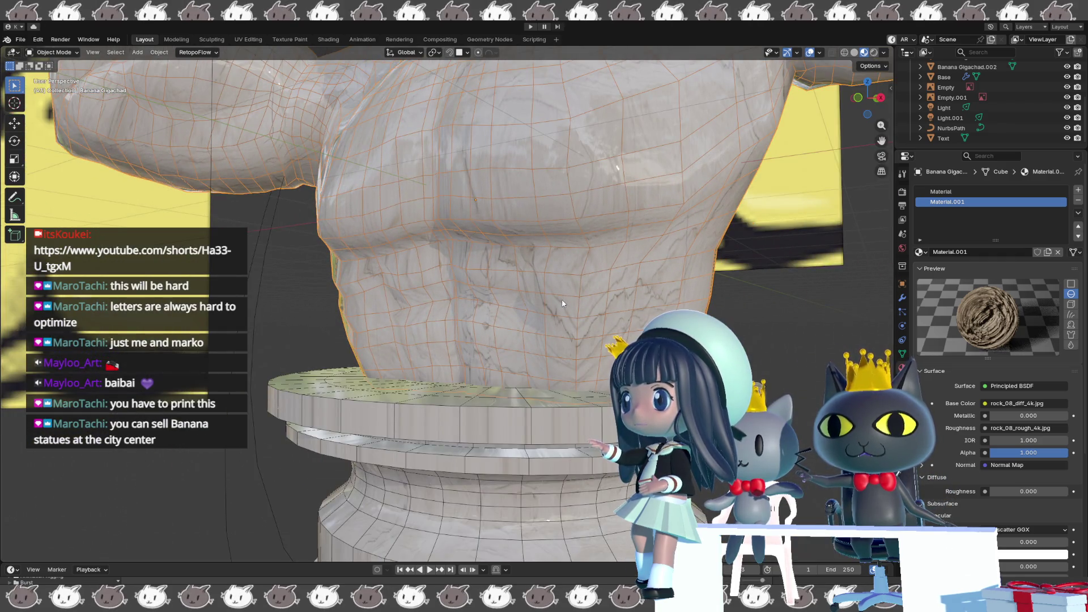
Select the plaque lettering and the Base and join them into one pedestal object with Ctrl+J.
click(489, 403)
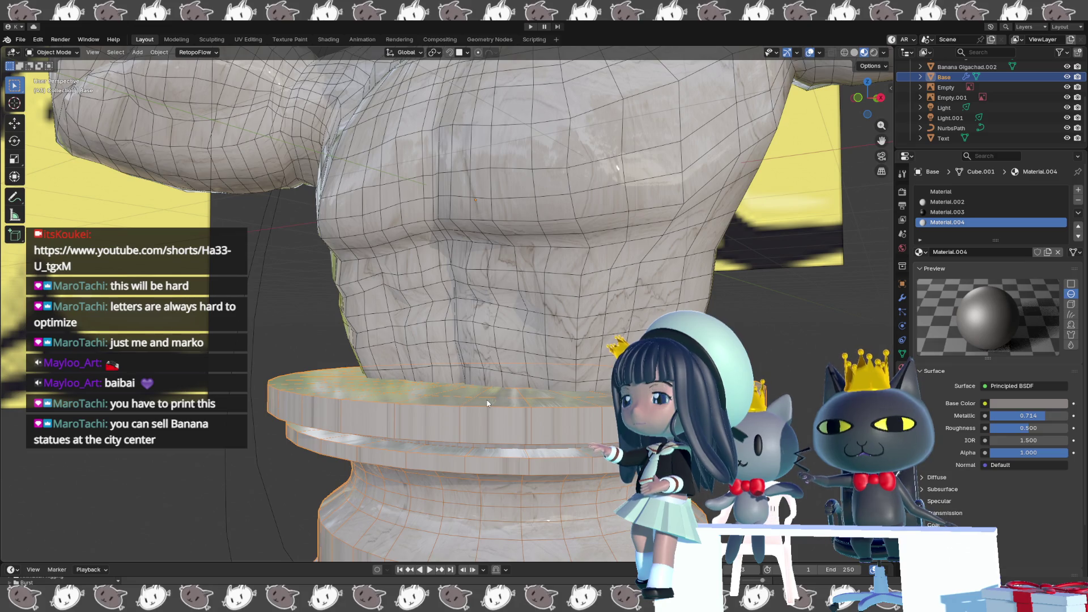
scroll(487, 402, down, 1)
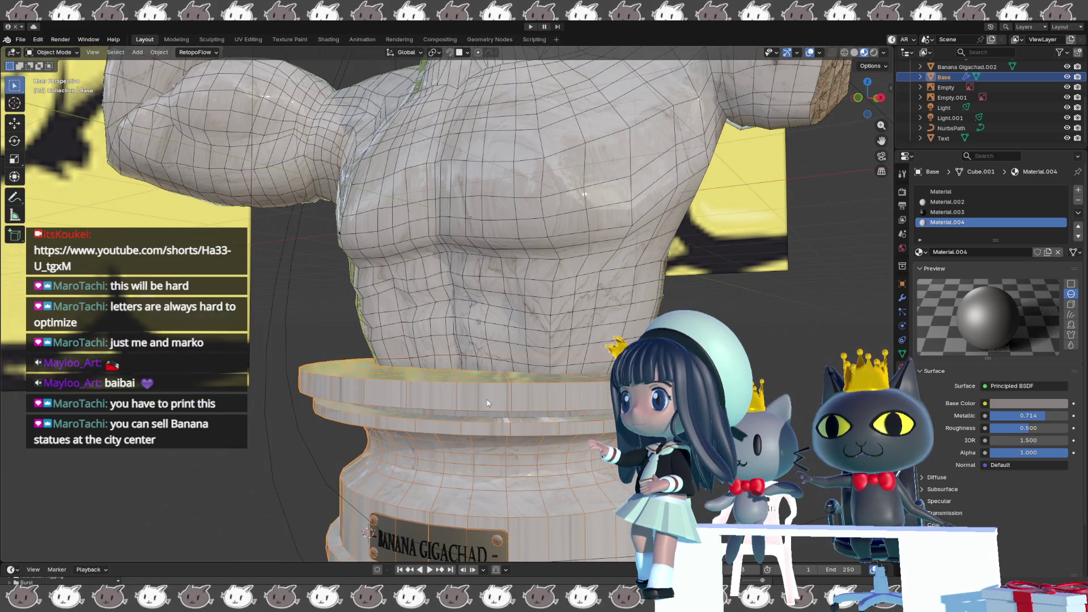
click(420, 544)
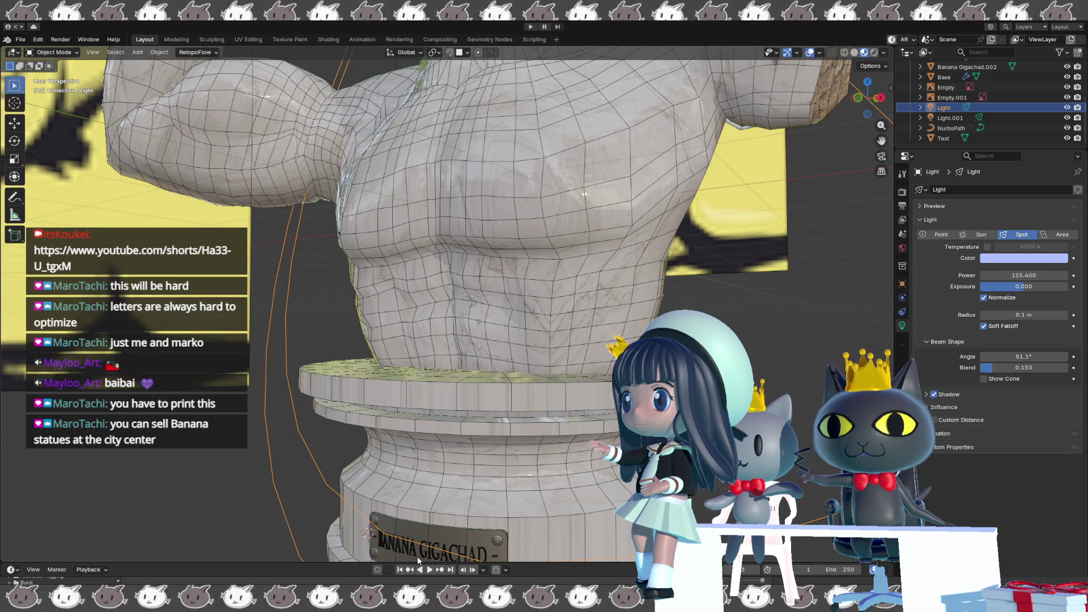
click(418, 555)
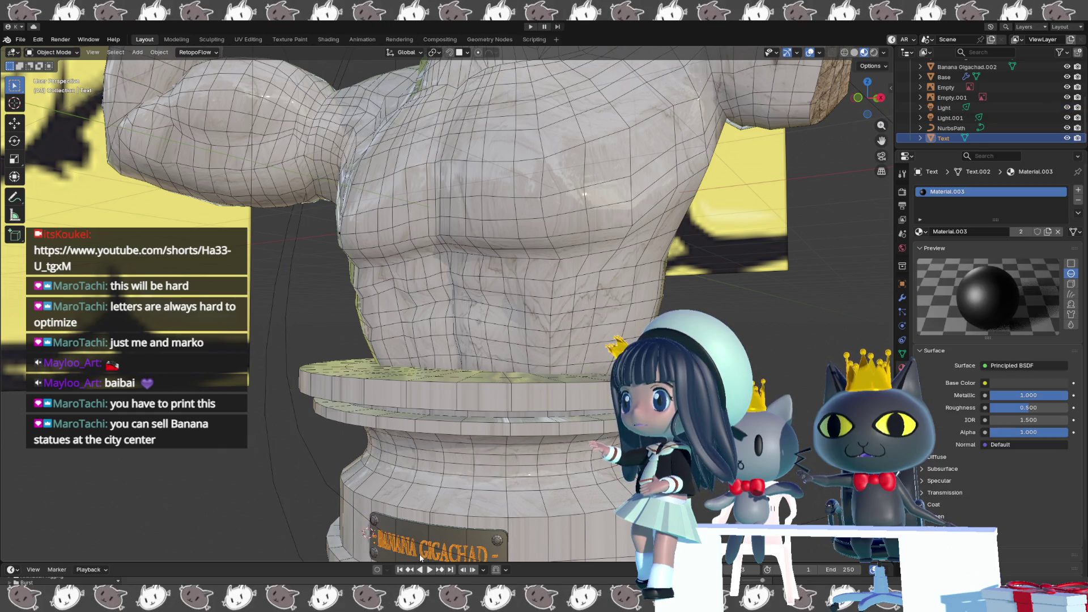
click(429, 526)
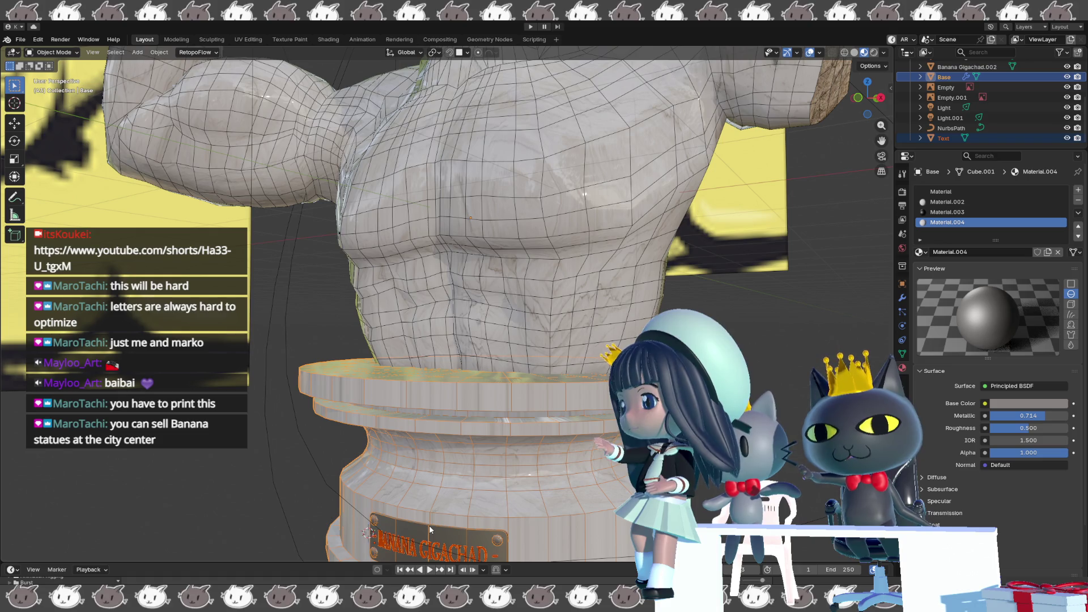
key(ctrl+j)
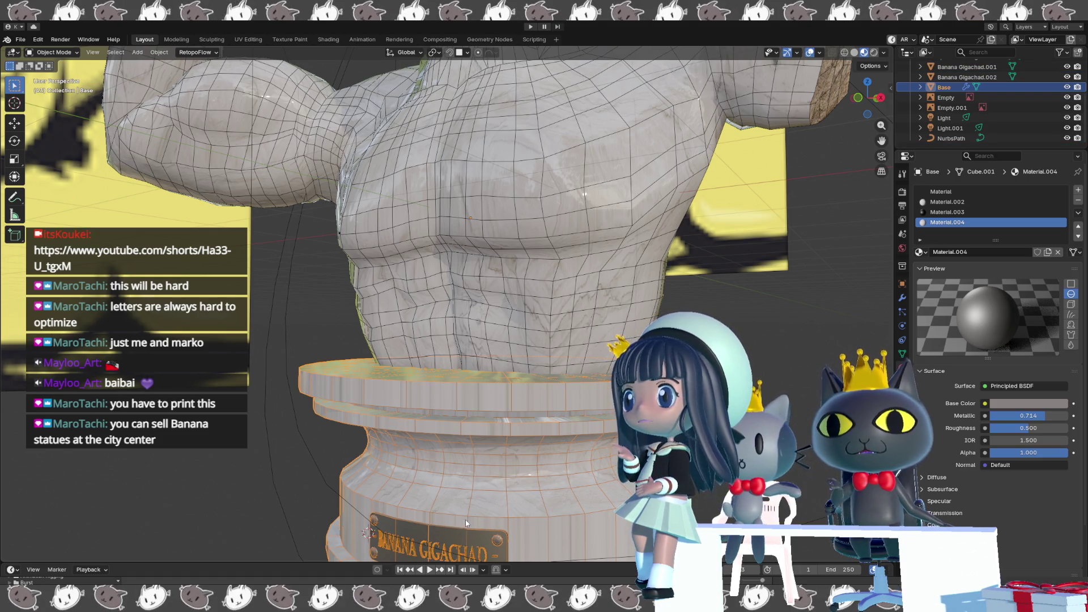
middle_drag(464, 520, 499, 469)
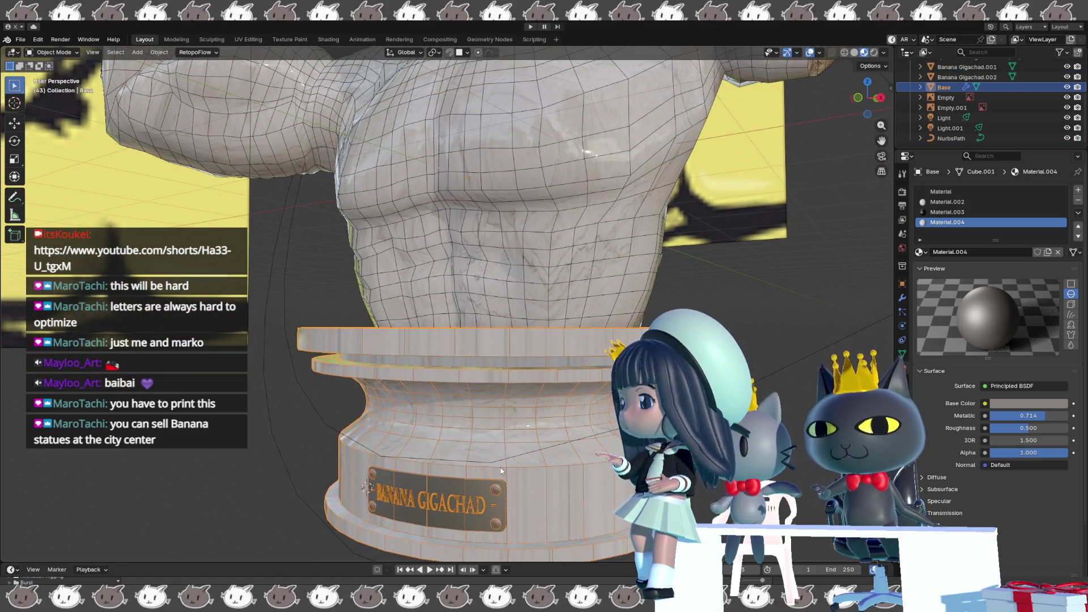
Move the pedestal down about 0.017 m along Z and review the statue from front and three-quarter views.
key(g)
key(z)
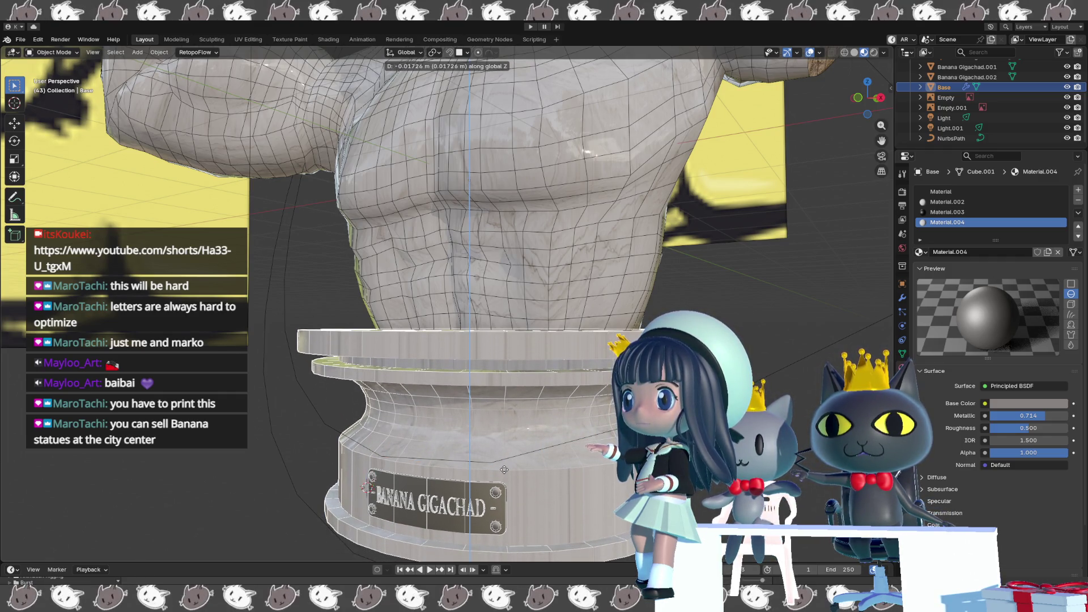
click(505, 472)
key(KP_1)
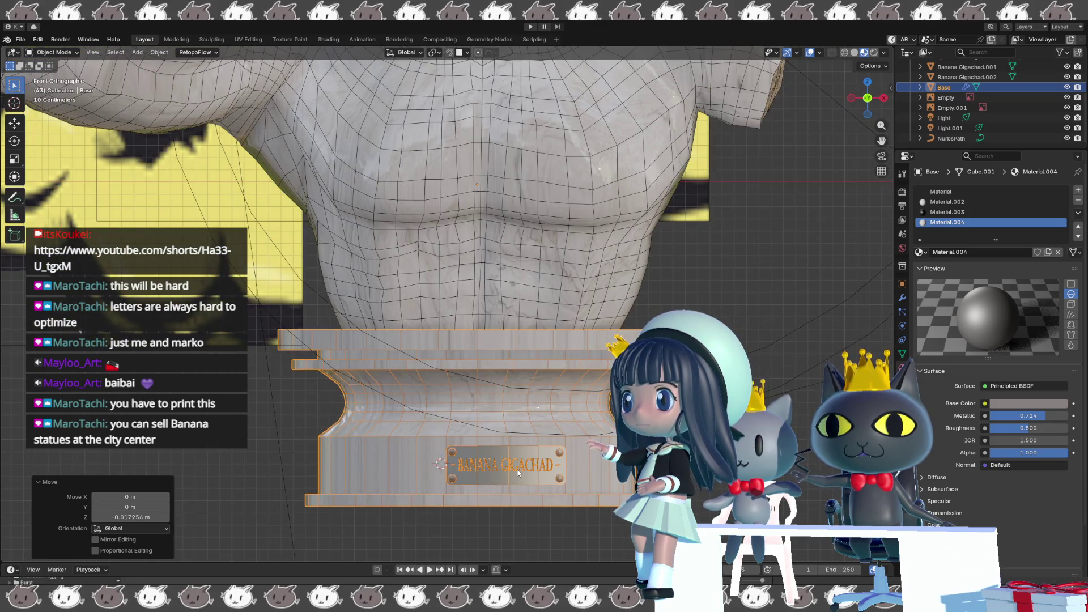
key(shift+alt+z)
scroll(517, 472, down, 5)
mouse_move(516, 468)
middle_down()
mouse_move(477, 453)
mouse_move(490, 447)
mouse_move(485, 465)
middle_up()
scroll(494, 462, up, 4)
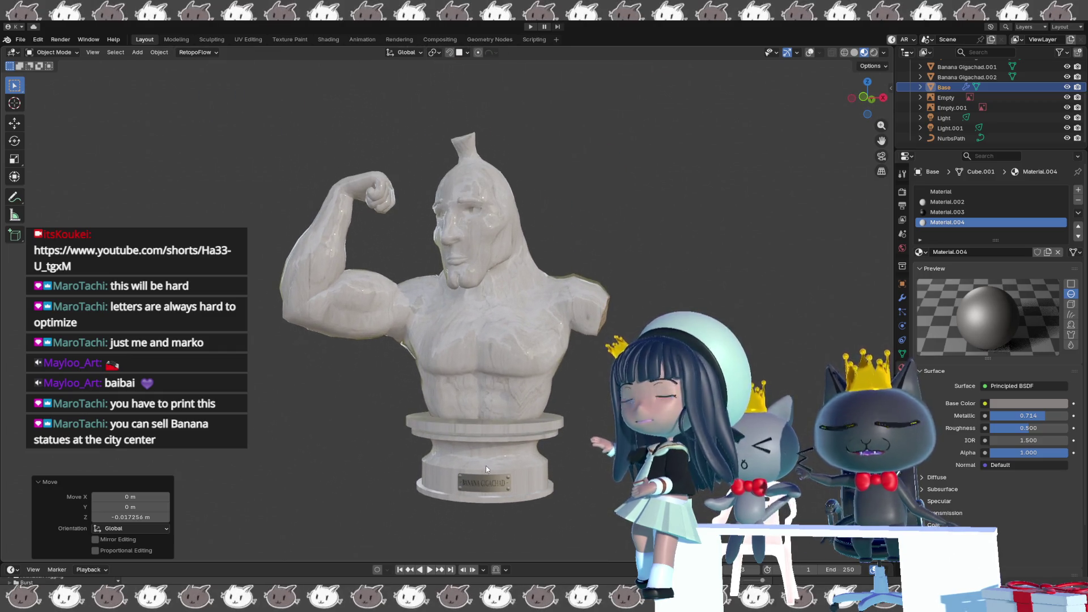
click(19, 40)
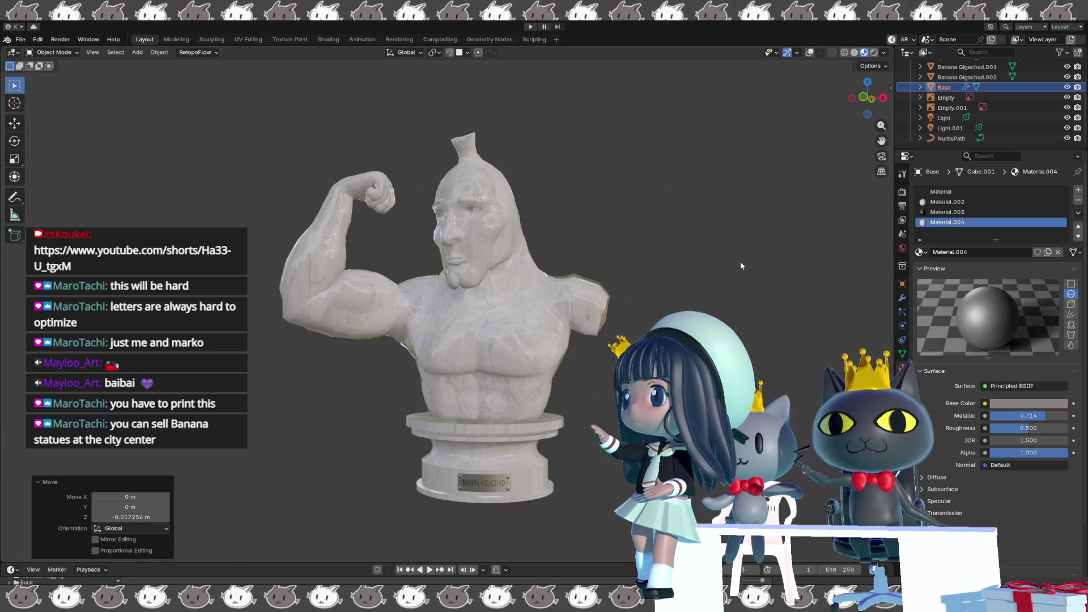
Move the selected empty objects into a new collection named Refs.
click(959, 97)
key(m)
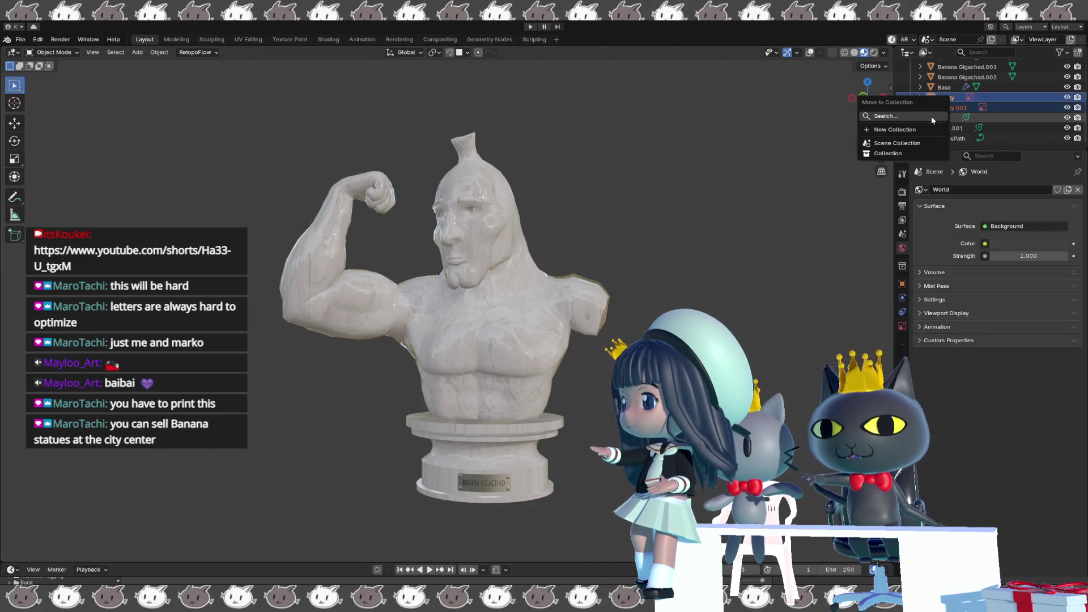
click(929, 130)
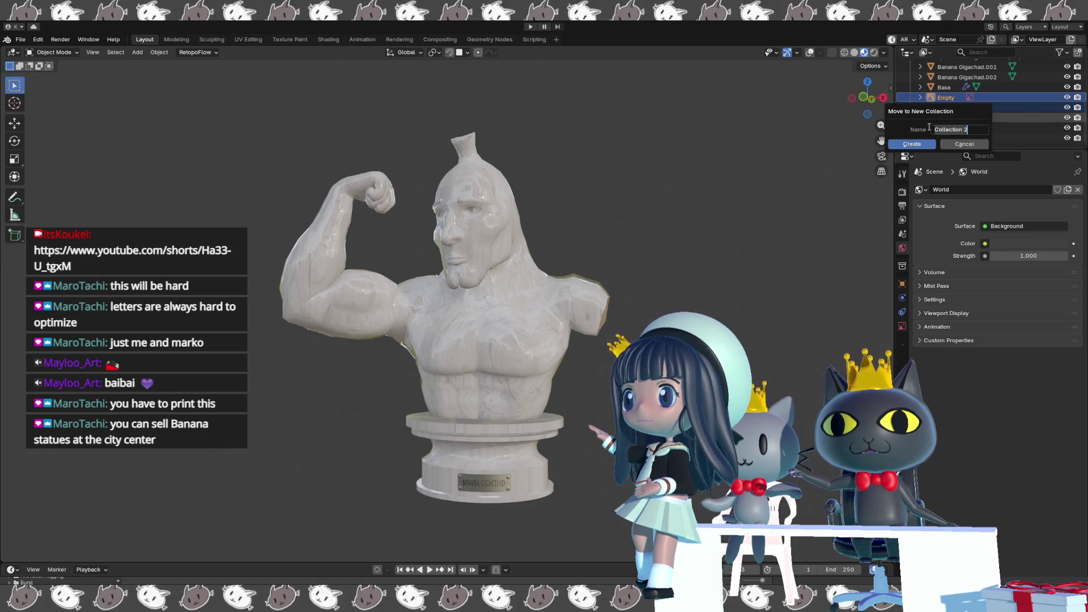
text(re)
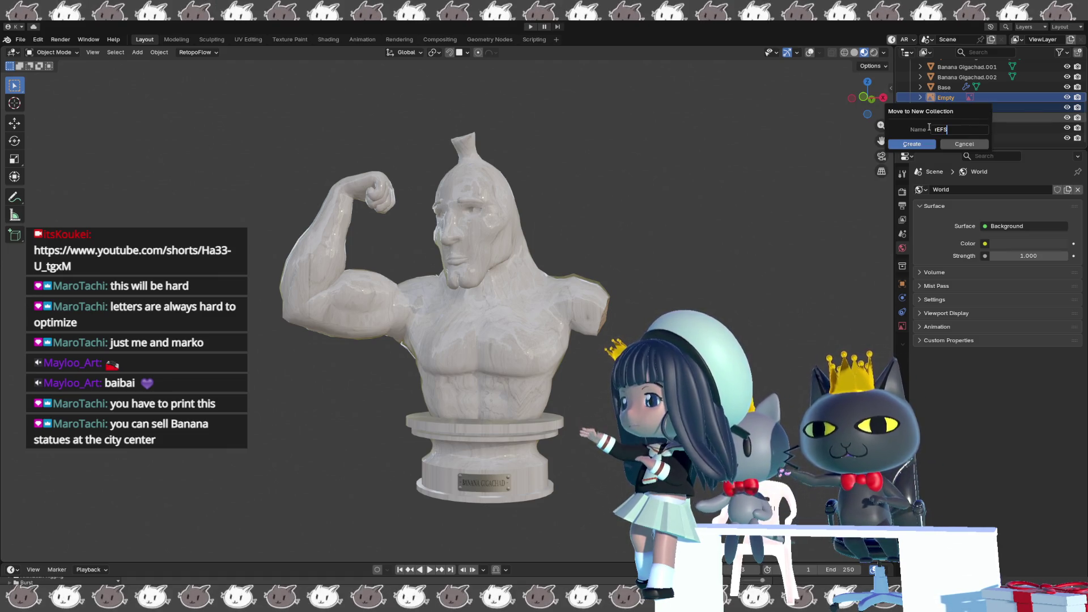
key(BackSpace)
key(BackSpace)
key(BackSpace)
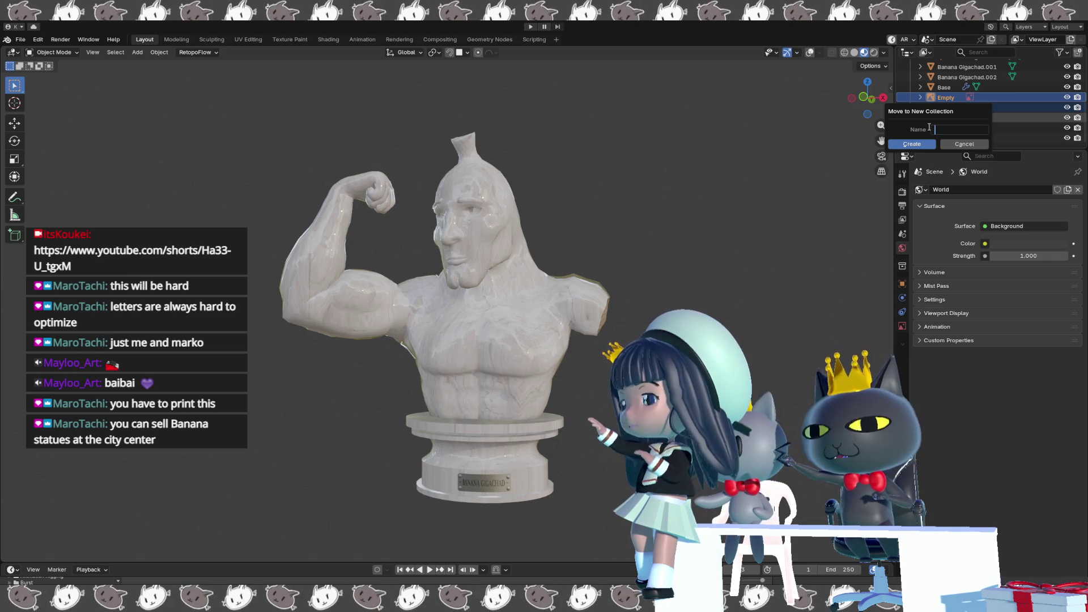
text(Refs)
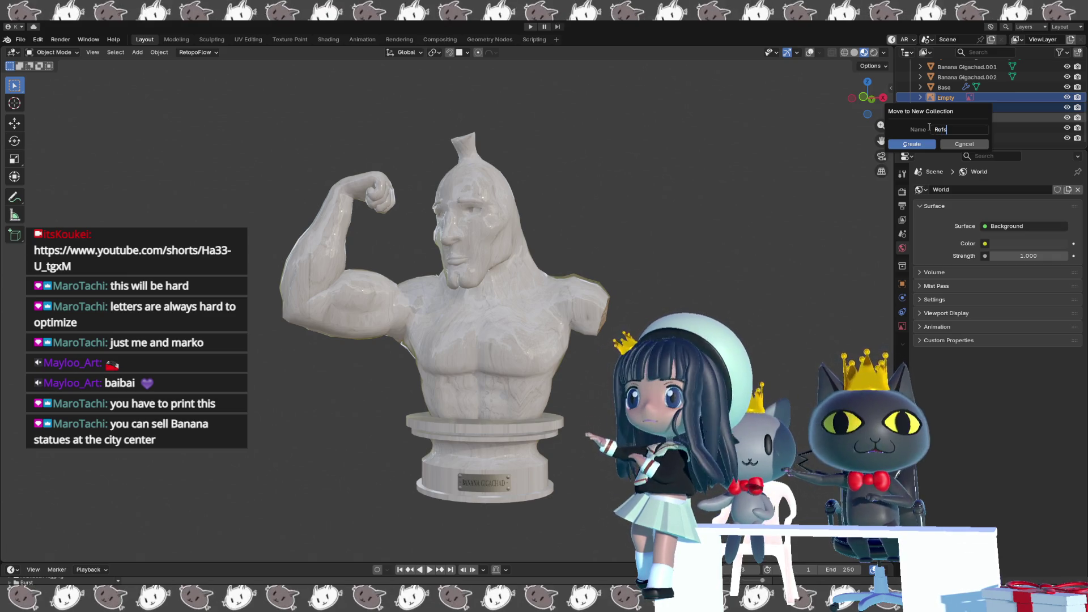
key(Return)
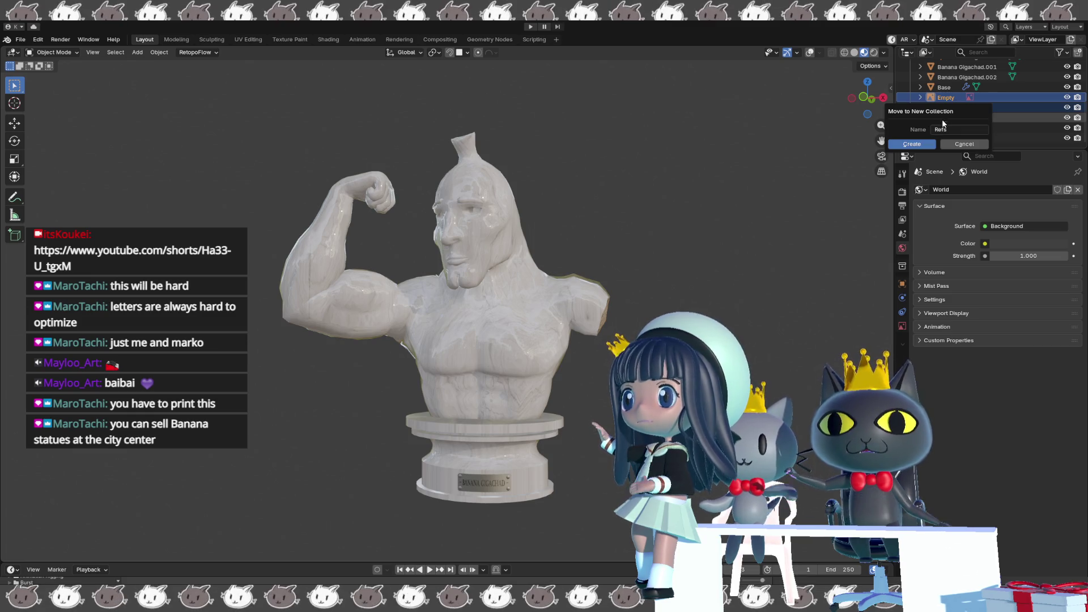
scroll(962, 136, down, 1)
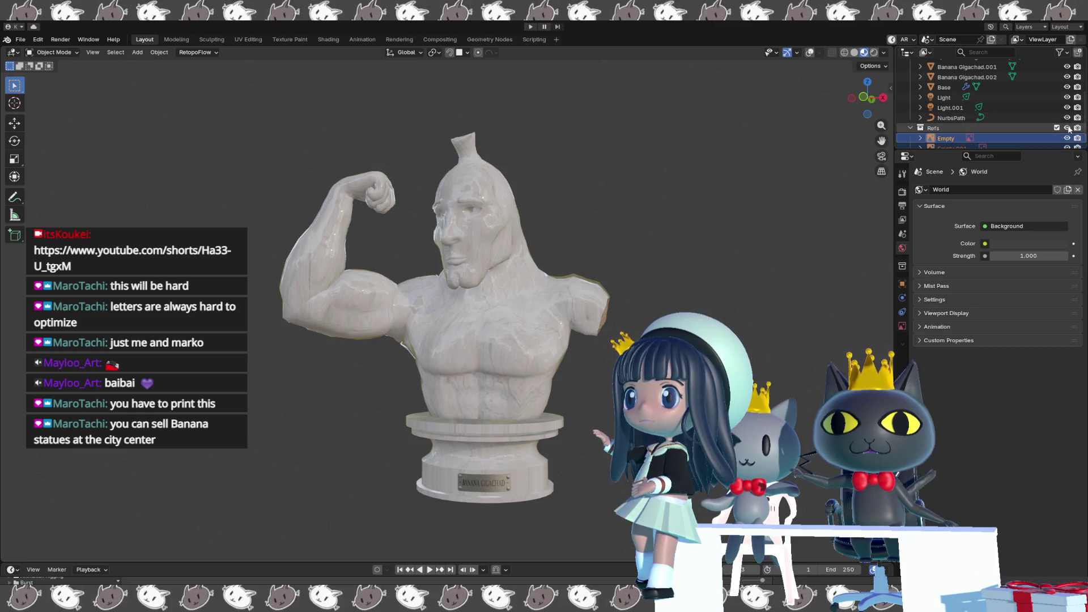
scroll(1010, 123, up, 1)
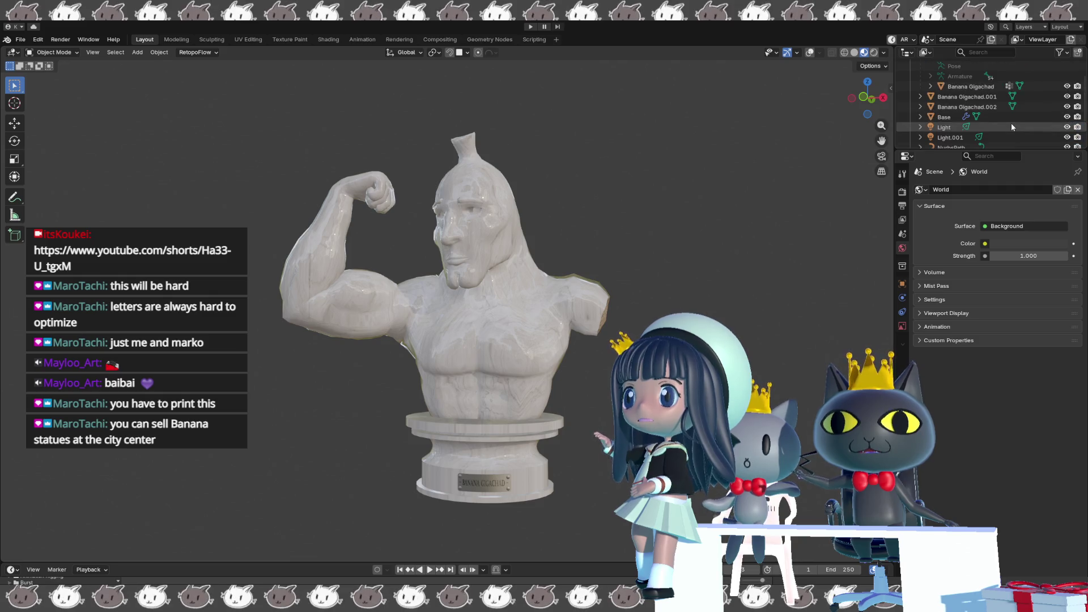
scroll(987, 115, up, 2)
Inspect Banana Gigachad.001's materials and modifiers with the wireframe overlay shown.
click(966, 96)
click(902, 367)
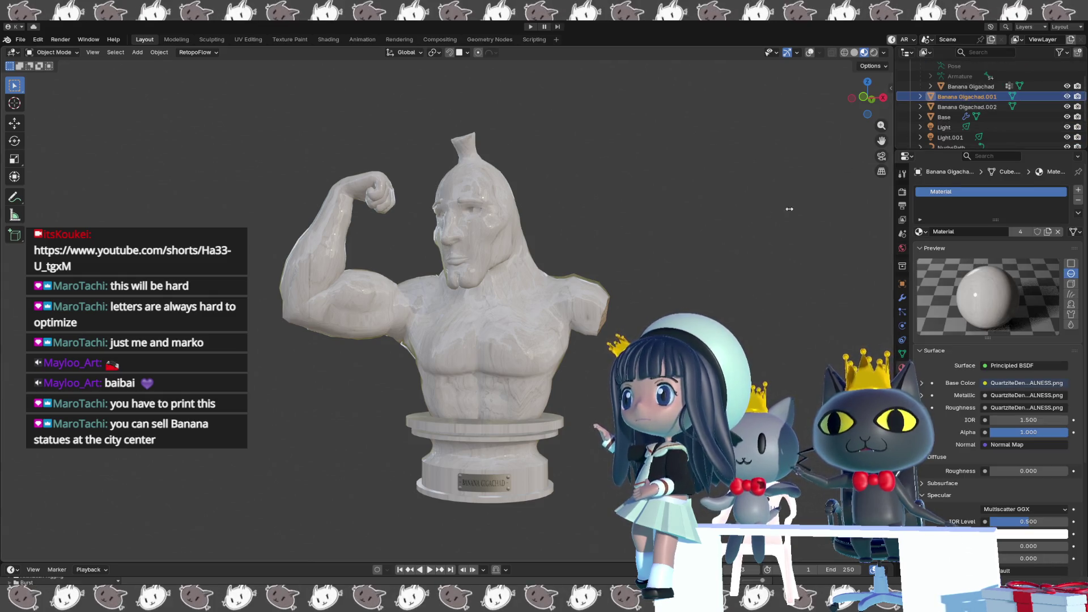
scroll(775, 221, up, 2)
scroll(775, 221, up, 1)
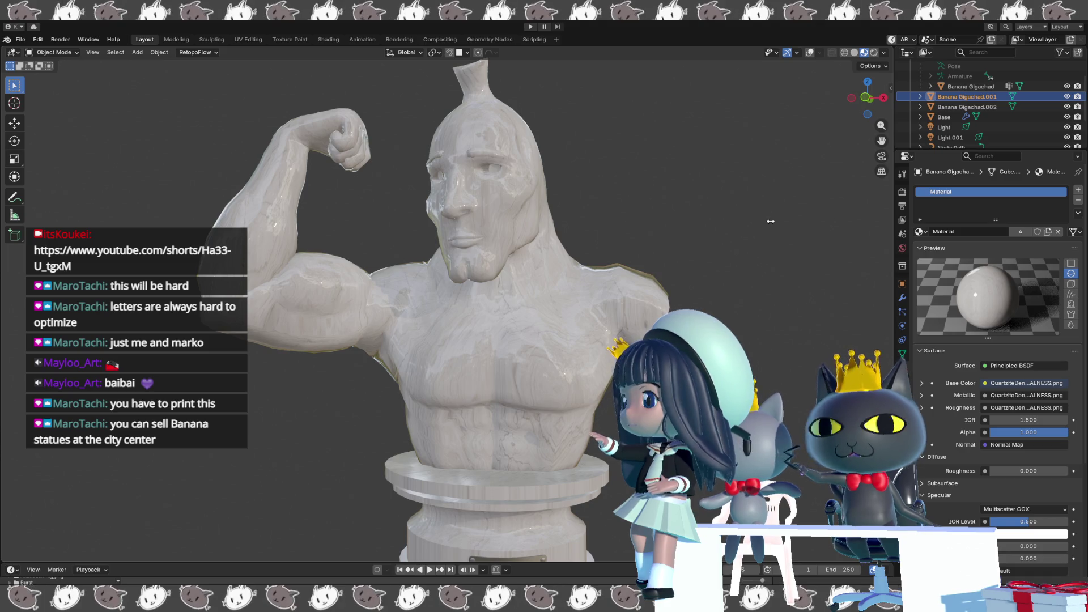
key(shift+alt+z)
click(584, 289)
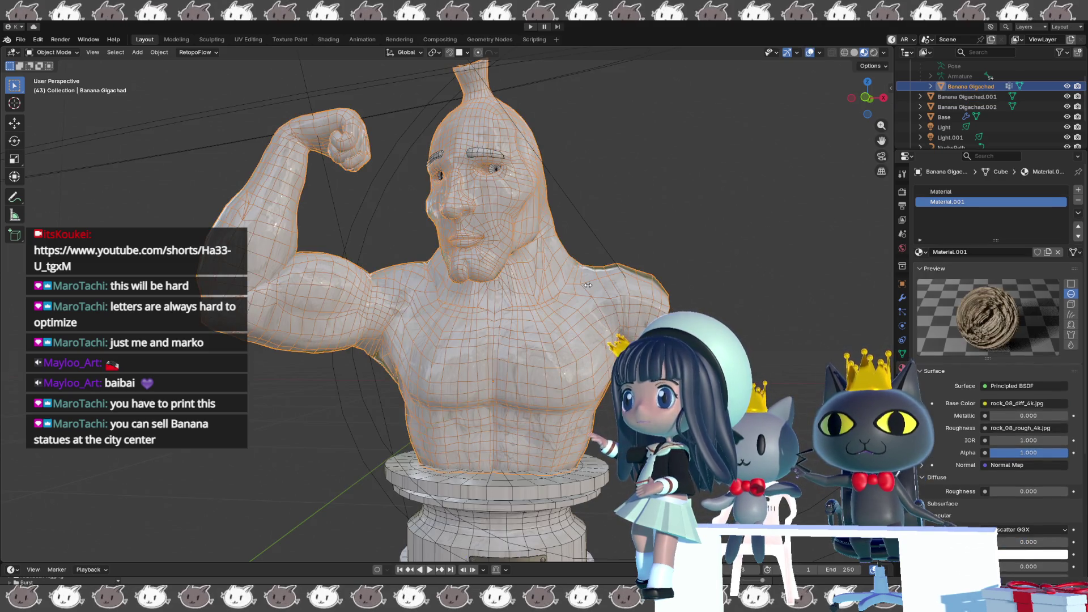
key(Tab)
key(Tab)
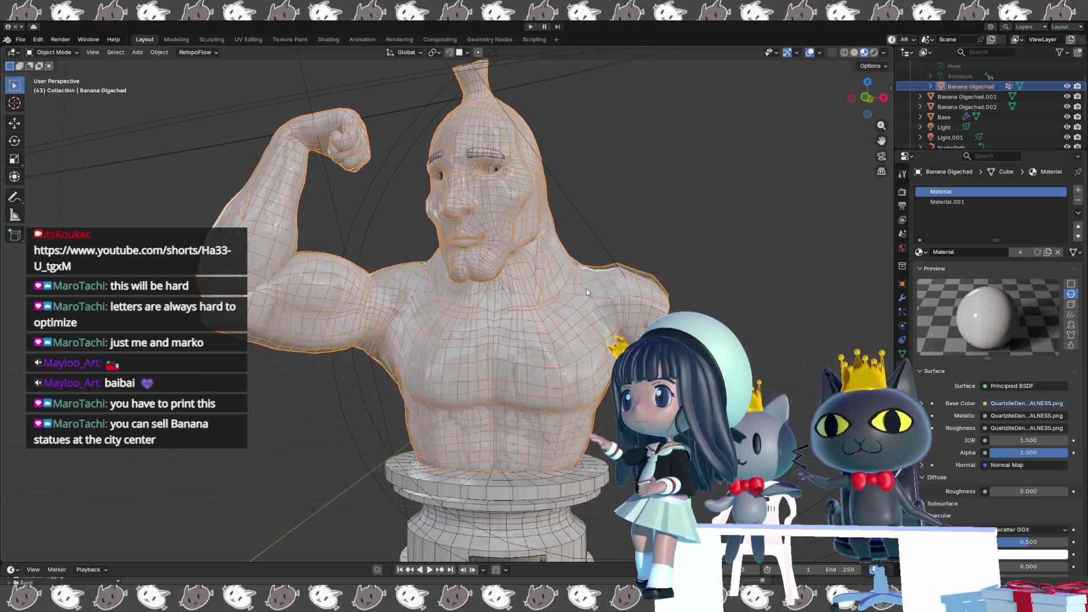
click(902, 299)
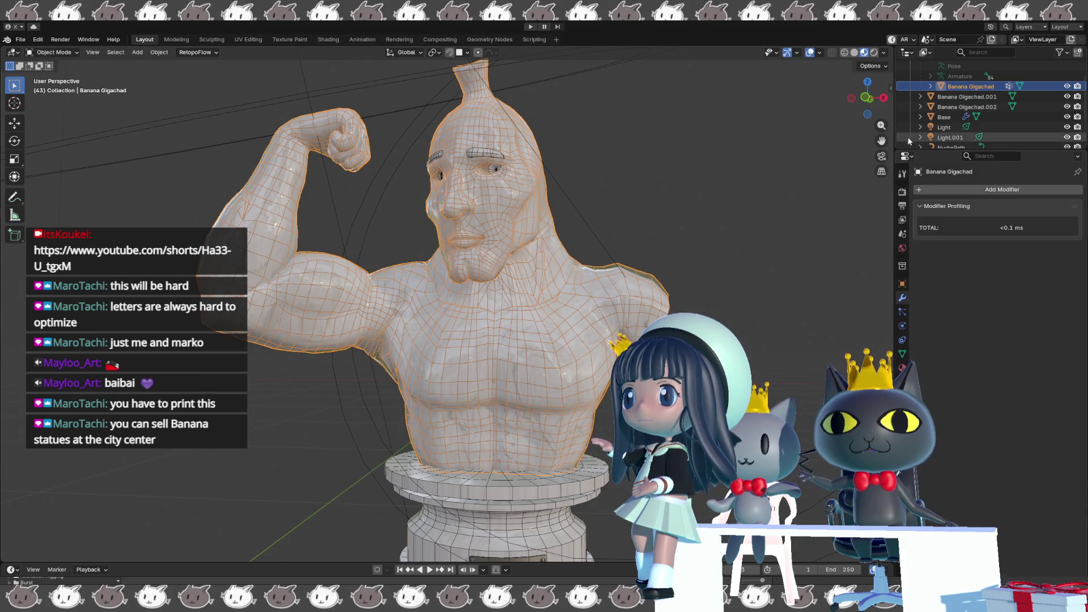
Remove the eyebrow object Banana Gigachad.001 from the scene, then select the eyes object Banana Gigachad.002.
click(941, 98)
click(576, 306)
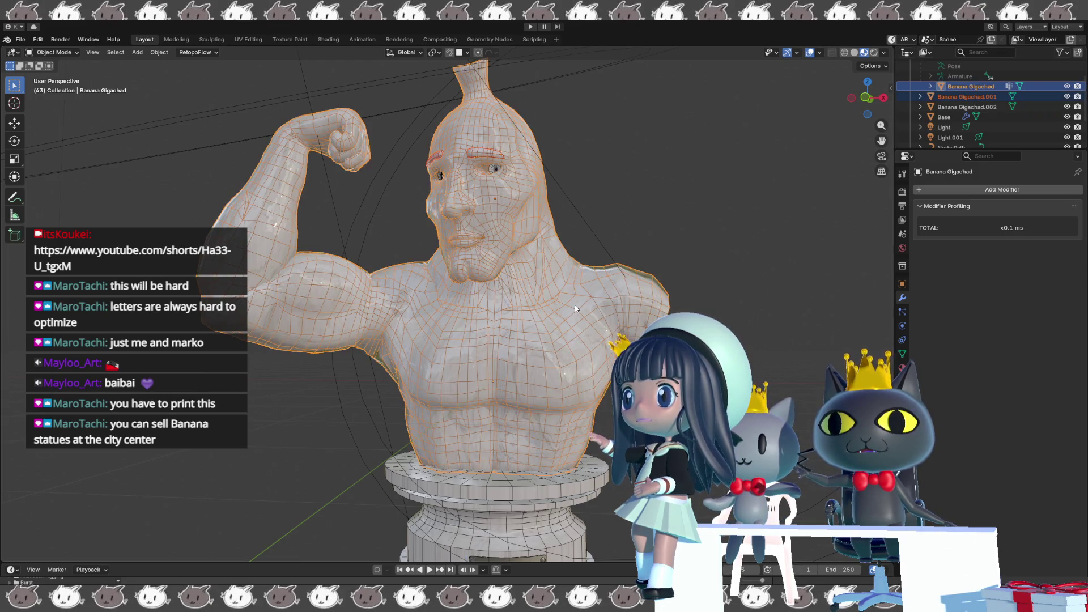
key(ctrl+j)
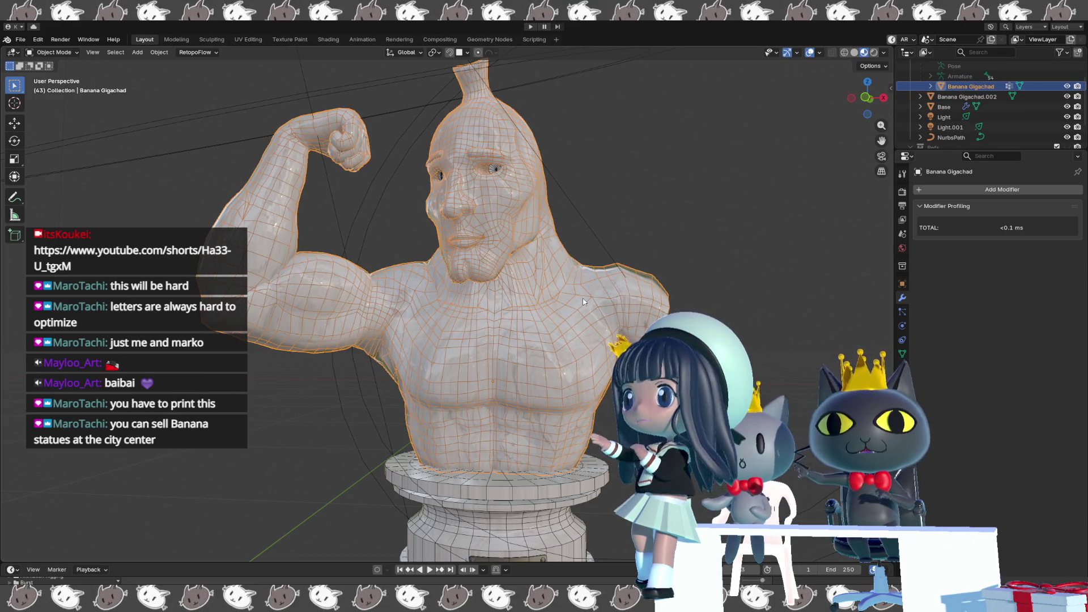
click(941, 97)
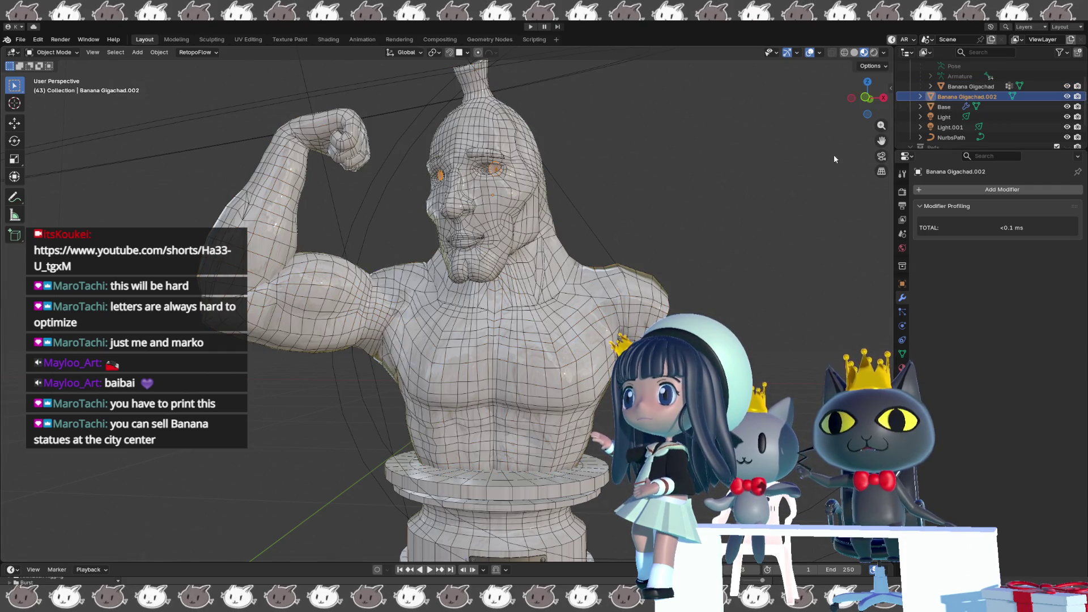
Frame the eyes object, compare it against the sculpt, and select one eye's faces in Edit Mode.
key(KP_Decimal)
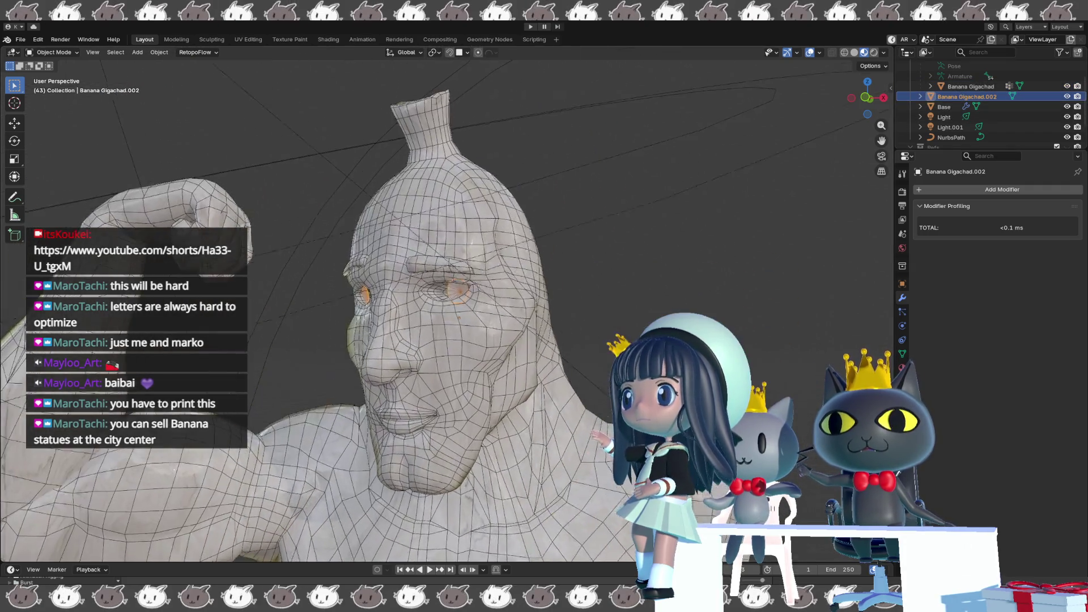
scroll(408, 306, up, 3)
mouse_move(608, 427)
middle_down()
mouse_move(330, 421)
mouse_move(543, 414)
middle_up()
key(h)
key(alt+h)
key(Tab)
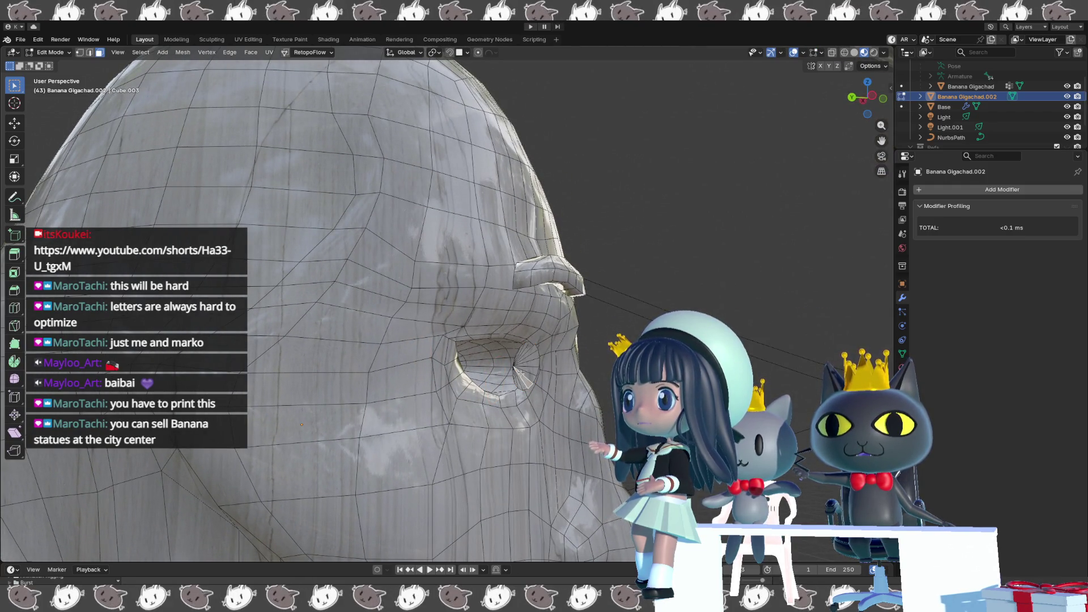
key(l)
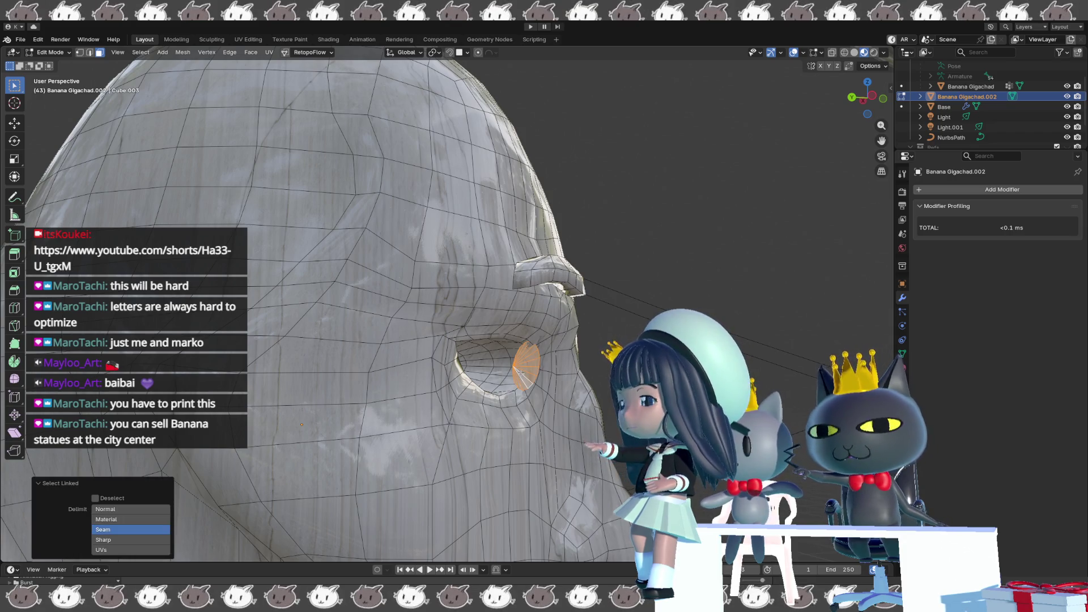
Reposition the eye in its socket along Y with a slight Z rotation.
key(g)
key(y)
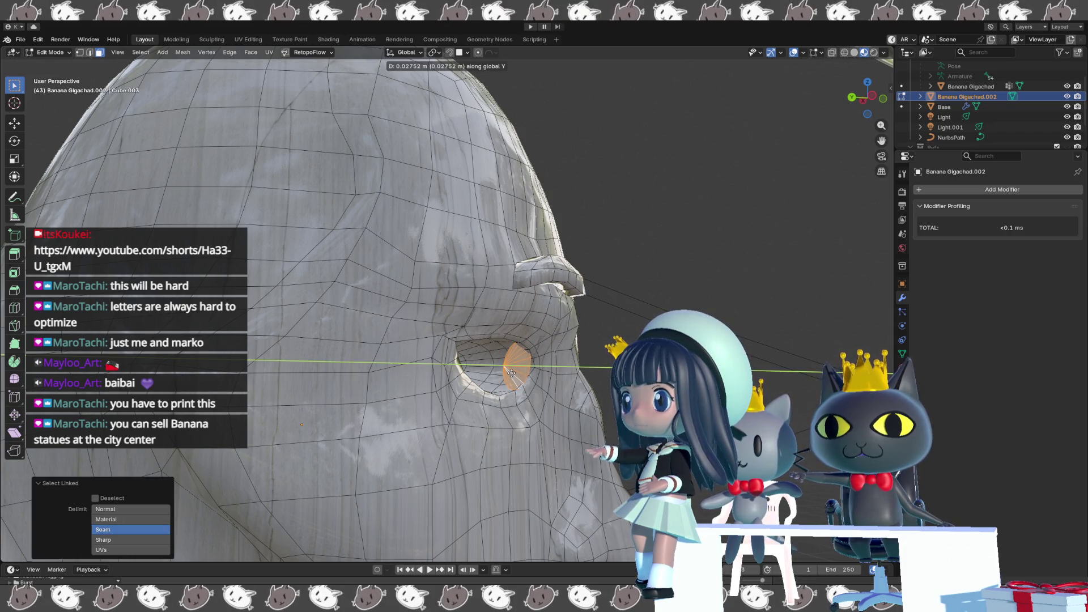
click(508, 371)
middle_drag(509, 371, 527, 389)
middle_drag(571, 455, 565, 442)
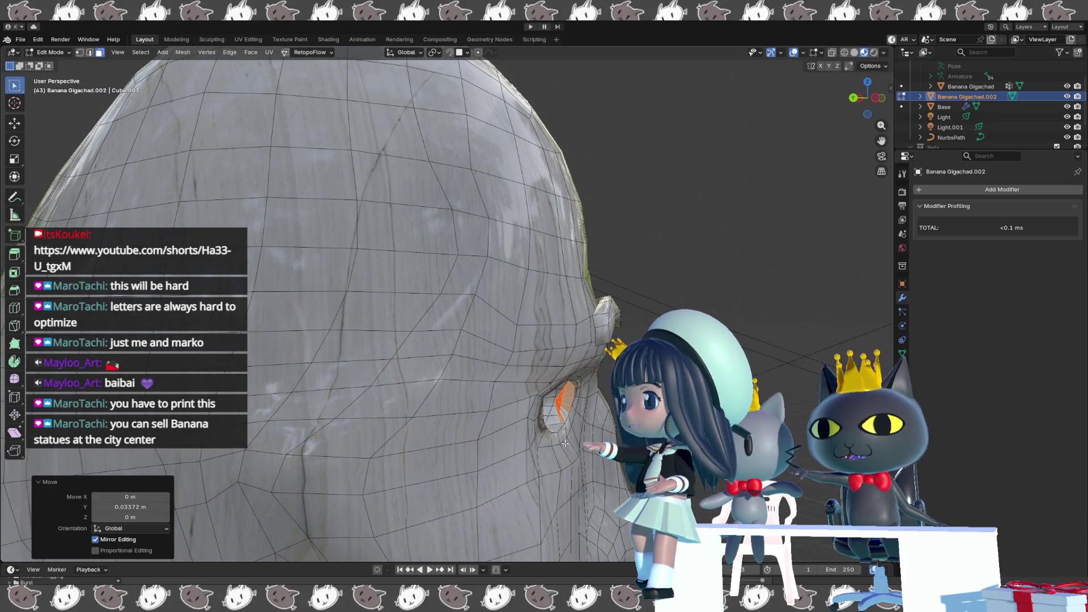
key(z)
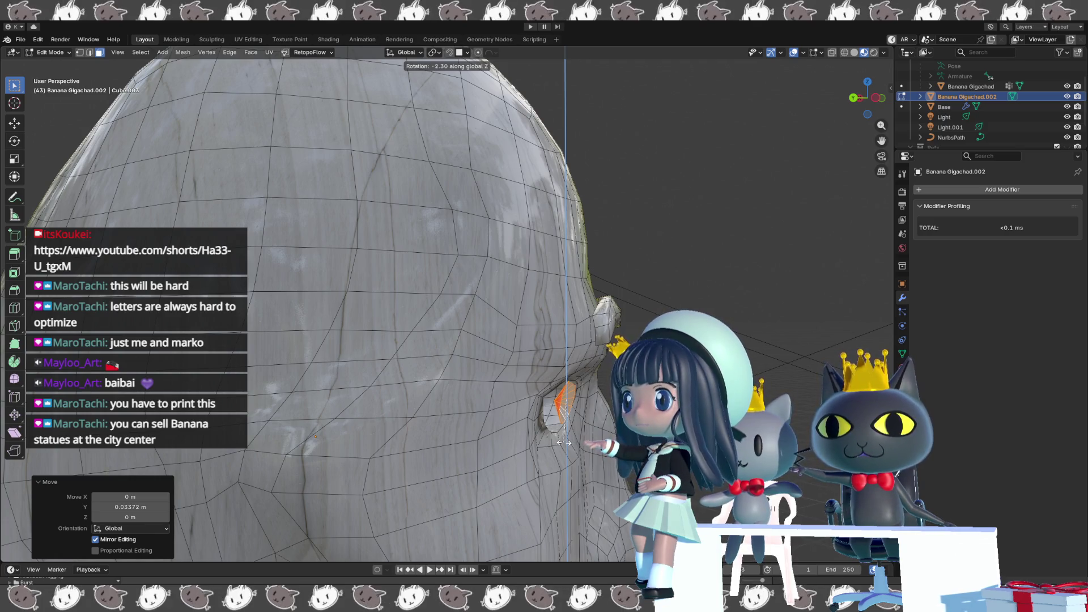
key(g)
key(y)
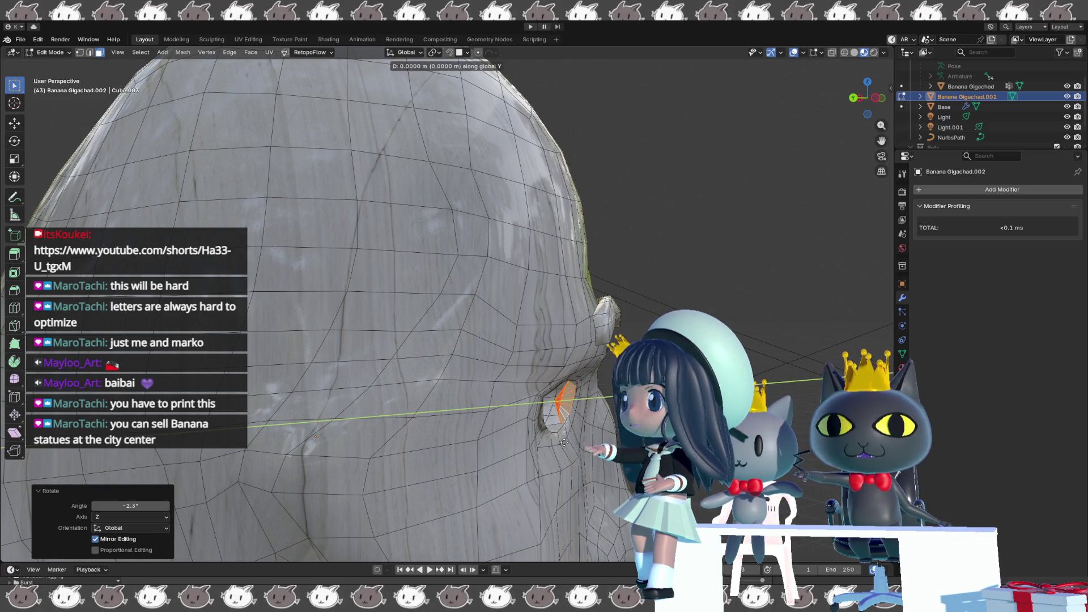
click(561, 444)
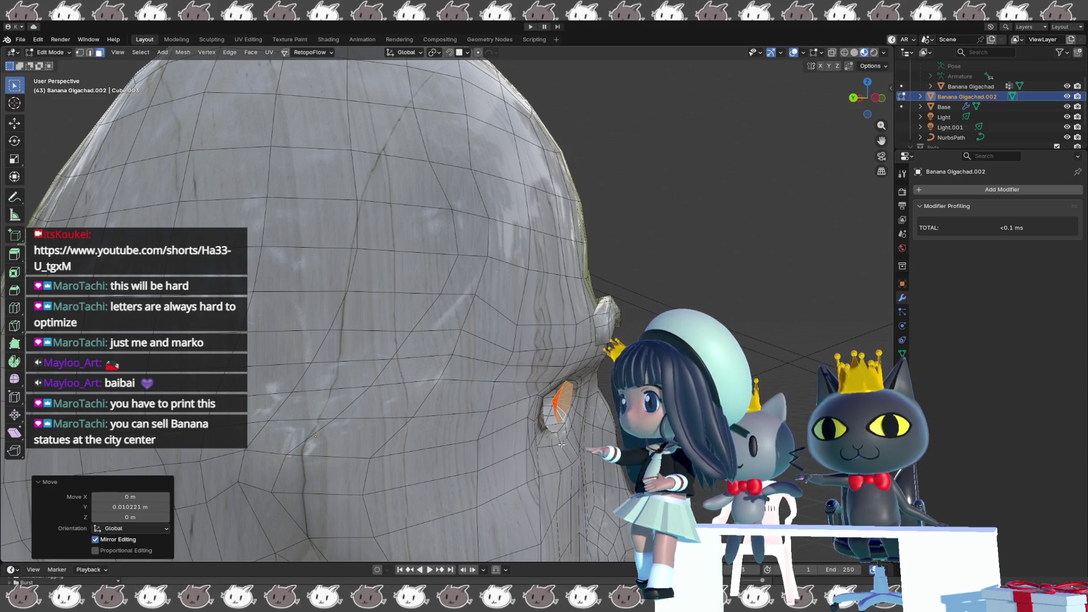
Extrude the eye faces slightly inward and recalculate the whole eye's normals outward.
key(g)
key(z)
key(z)
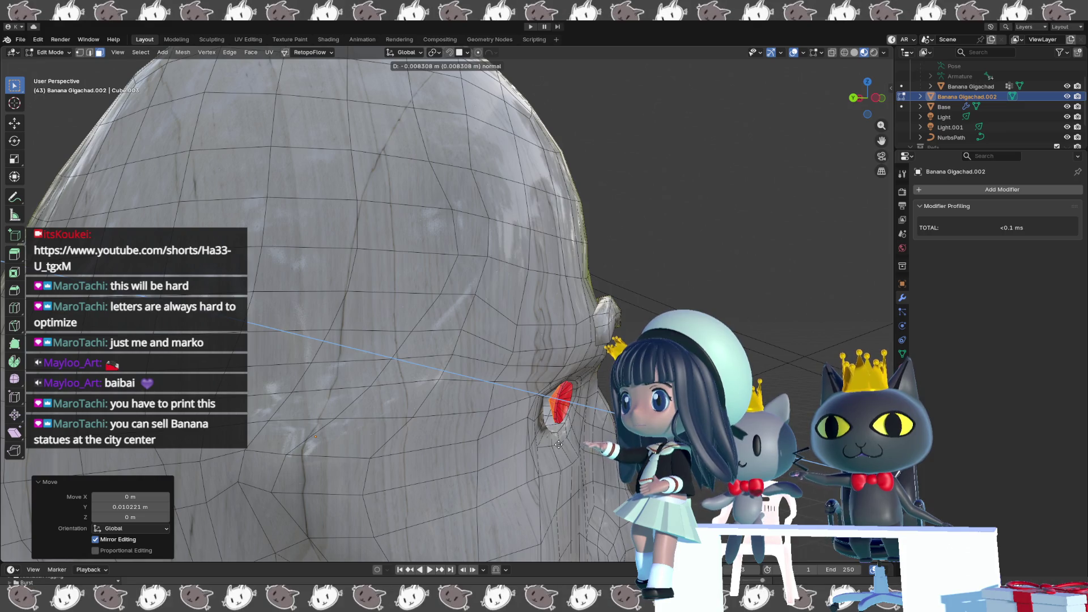
click(559, 444)
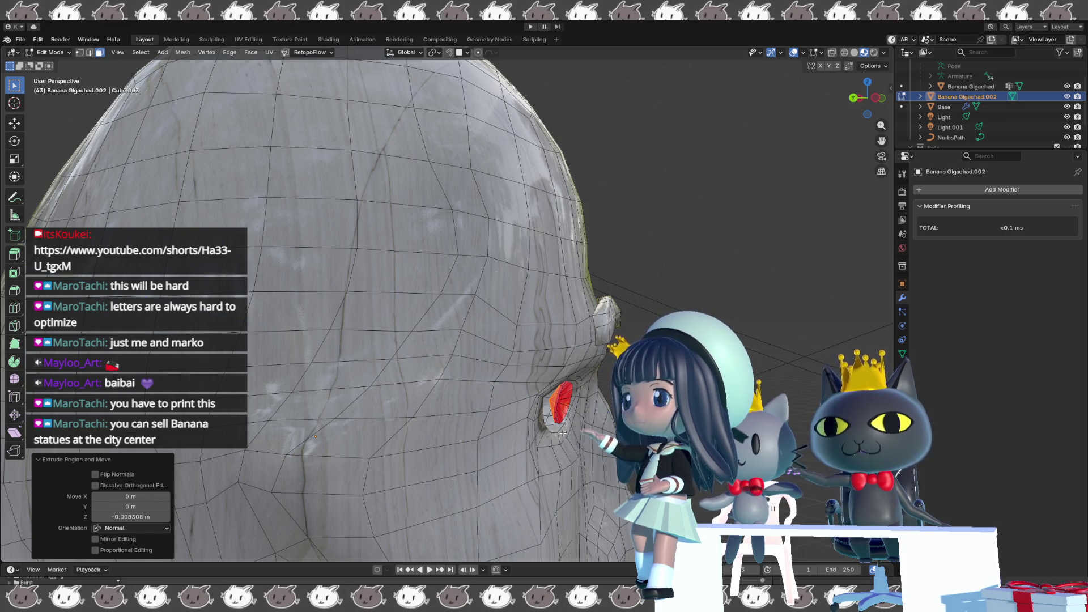
key(ctrl+KP_Add)
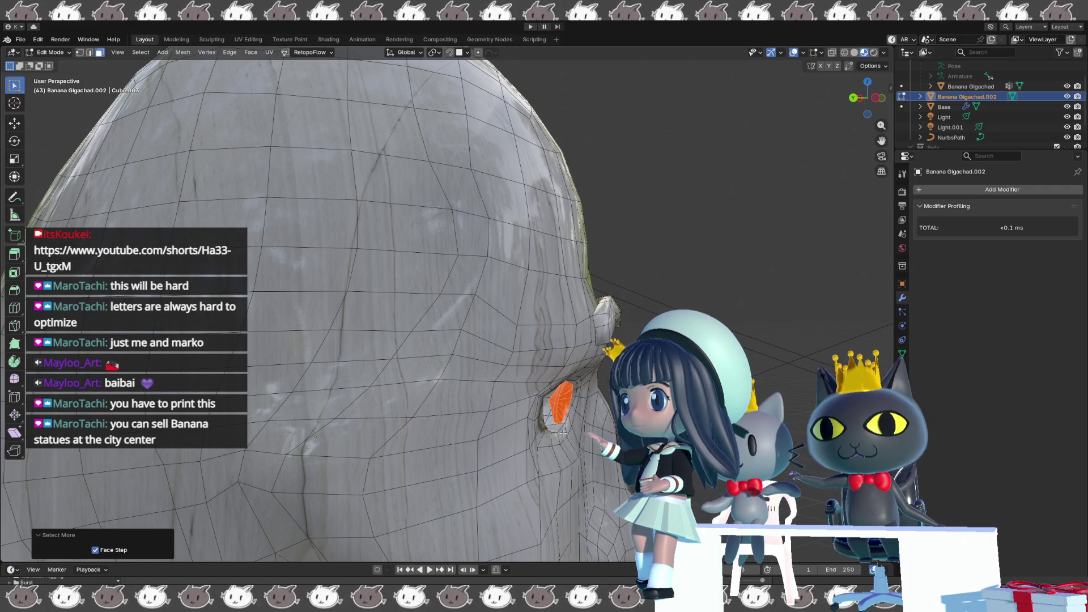
key(alt+n)
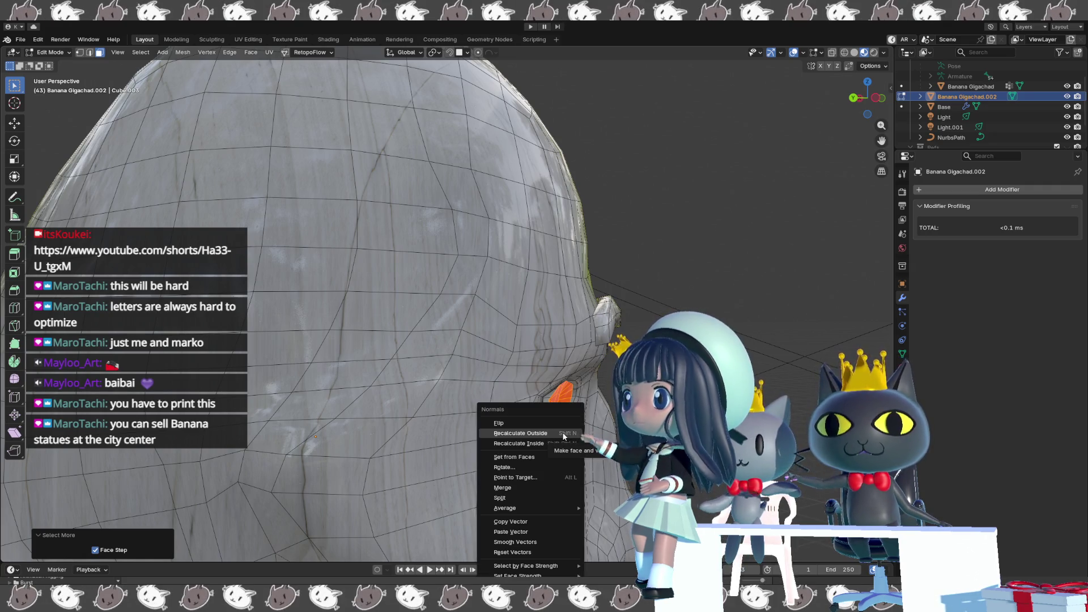
click(520, 433)
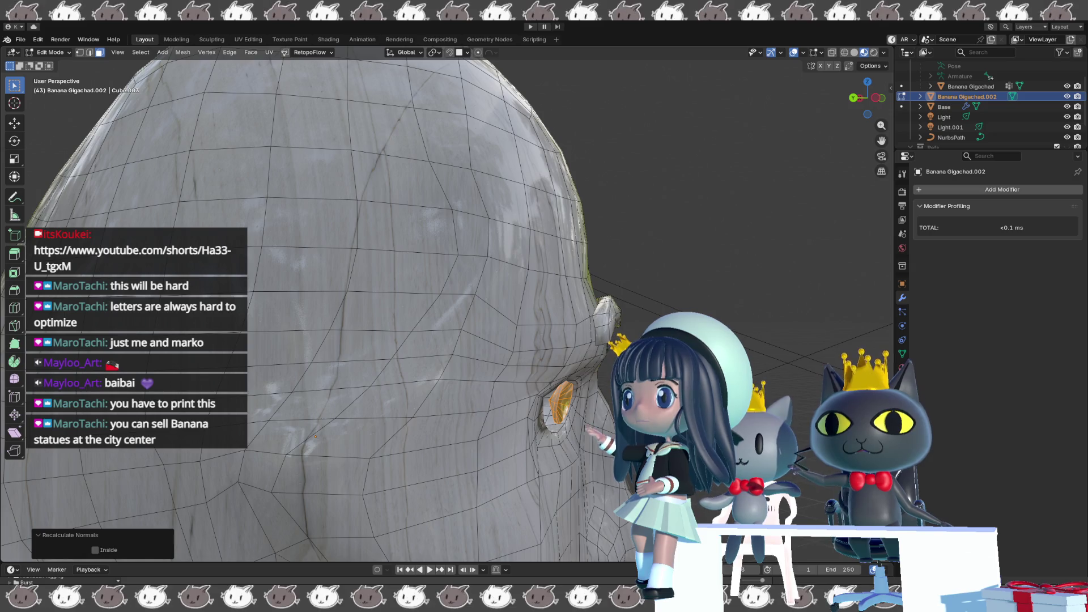
scroll(562, 437, down, 5)
middle_drag(545, 399, 472, 393)
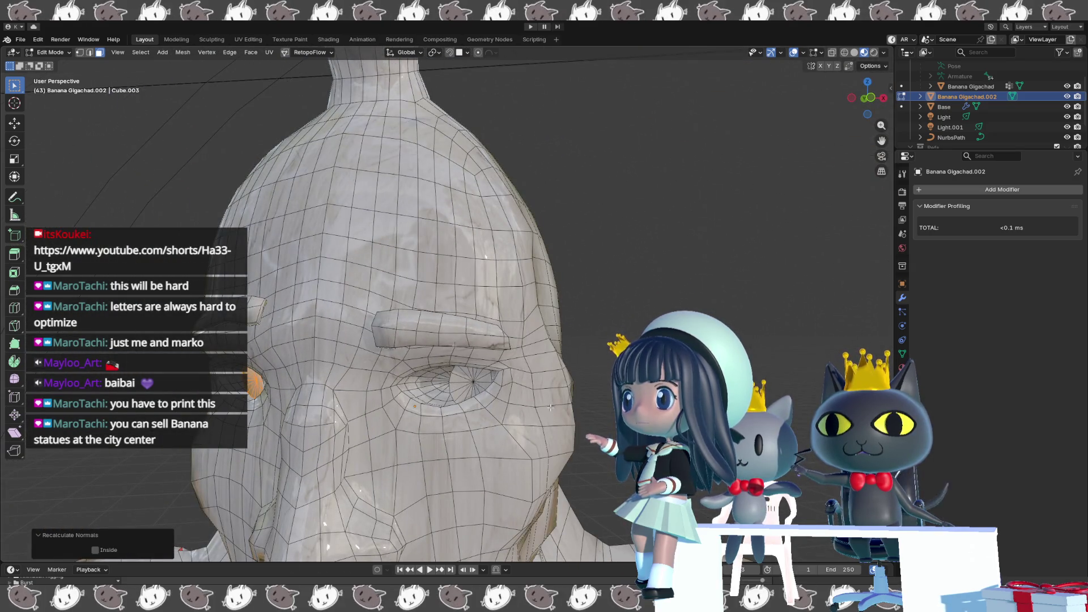
Select the other eye's faces and extrude them slightly inward.
key(alt+a)
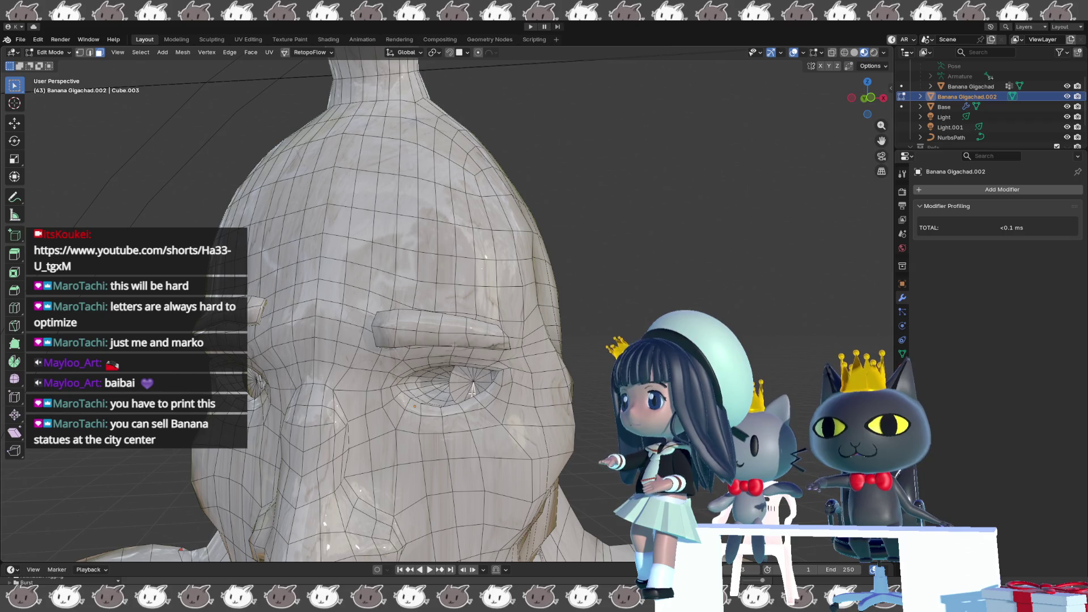
key(l)
mouse_move(472, 391)
middle_down()
mouse_move(549, 397)
mouse_move(537, 386)
middle_up()
key(g)
key(z)
key(z)
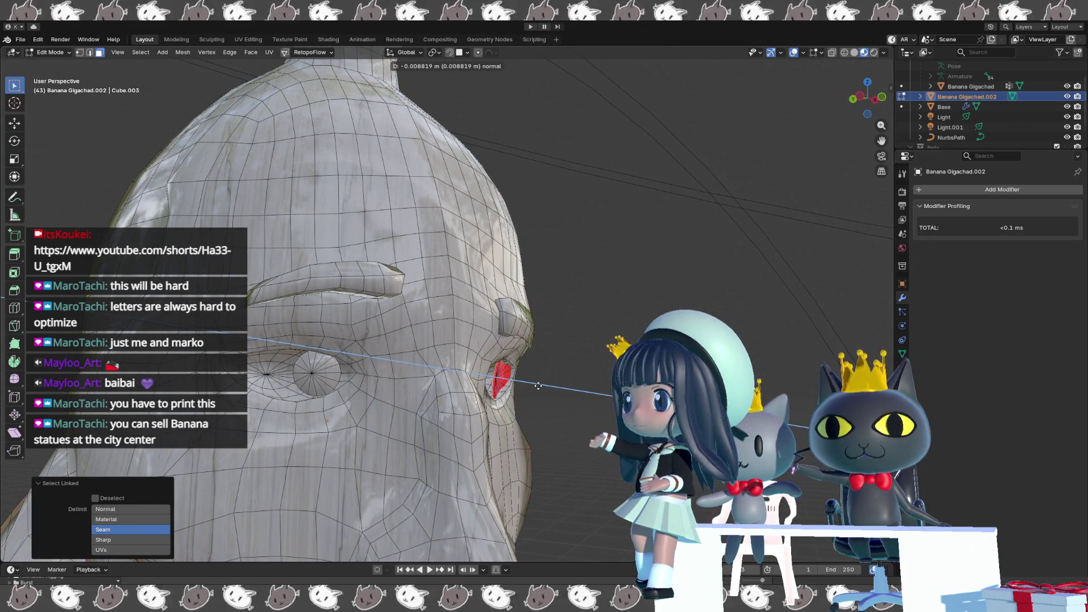
click(536, 385)
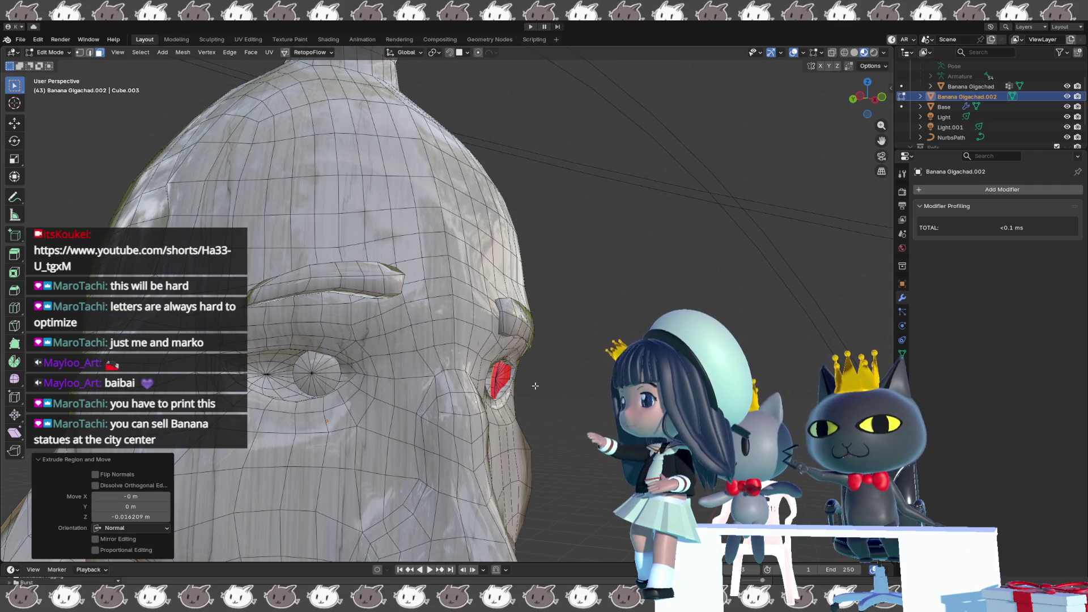
Recalculate the other eye's normals outward and check the shading without overlays.
key(ctrl+KP_Add)
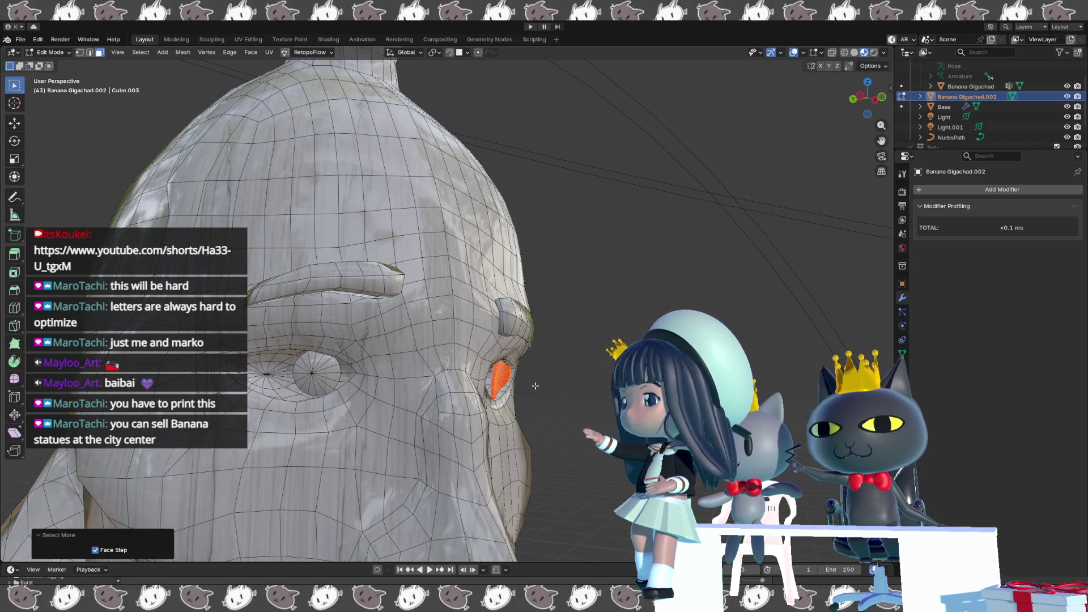
key(alt+n)
click(535, 385)
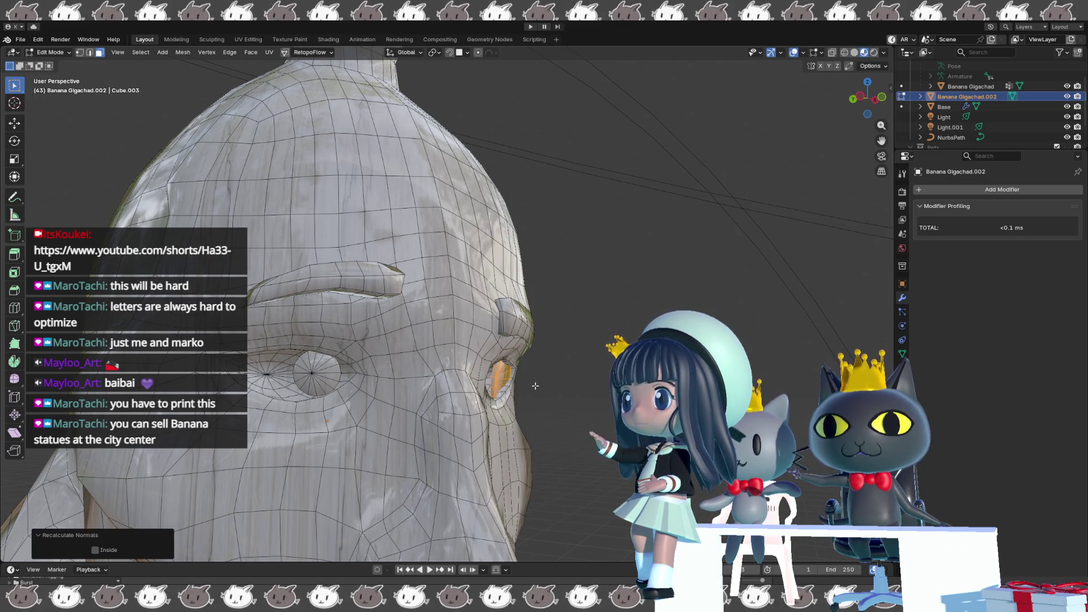
key(alt+a)
key(shift+alt+z)
mouse_move(544, 384)
middle_down()
mouse_move(478, 388)
mouse_move(514, 384)
mouse_move(565, 446)
middle_up()
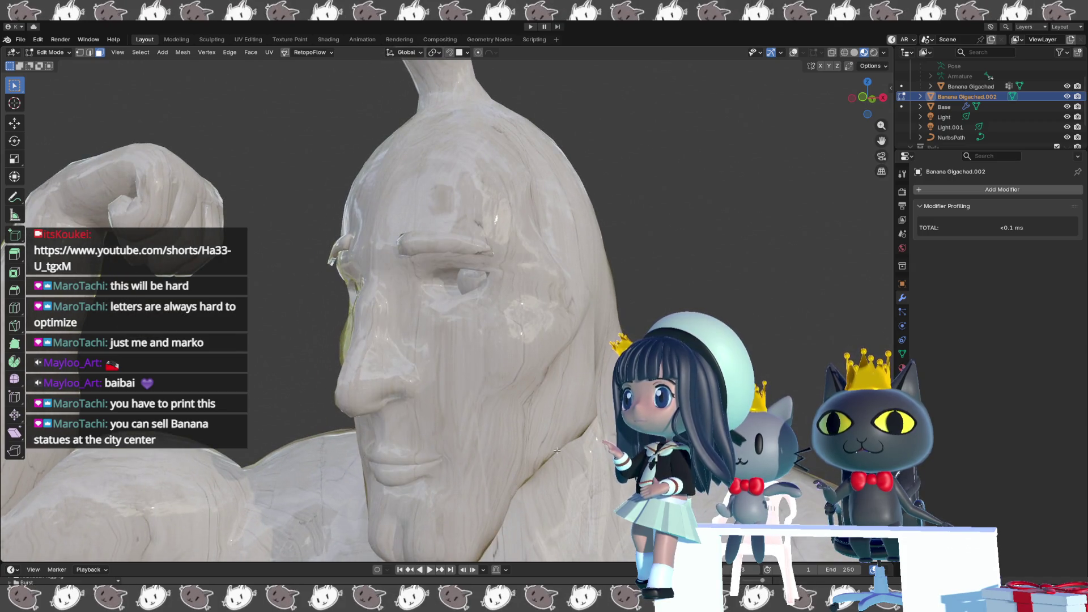
scroll(557, 451, down, 5)
Leave Edit Mode, join the eyes object into the statue, and select the NurbsPath curve.
mouse_move(557, 451)
middle_down()
mouse_move(595, 318)
mouse_move(605, 329)
mouse_move(587, 336)
middle_up()
scroll(605, 329, down, 2)
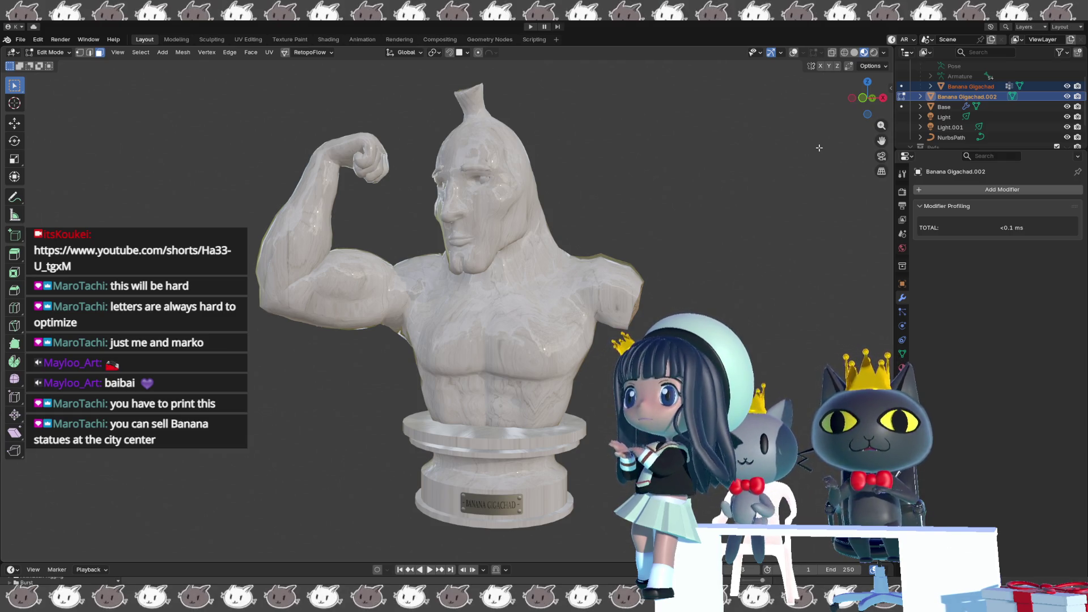
key(Tab)
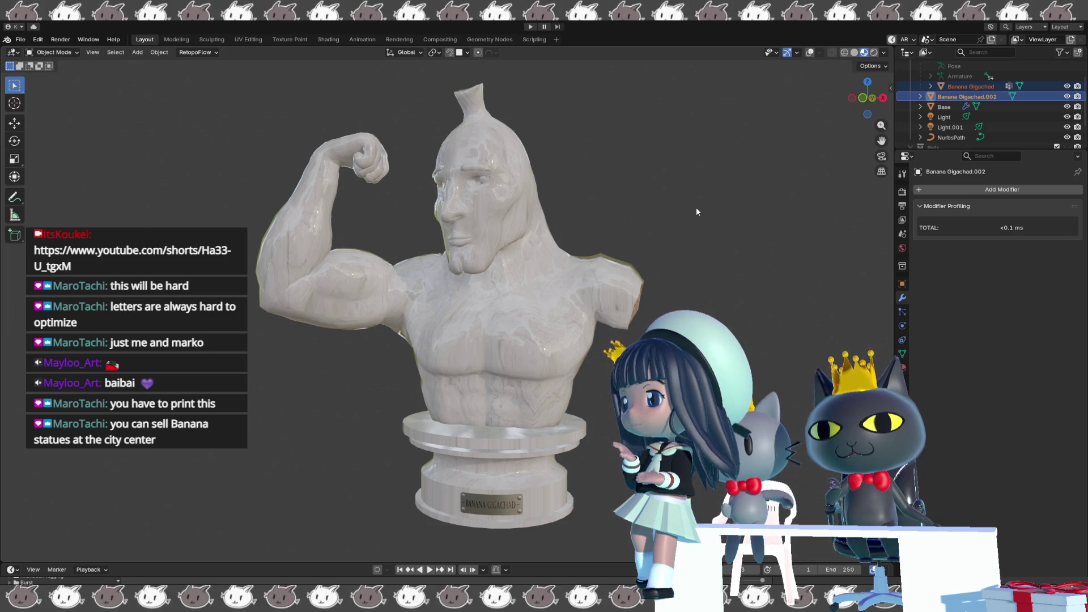
ctrl+click(956, 87)
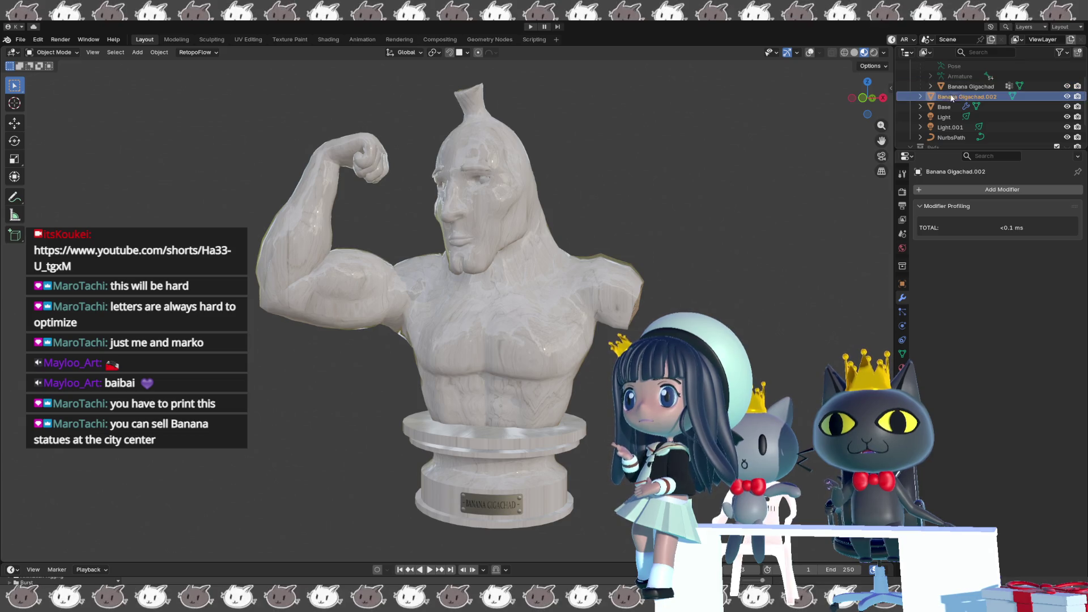
ctrl+click(961, 90)
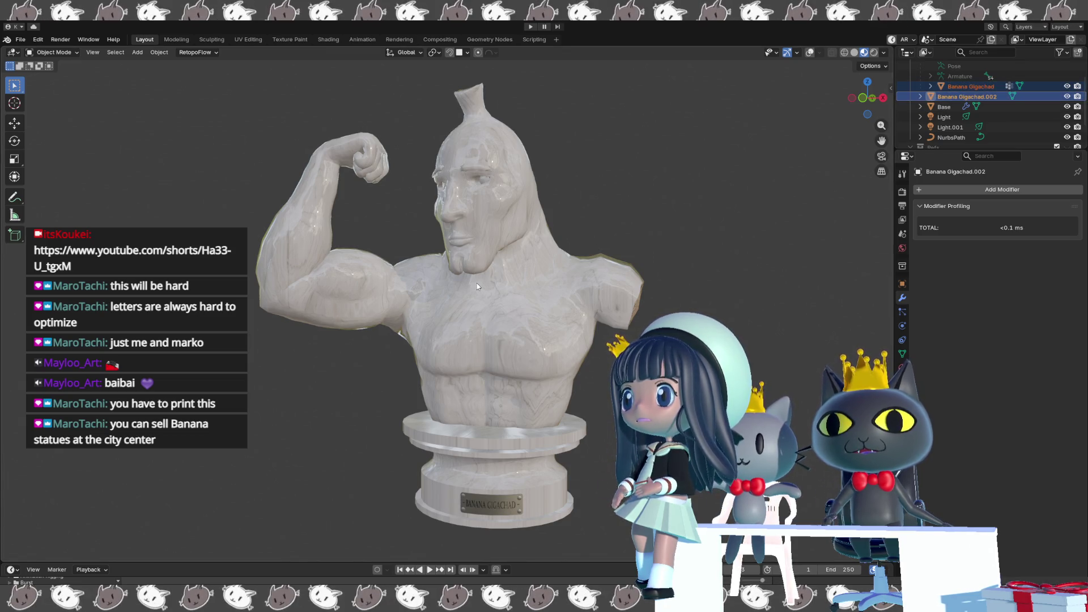
key(ctrl+j)
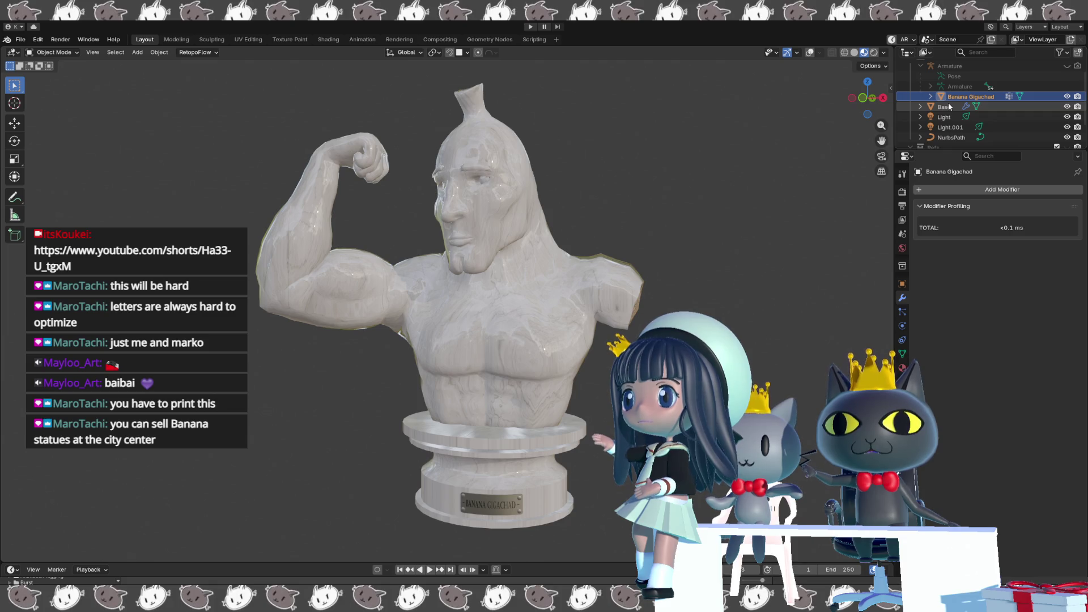
click(963, 136)
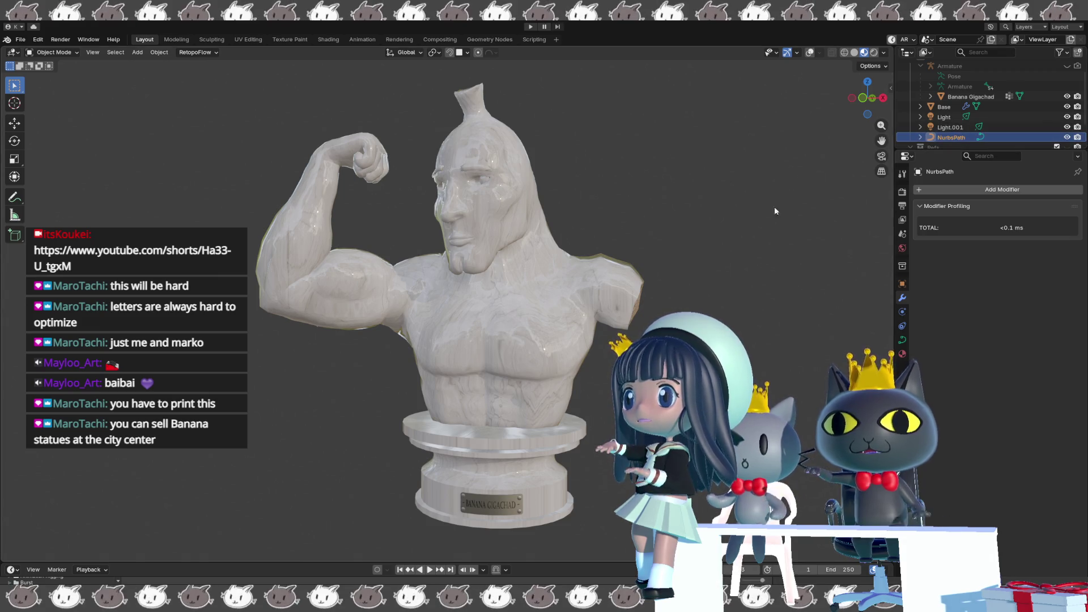
Hide the NurbsPath curve and select only the Banana Gigachad bust in front view with overlays on.
key(shift+alt+z)
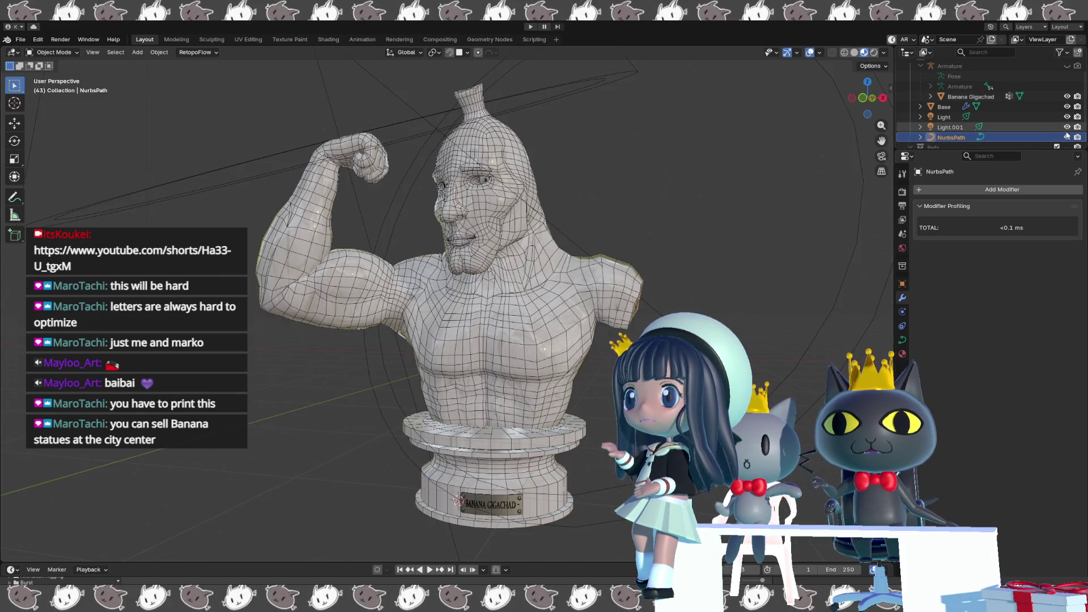
key(h)
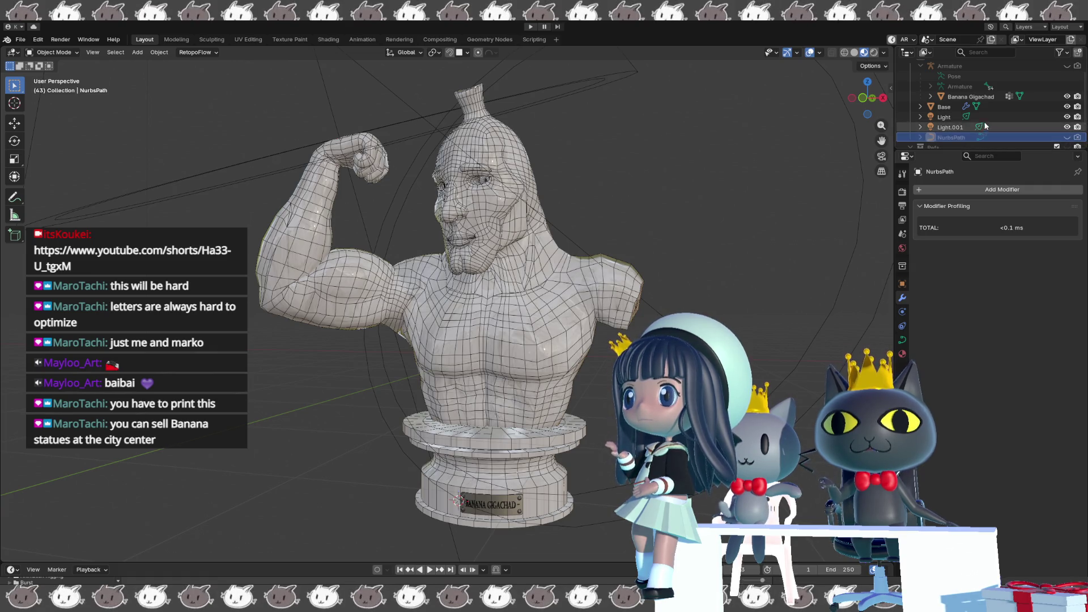
key(KP_1)
key(KP_3)
key(KP_1)
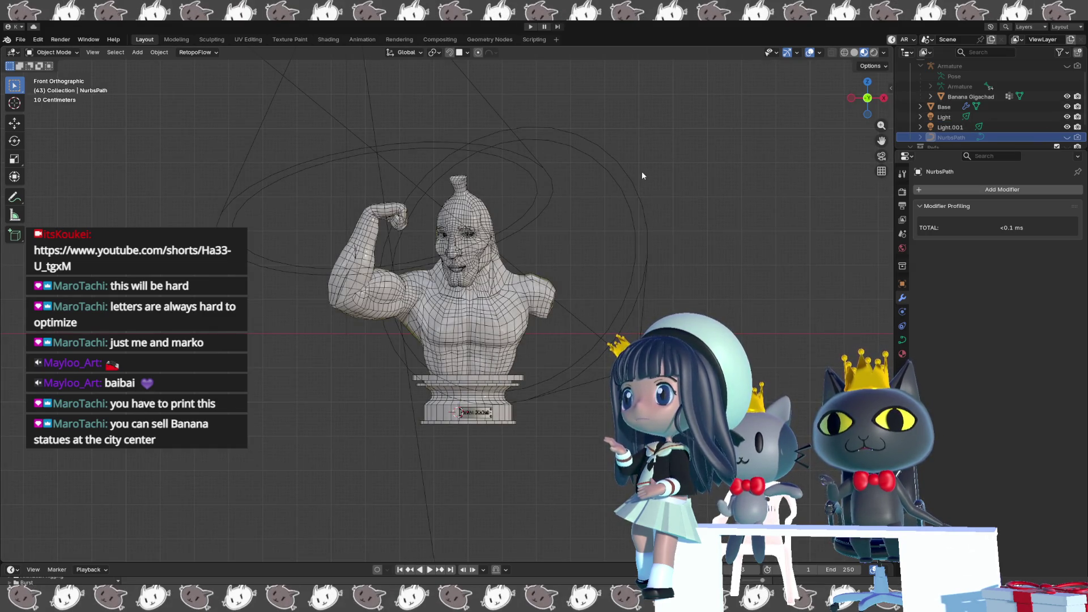
drag(642, 171, 305, 435)
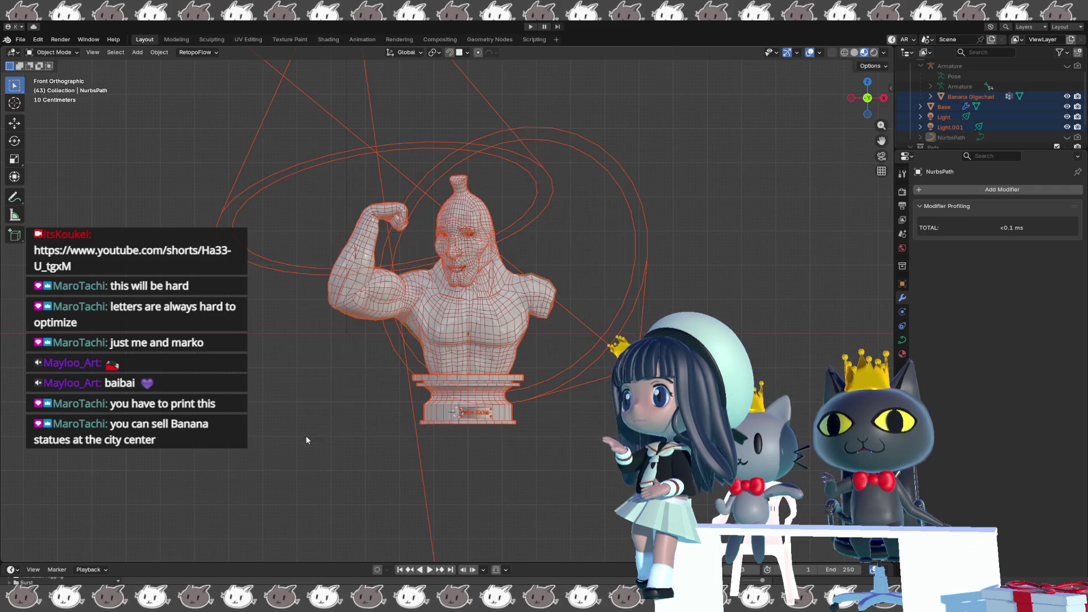
key(alt+a)
click(442, 318)
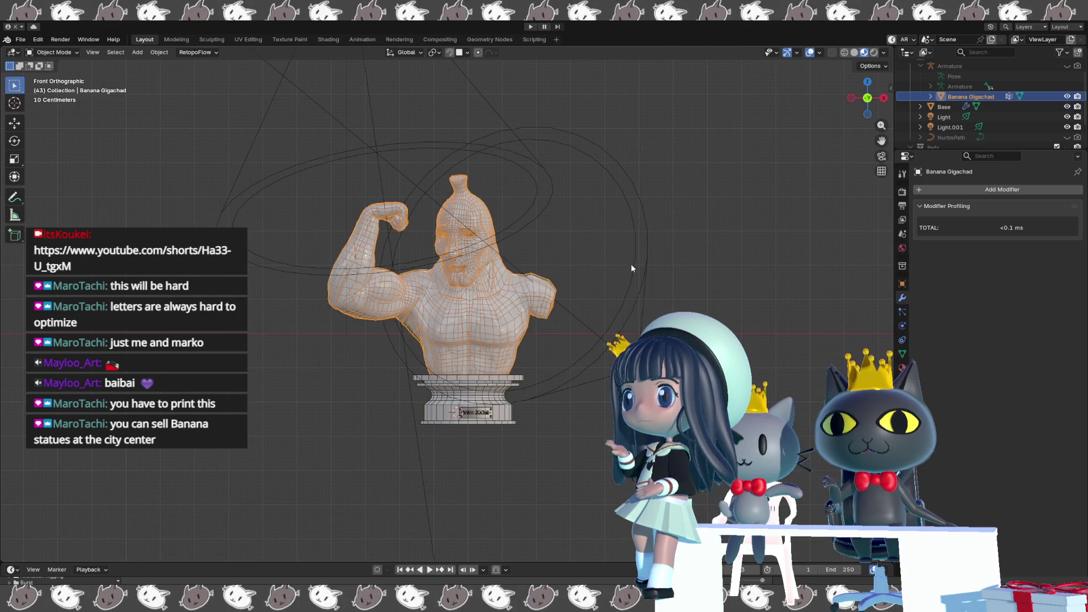
Make the Armature visible again around the bust and select it for posing.
click(1067, 67)
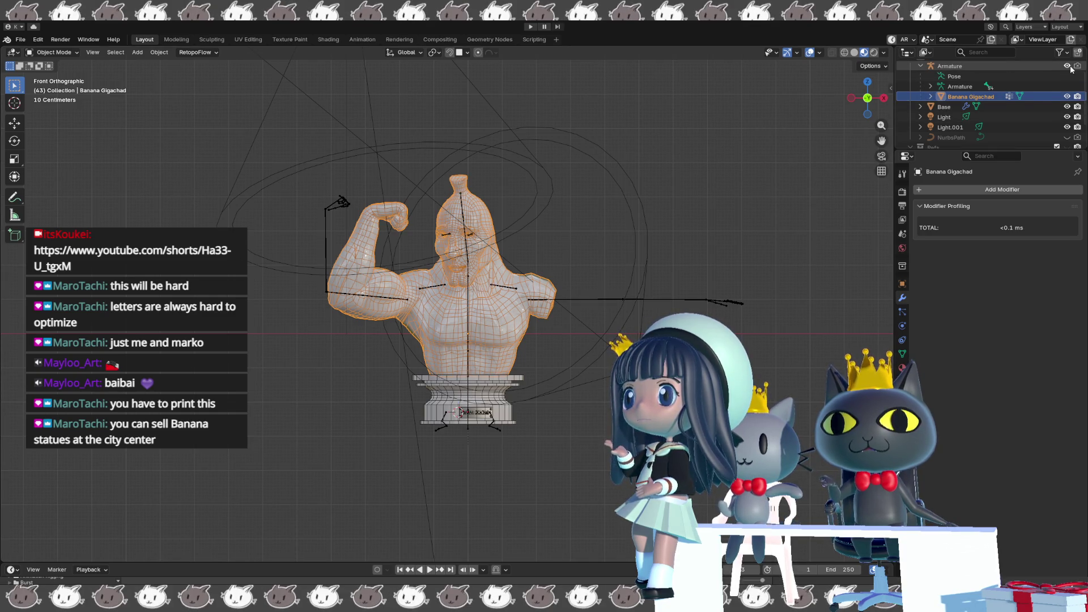
click(1070, 68)
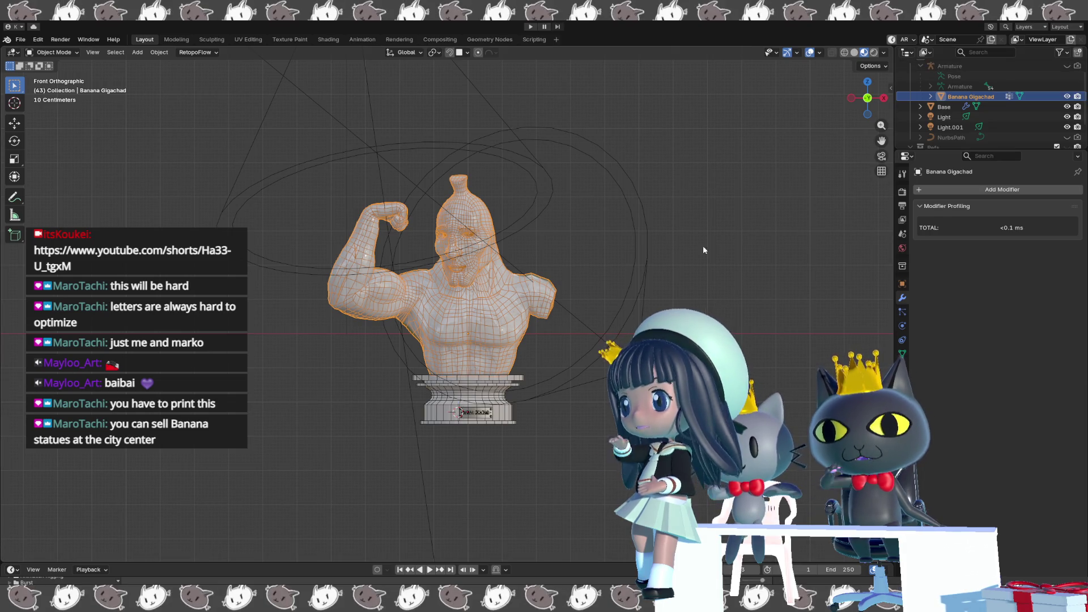
shift+click(497, 391)
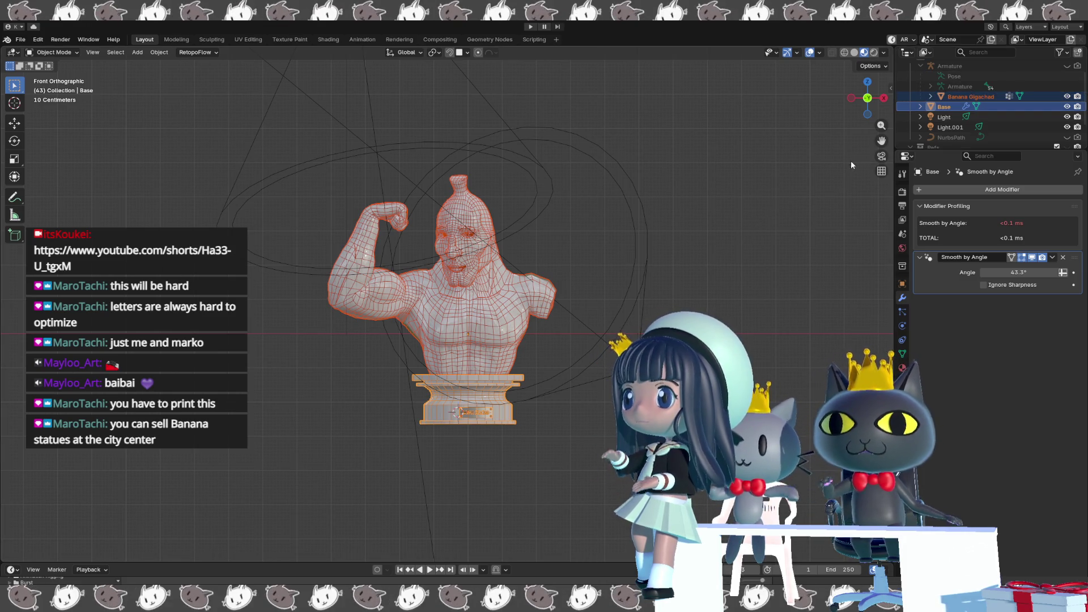
click(1067, 65)
middle_drag(785, 176, 594, 227)
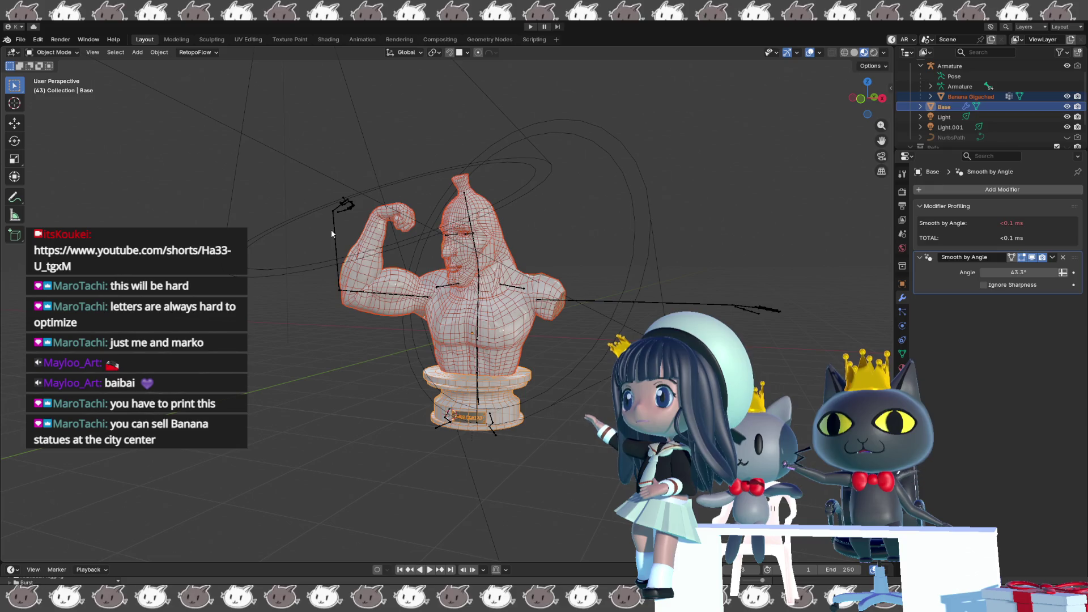
click(331, 229)
key(ctrl+Tab)
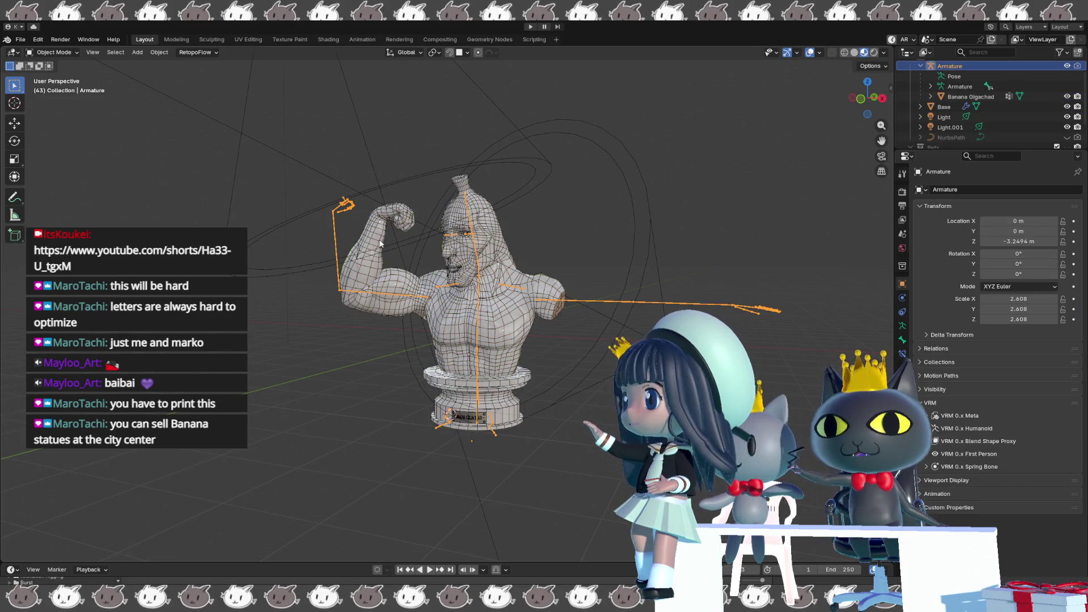
Test-rotate the Forearm_R bone in pose mode and view the bust from the side and front.
click(332, 235)
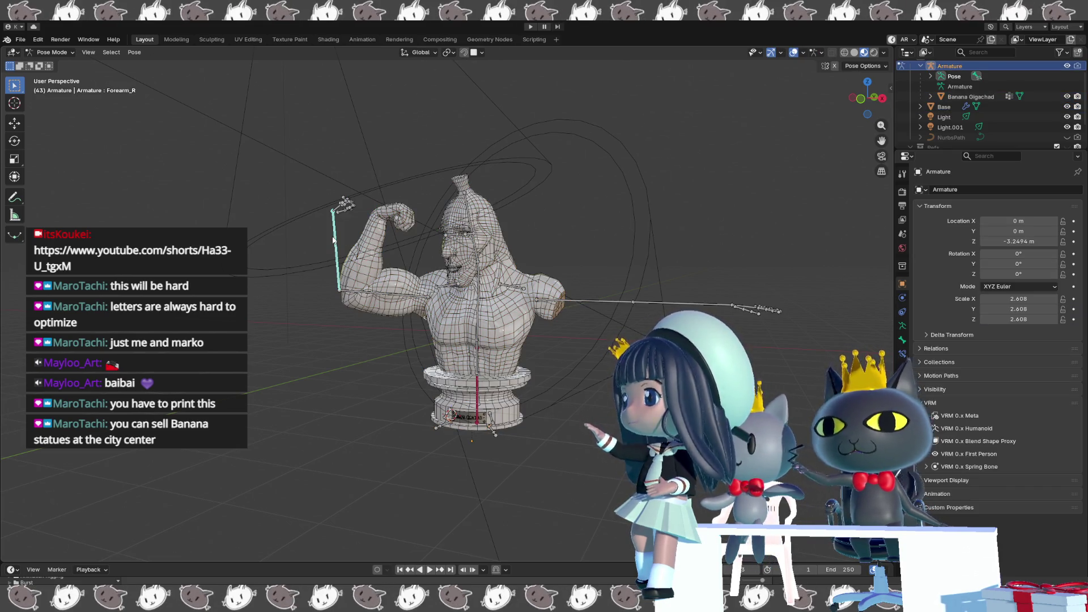
key(r)
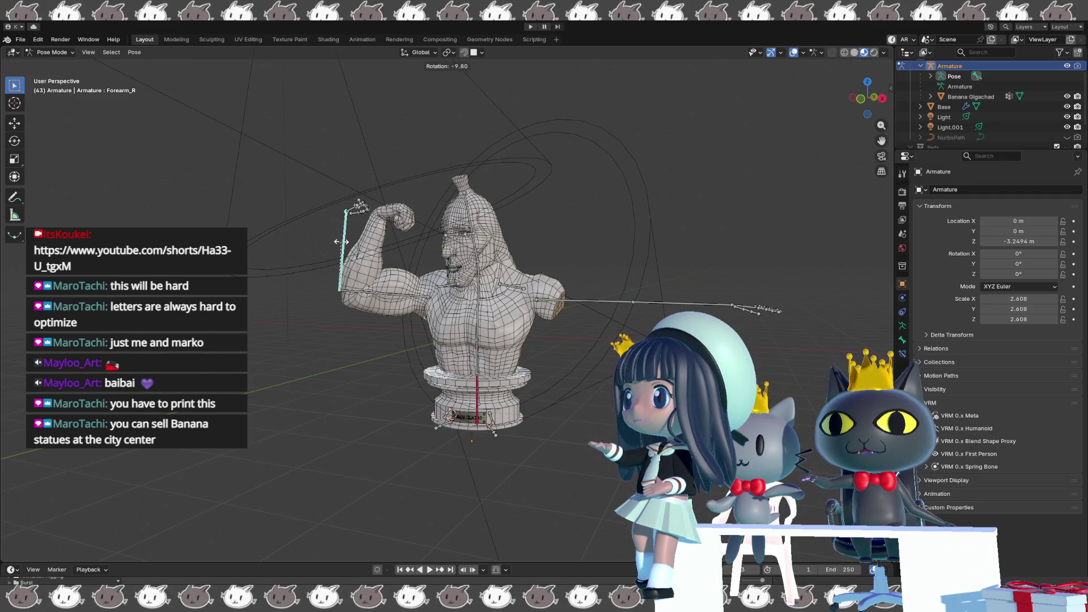
click(346, 236)
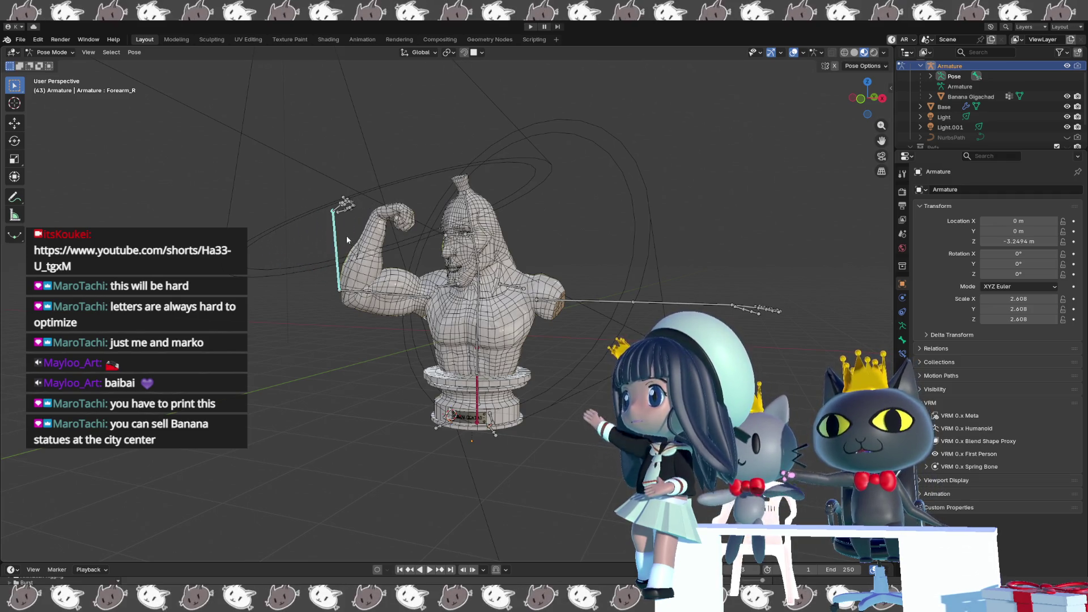
key(Left)
key(ctrl+KP_3)
key(KP_1)
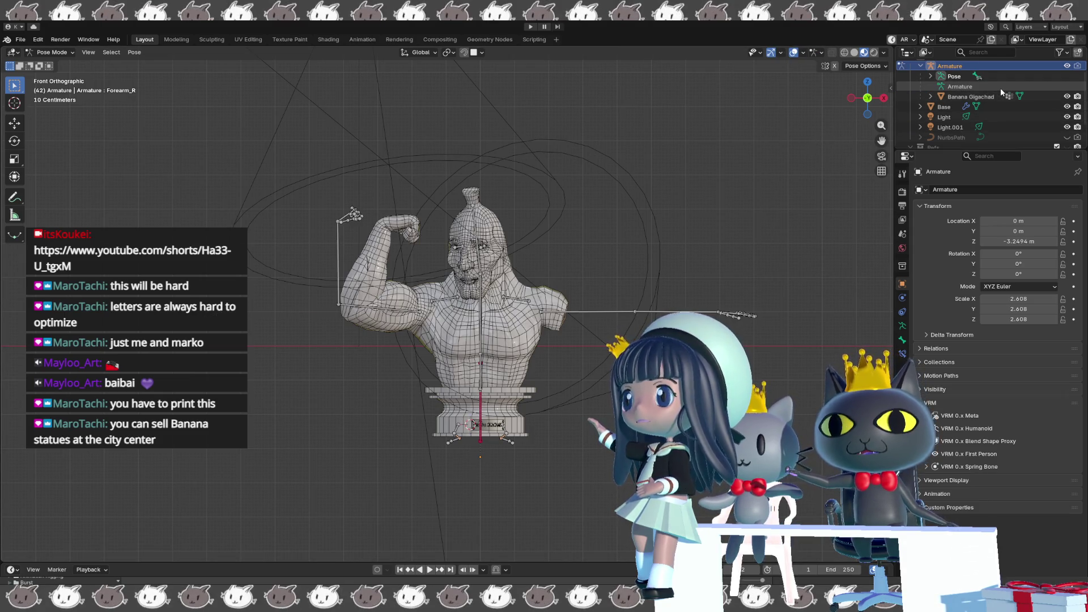
Select the objects from Armature to Base and inspect the bust with and without overlays.
shift+click(945, 107)
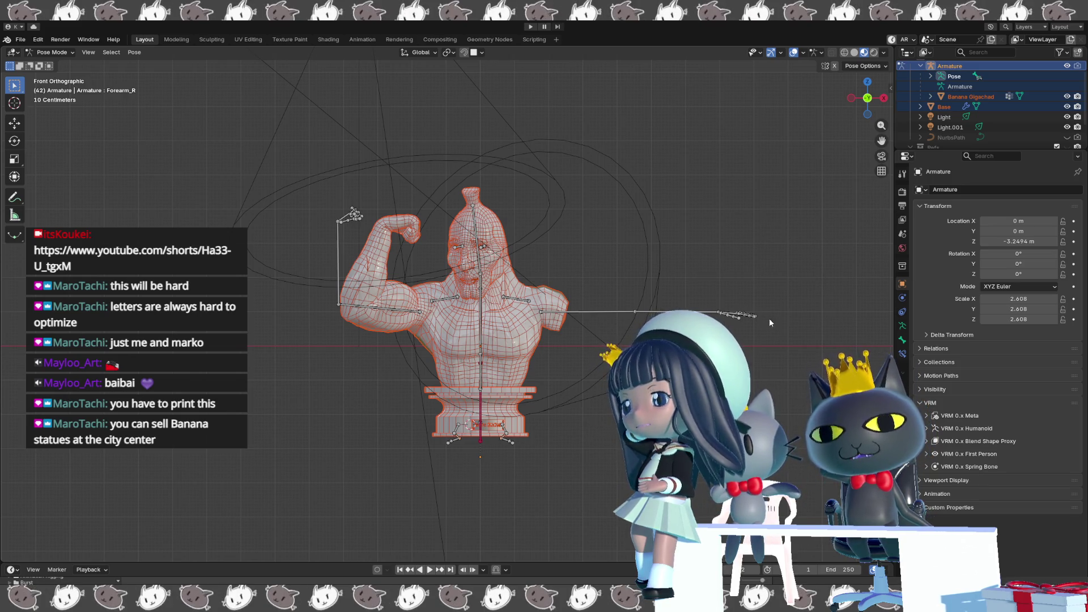
mouse_move(768, 320)
middle_down()
mouse_move(731, 340)
mouse_move(706, 314)
middle_up()
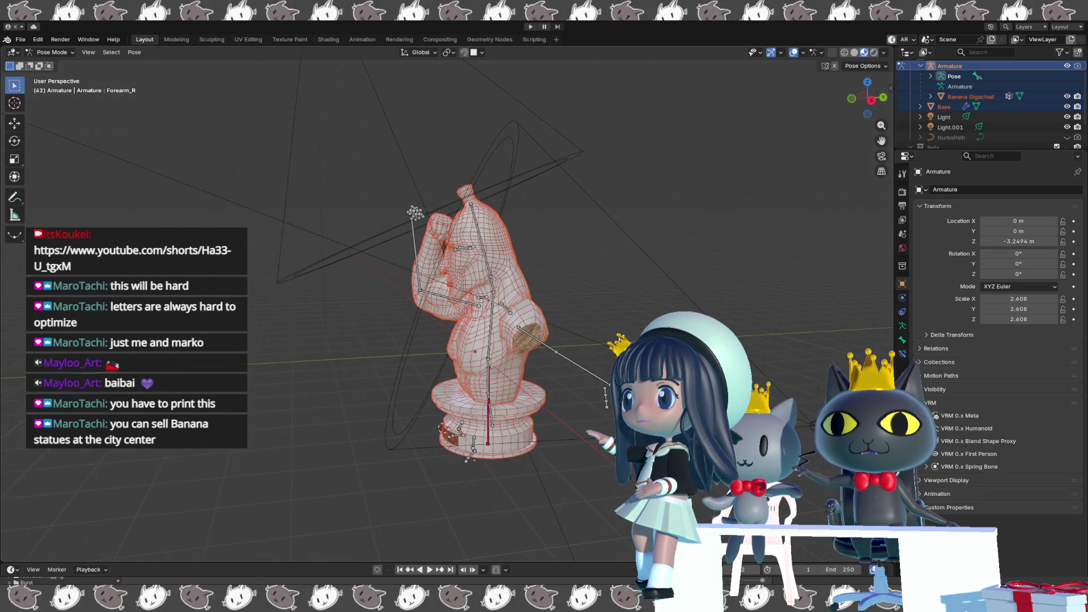
key(KP_1)
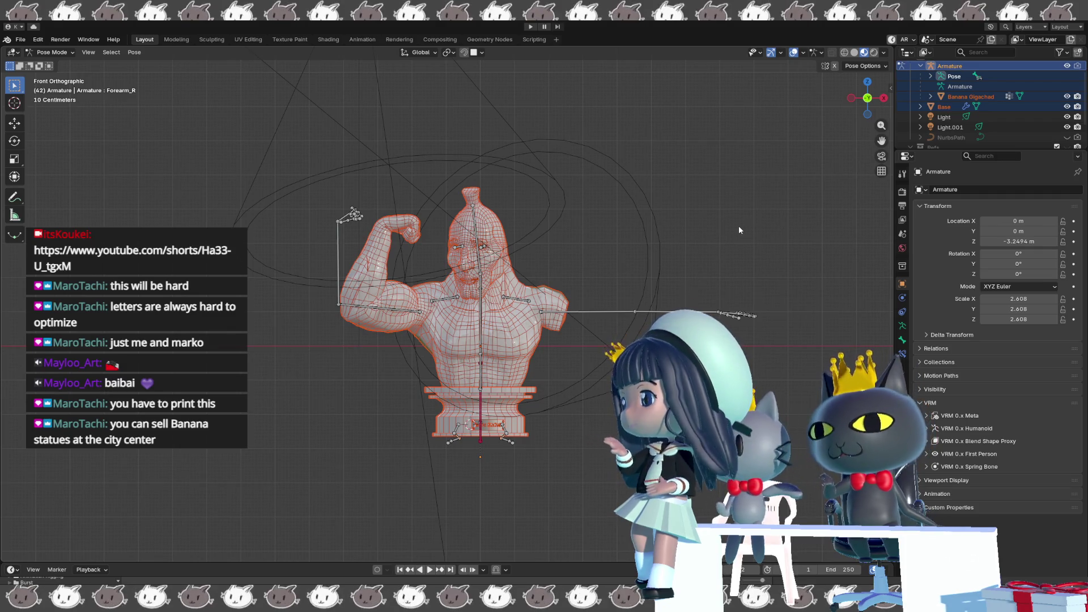
key(shift+alt+z)
middle_drag(662, 267, 632, 266)
key(shift+alt+z)
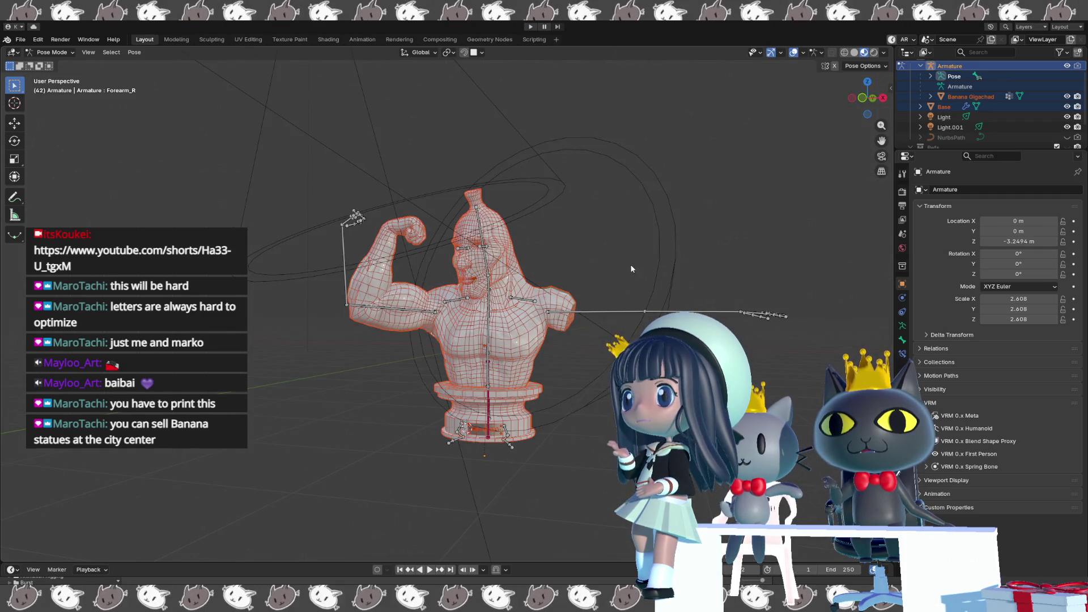
scroll(632, 270, down, 2)
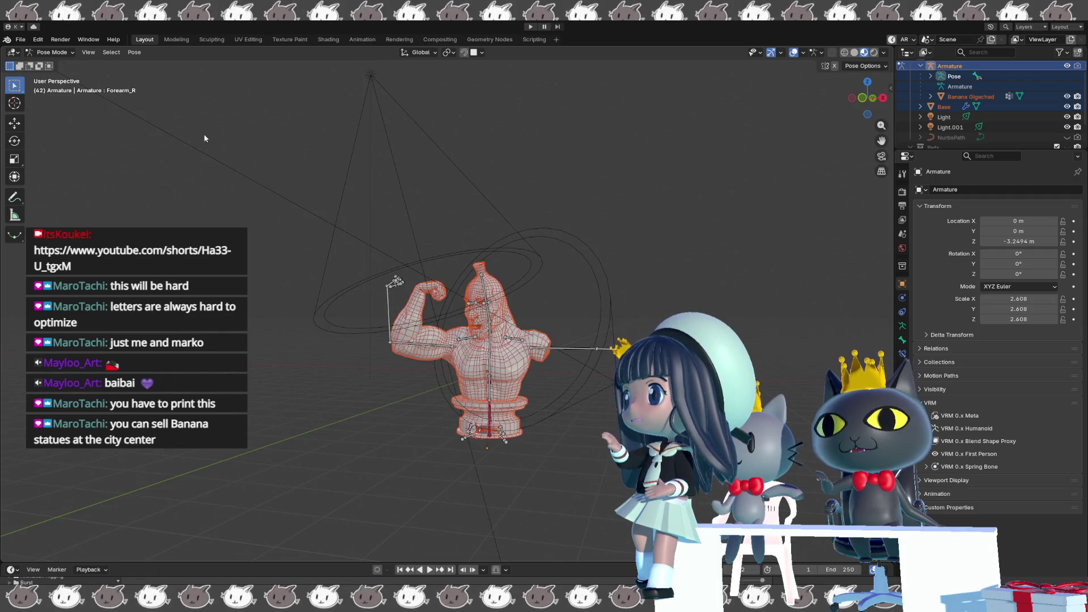
Use the File menu to export the bust, then orbit back to a frontal view.
click(21, 39)
click(32, 104)
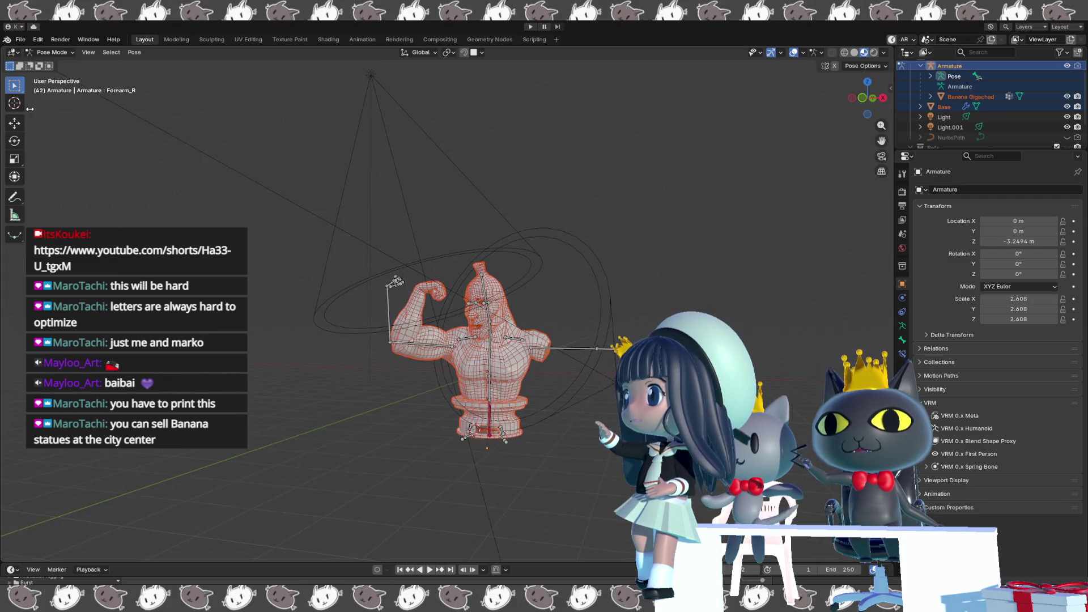
click(21, 39)
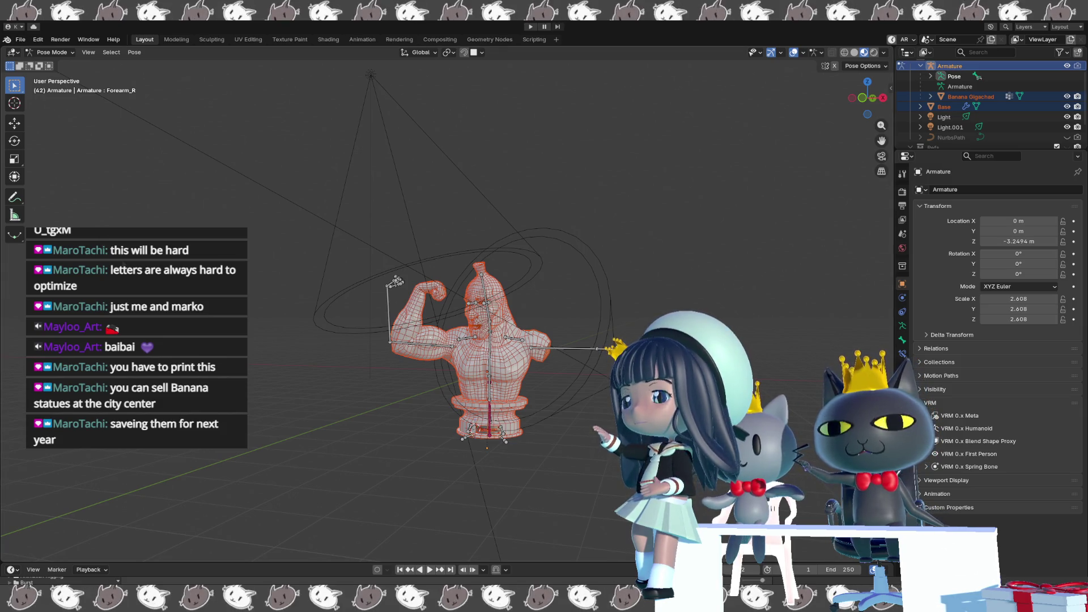
middle_drag(475, 438, 187, 382)
scroll(187, 383, up, 2)
middle_drag(187, 383, 263, 387)
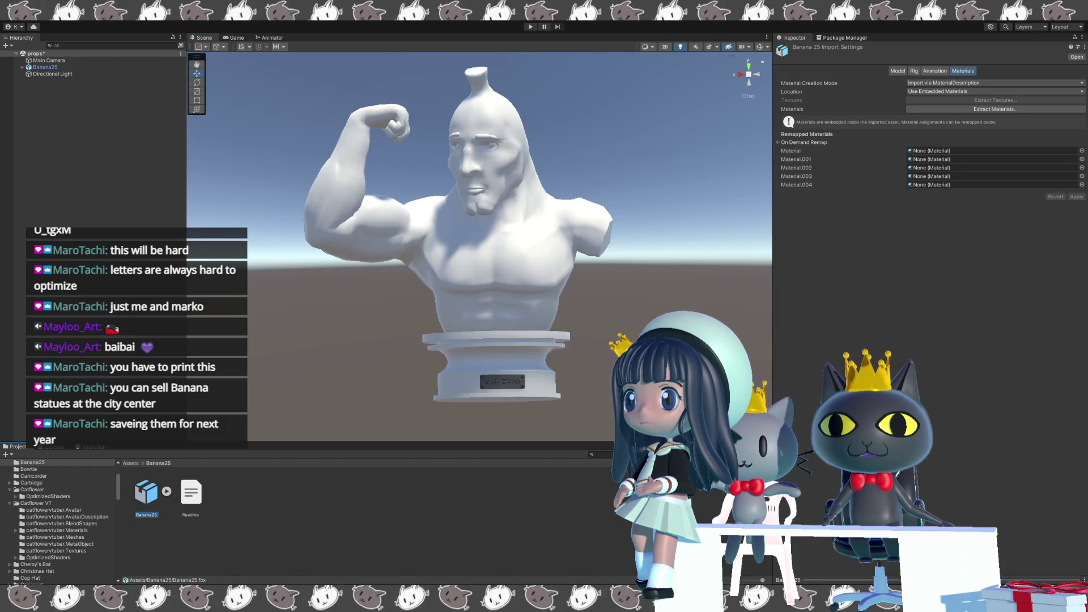
Show the Banana25 asset's Model import settings in the Inspector.
click(898, 71)
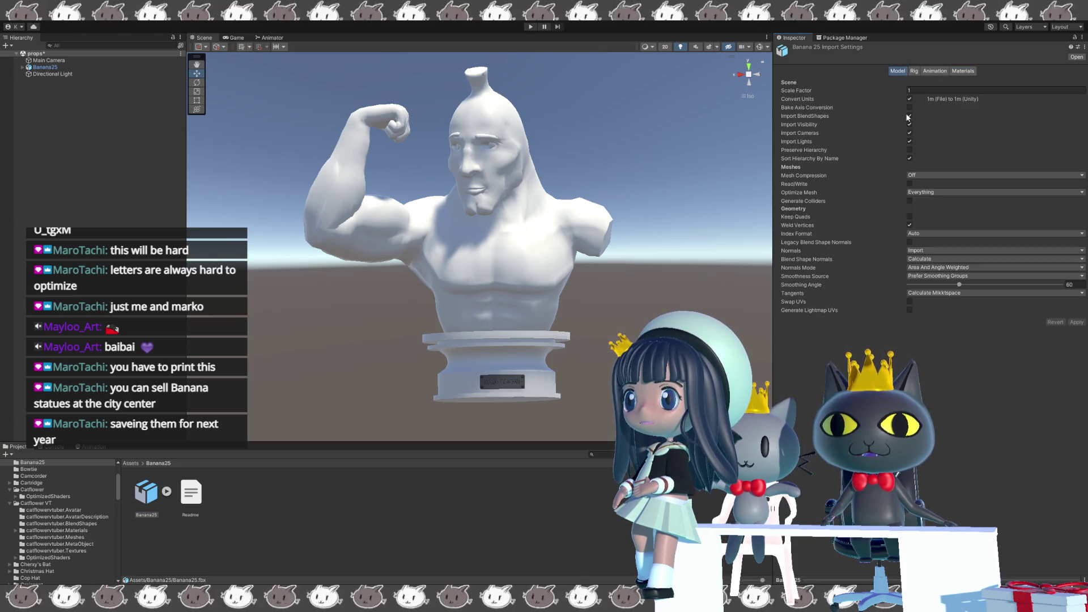
Enable Read/Write and Legacy Blend Shape Normals on Banana25 and apply.
click(910, 185)
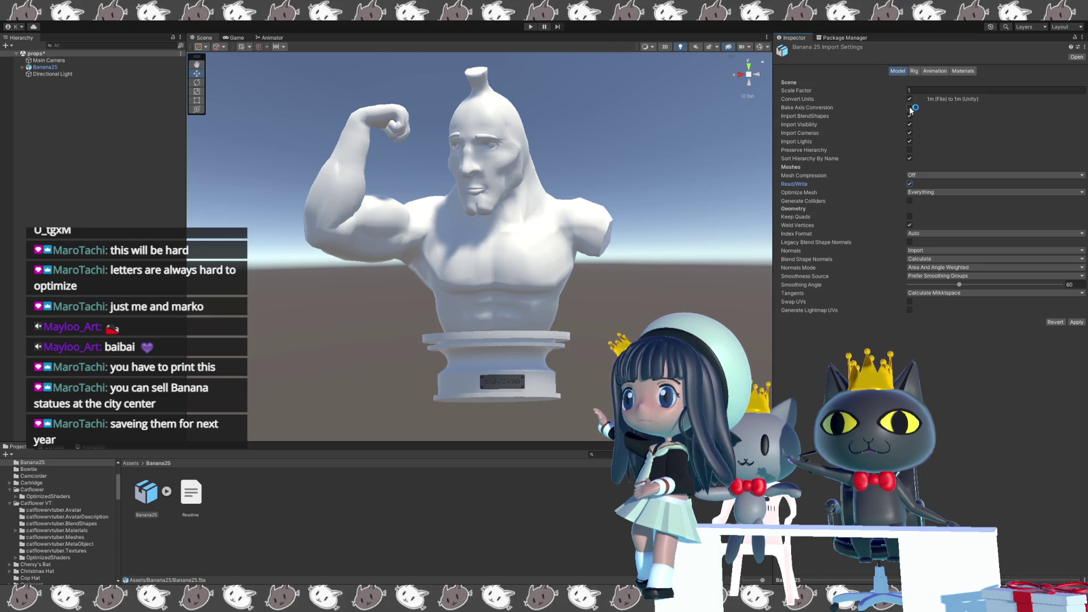
click(910, 242)
click(1075, 305)
Set the rig to Humanoid with Strip Bones off, apply, and open the avatar configuration.
click(914, 71)
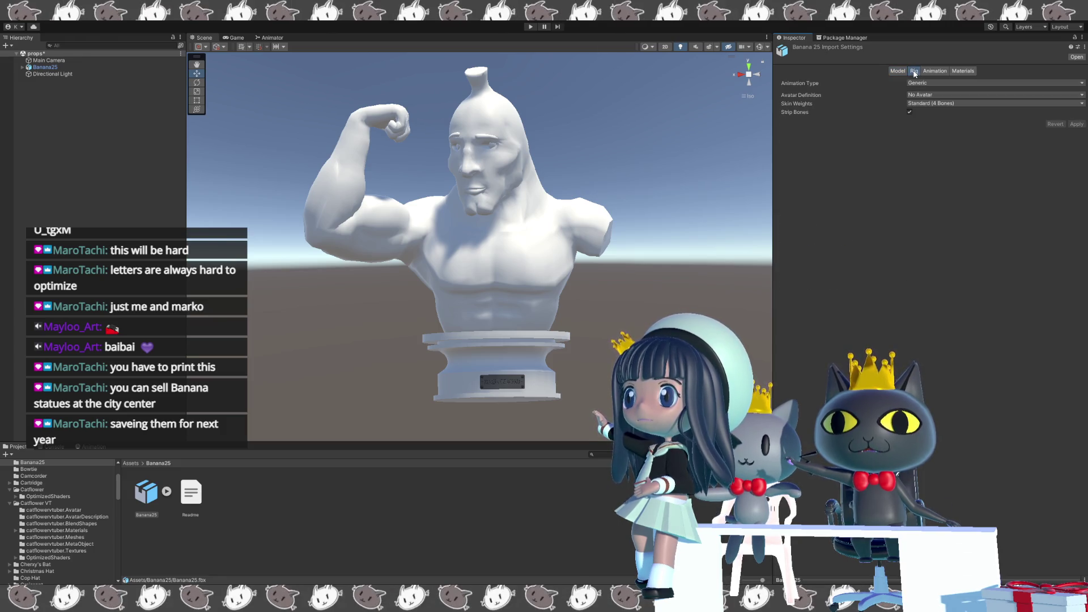
click(943, 86)
click(936, 119)
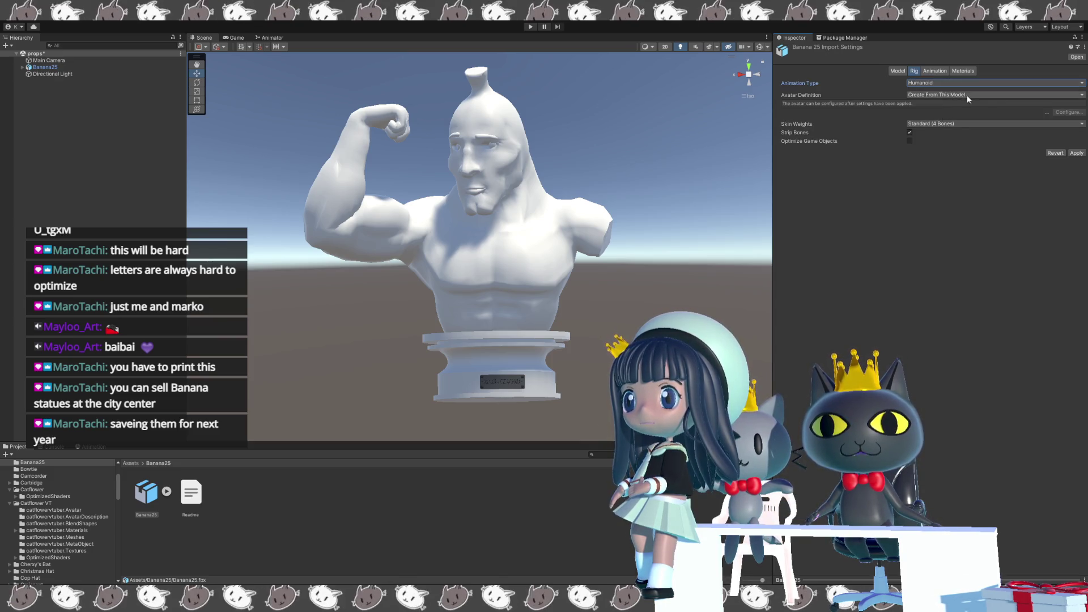
click(909, 132)
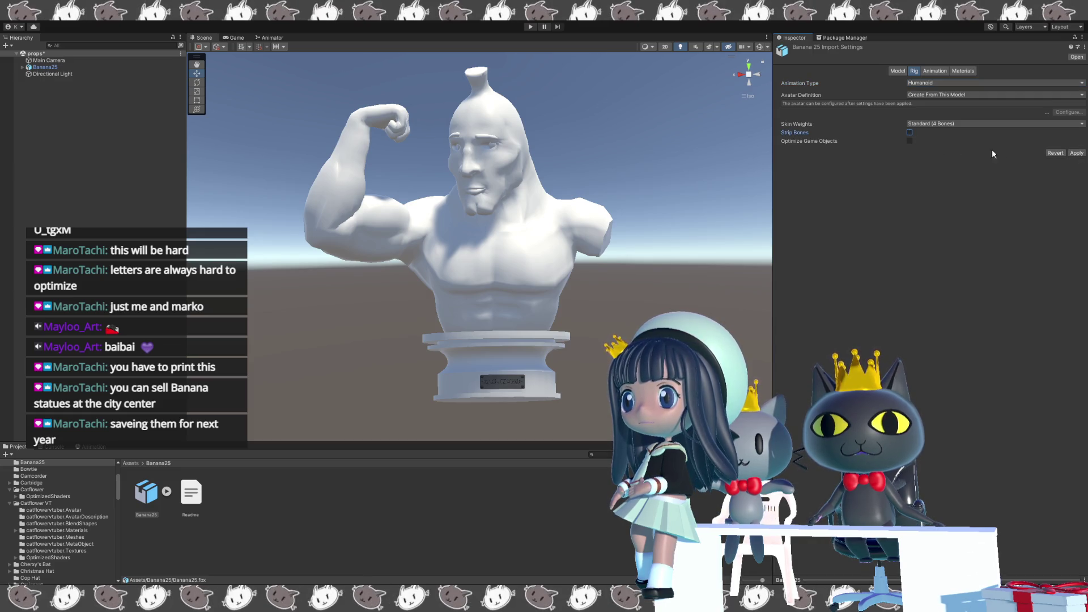
click(1078, 154)
click(1069, 104)
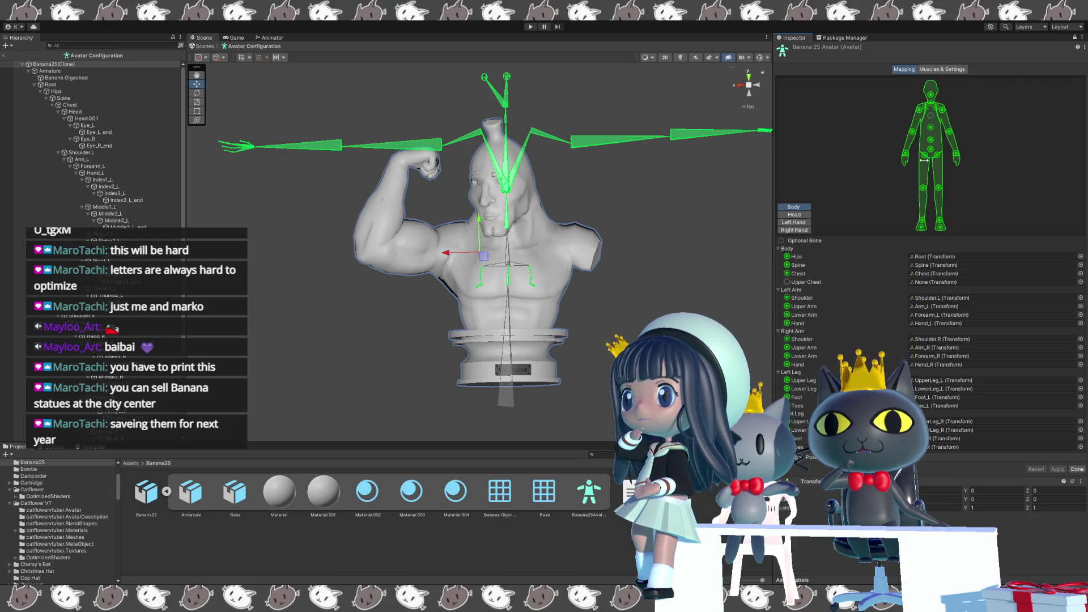
Confirm the Hips slot maps to the Root bone, then switch back to Blender.
click(935, 256)
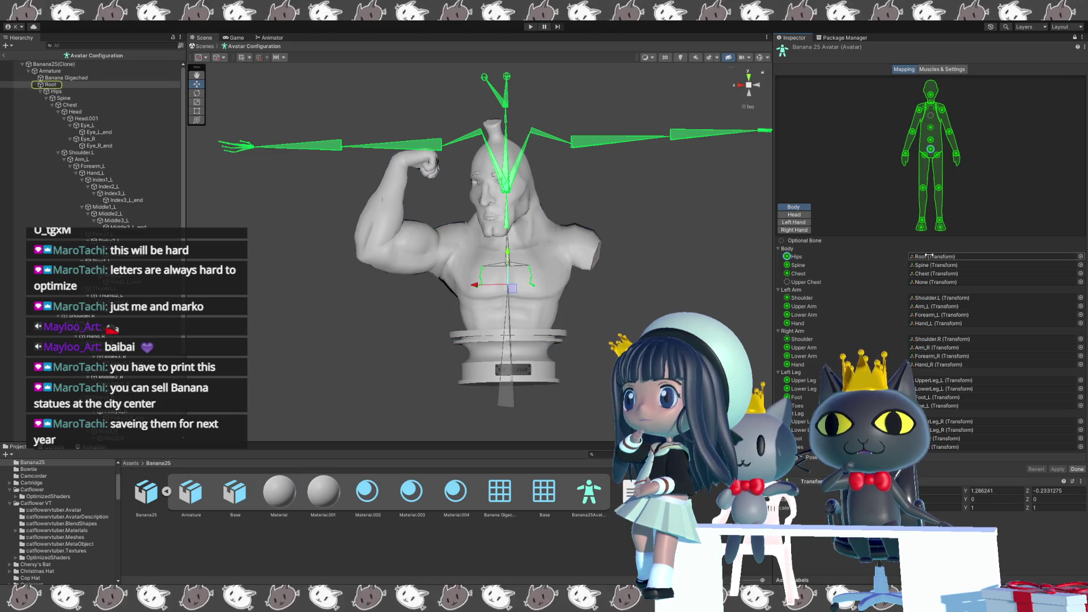
click(933, 257)
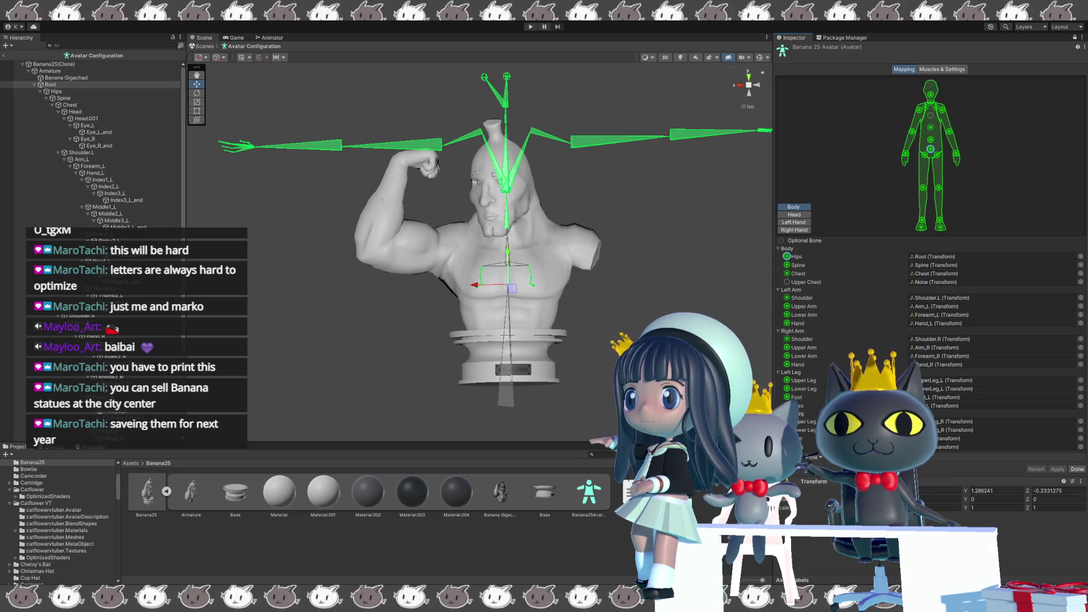
key(alt+Tab)
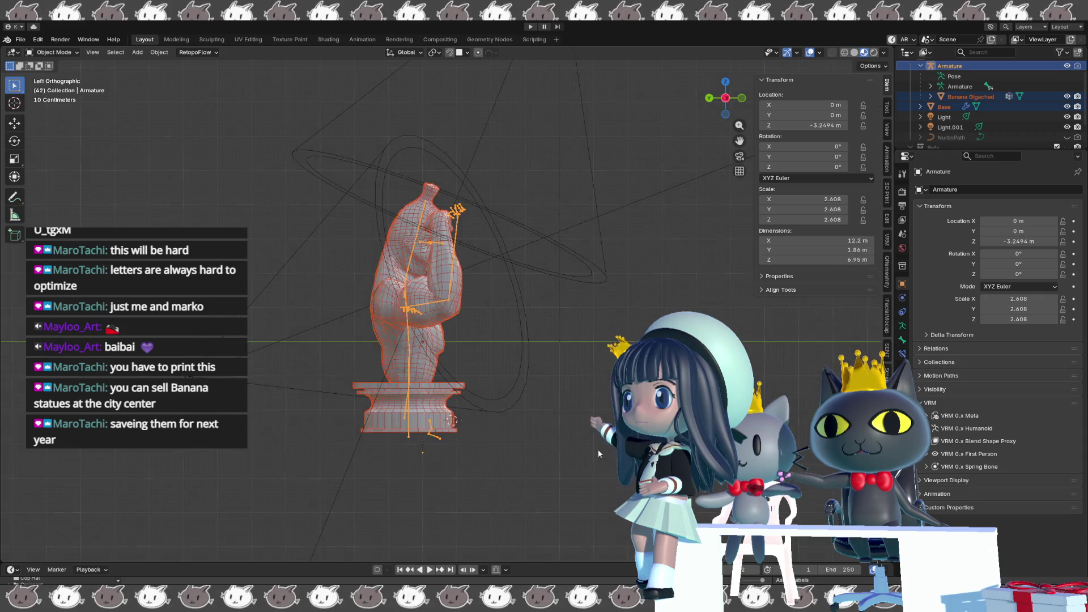
From front orthographic view, scale the armature and bust down by about 0.311.
alt+middle_drag(598, 449, 553, 444)
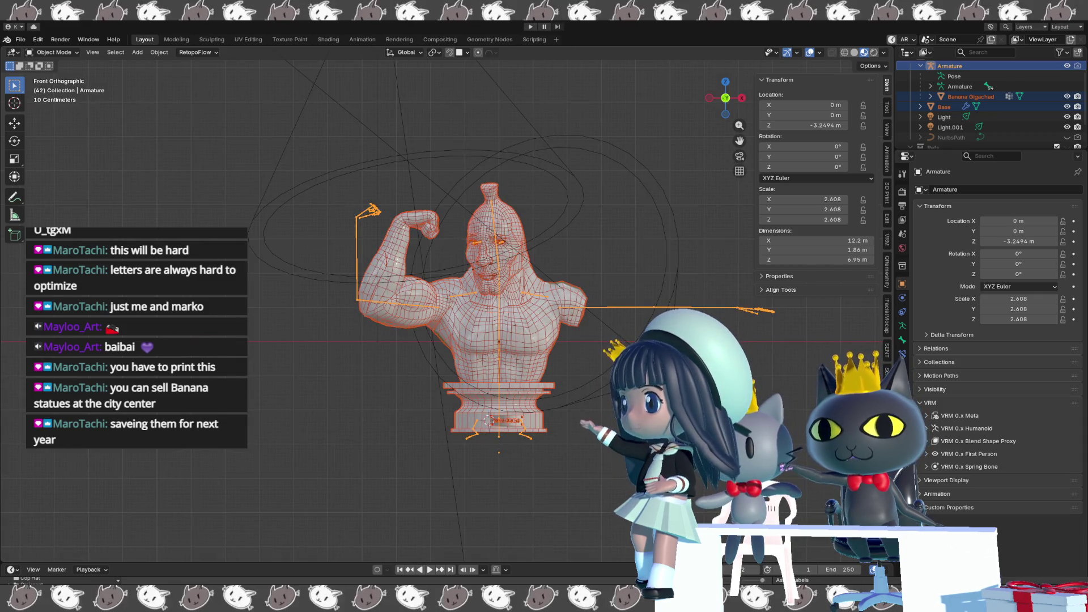
key(s)
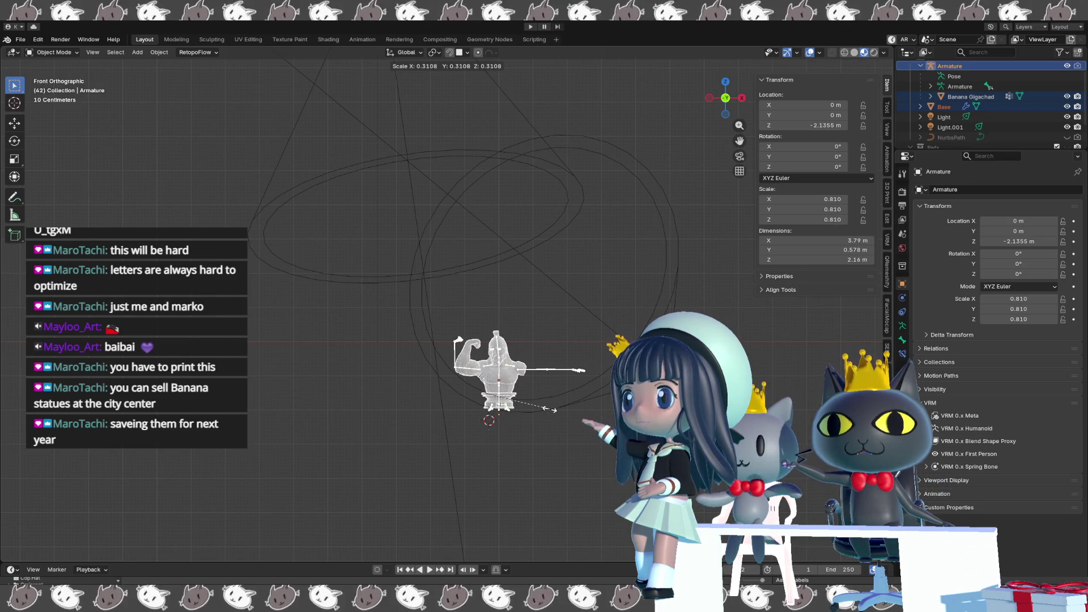
click(549, 409)
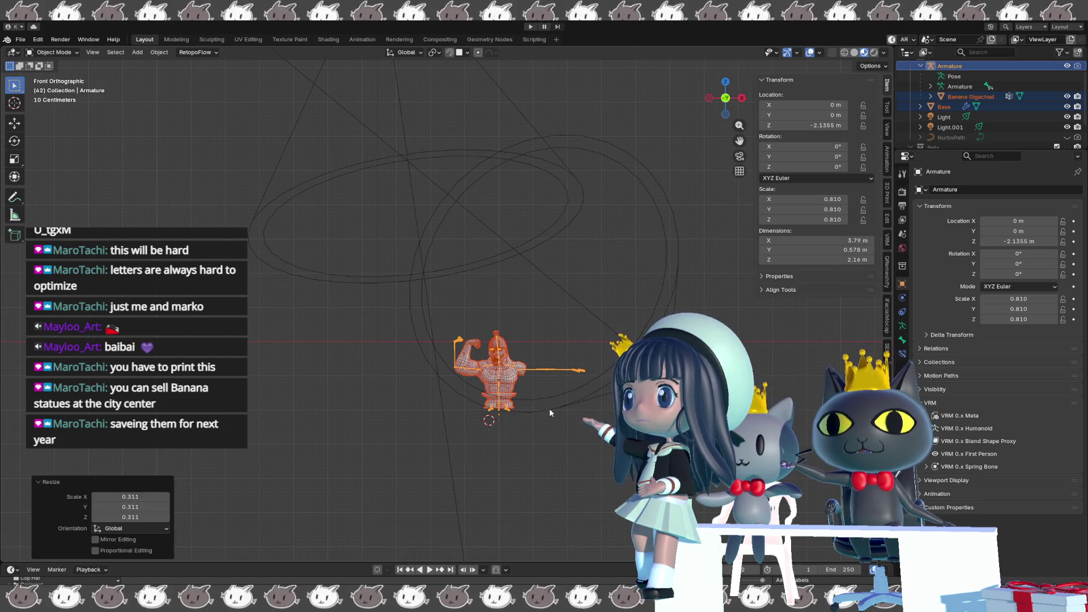
scroll(550, 408, up, 2)
scroll(510, 375, up, 1)
scroll(438, 331, up, 2)
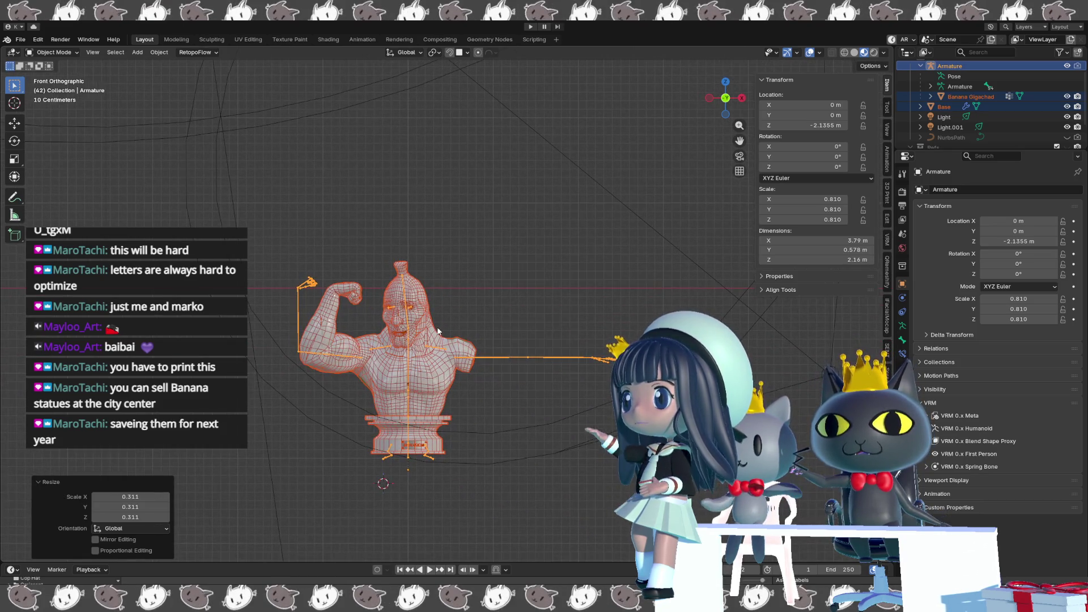
shift+middle_drag(438, 331, 502, 356)
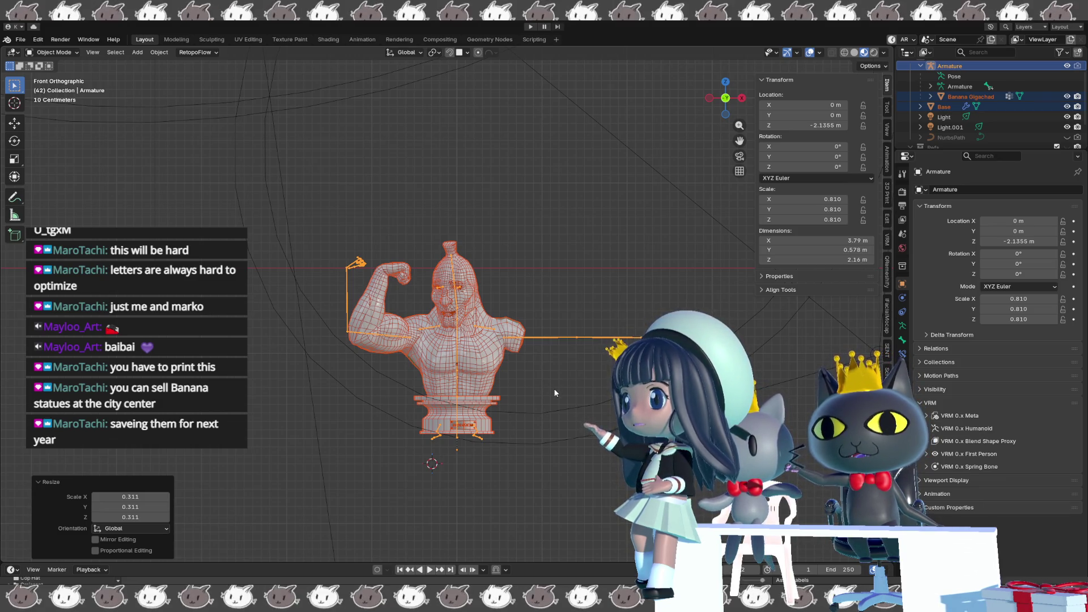
scroll(551, 390, down, 3)
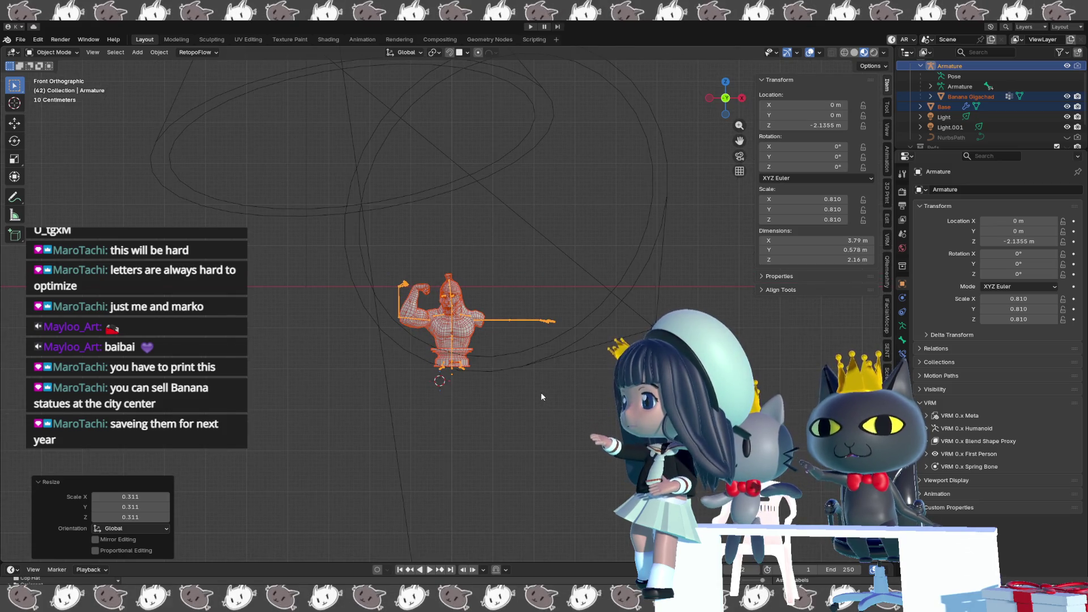
Reset the 3D cursor to the world origin, undoing a stray snap of the bust mesh.
key(shift+s)
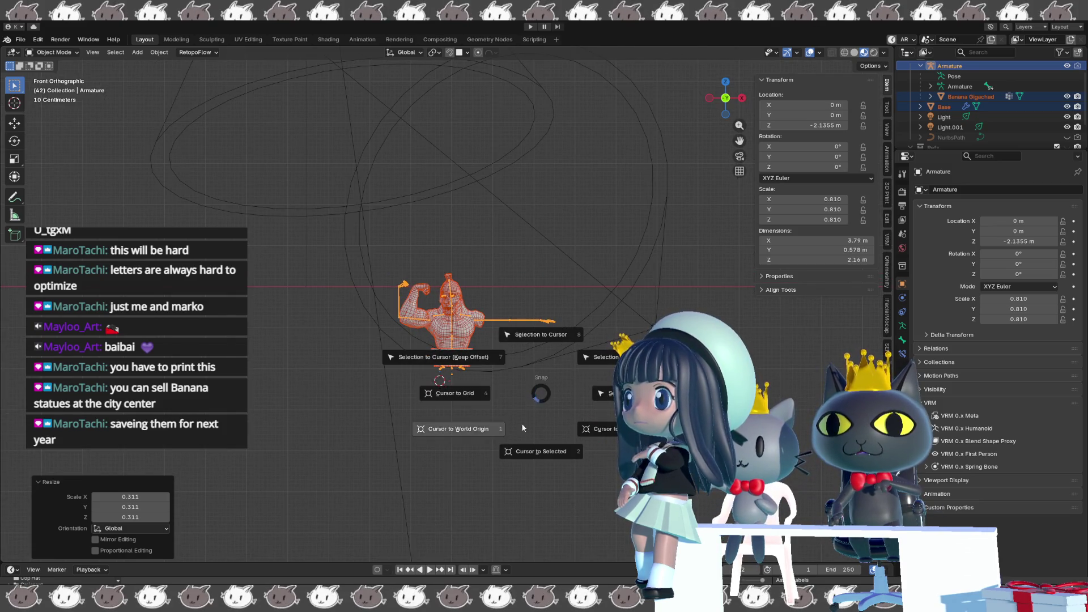
click(465, 431)
key(shift+s)
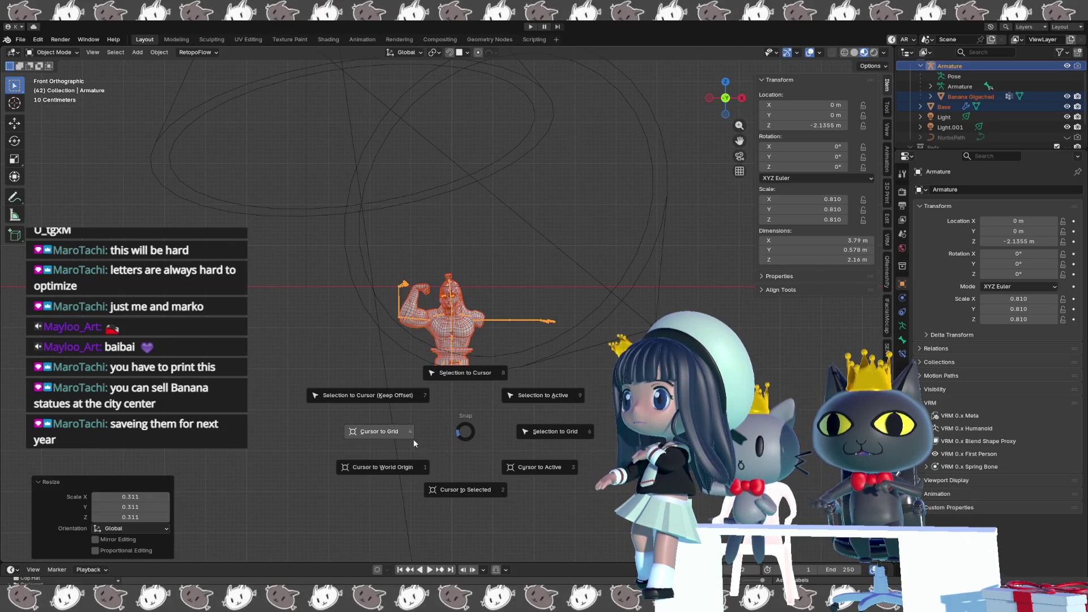
click(497, 368)
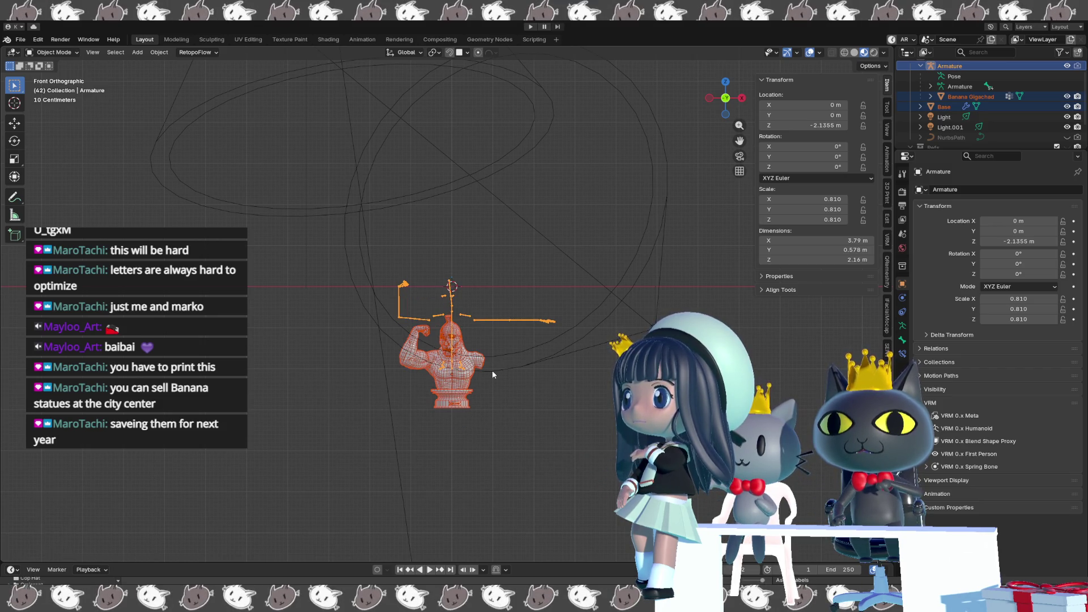
key(ctrl+z)
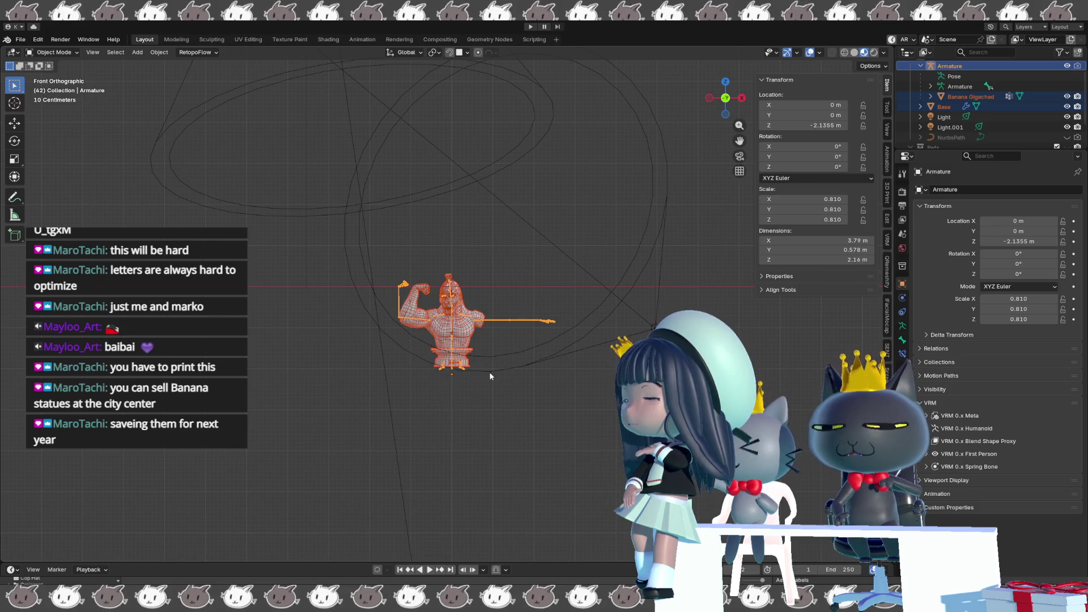
scroll(490, 375, up, 2)
scroll(488, 374, up, 2)
scroll(476, 364, up, 3)
shift+middle_drag(465, 353, 457, 338)
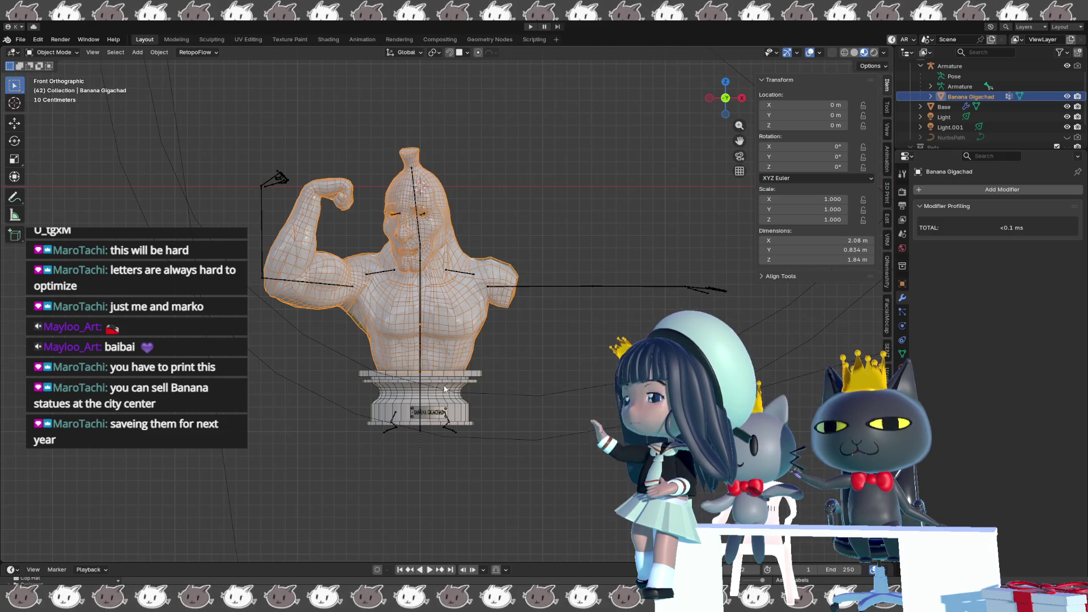
Snap the armature to the 3D cursor at the origin, then undo it after inspecting the result.
shift+click(447, 388)
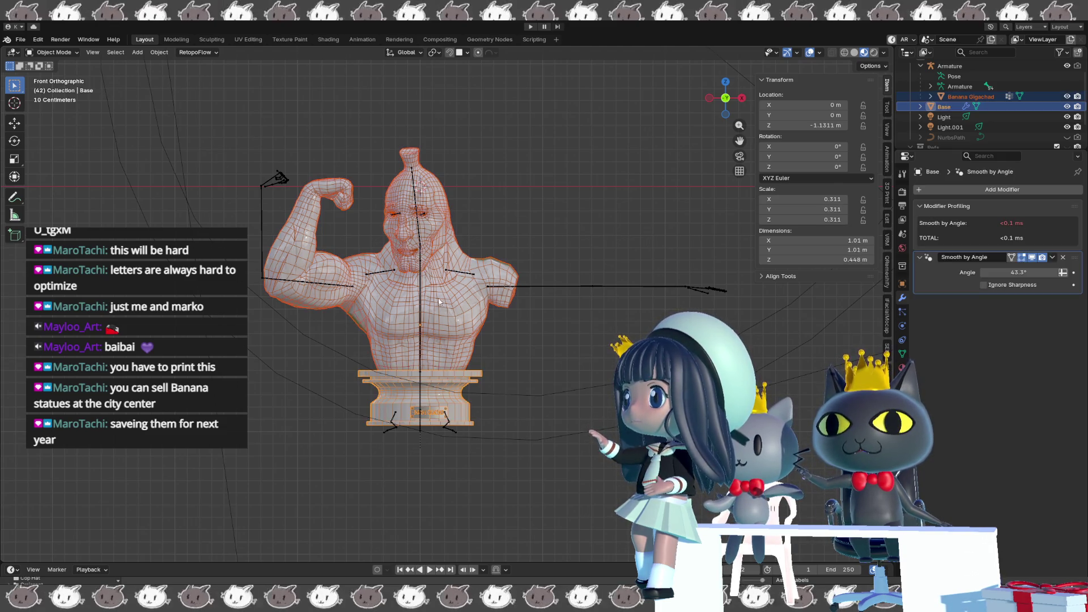
shift+click(498, 288)
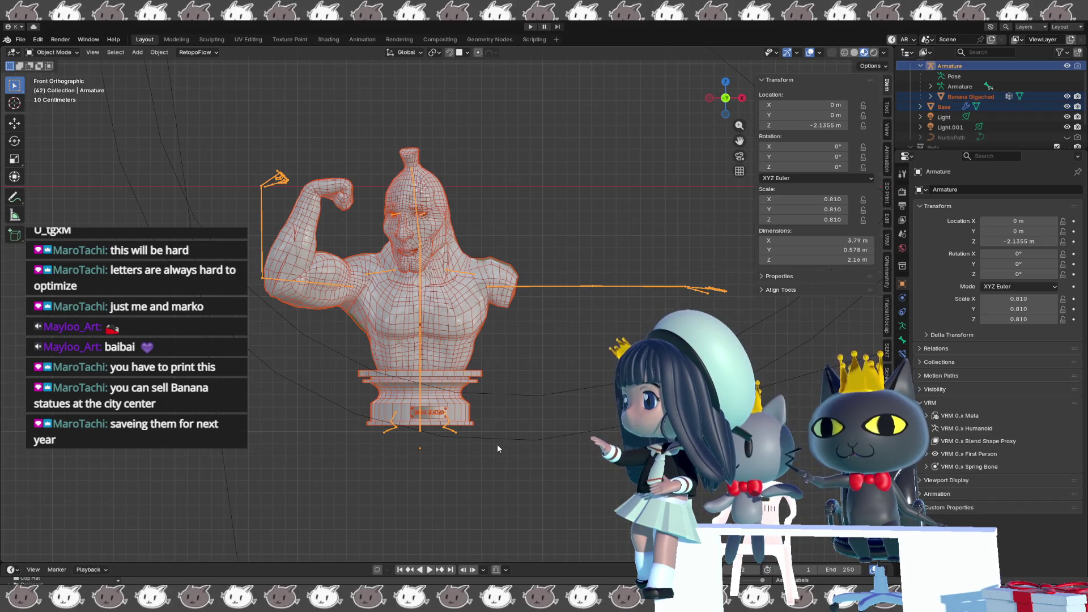
key(shift+s)
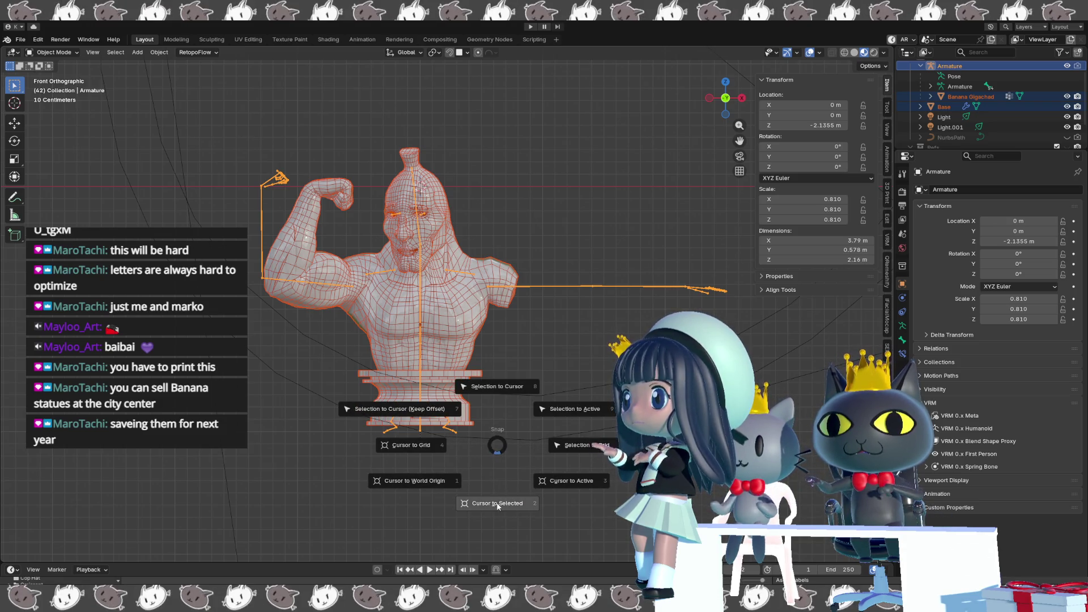
click(489, 386)
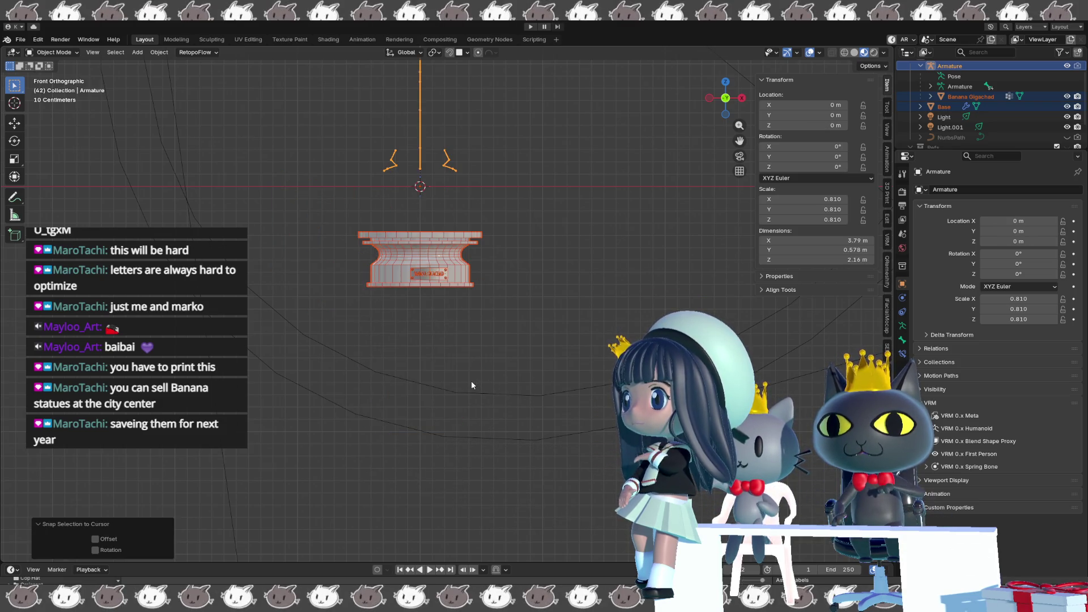
shift+middle_drag(455, 356, 440, 415)
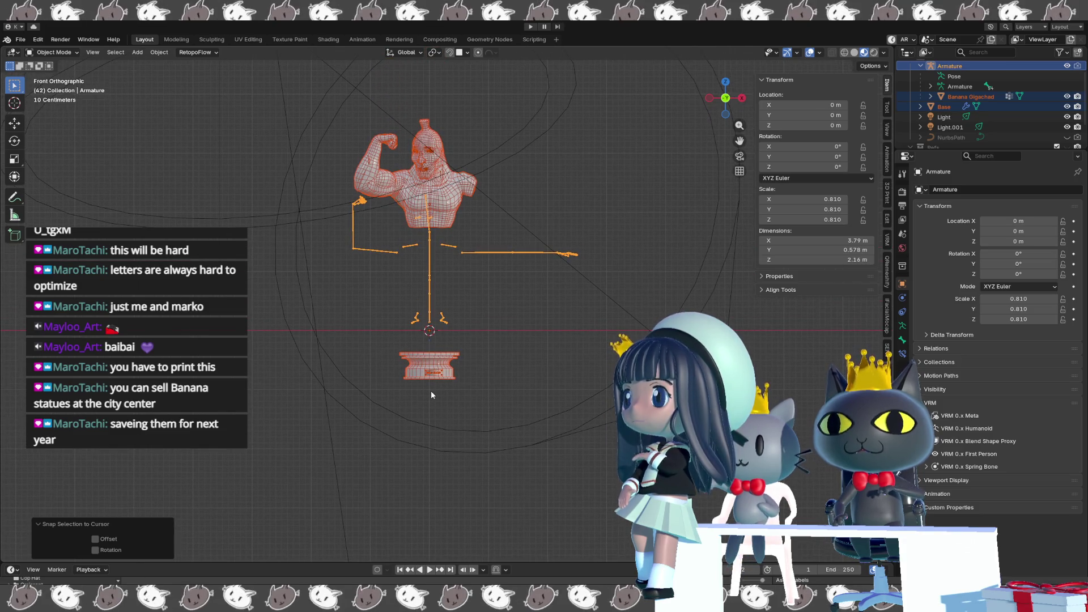
mouse_move(459, 358)
middle_down()
mouse_move(261, 367)
mouse_move(412, 404)
middle_up()
key(ctrl+z)
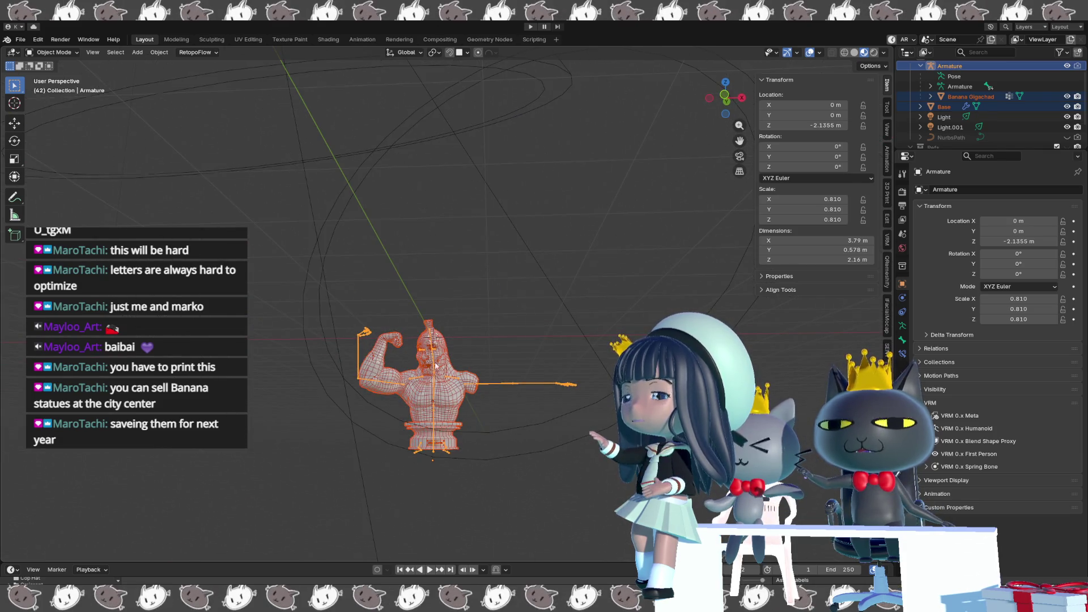
Move the rig along Z and Y so the pedestal rests on the ground, centred over the origin.
key(g)
key(z)
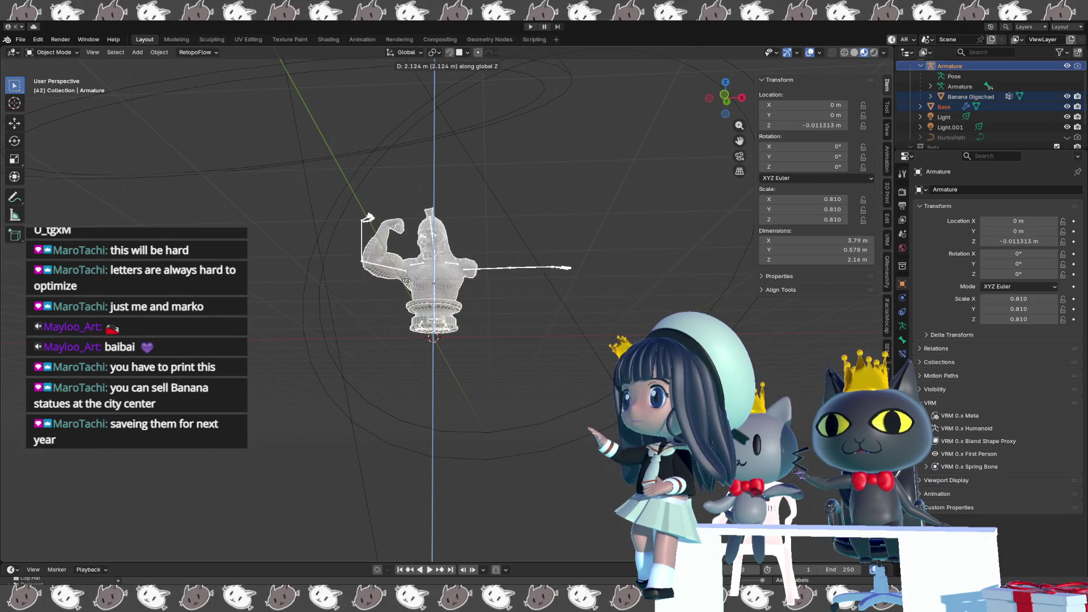
click(404, 294)
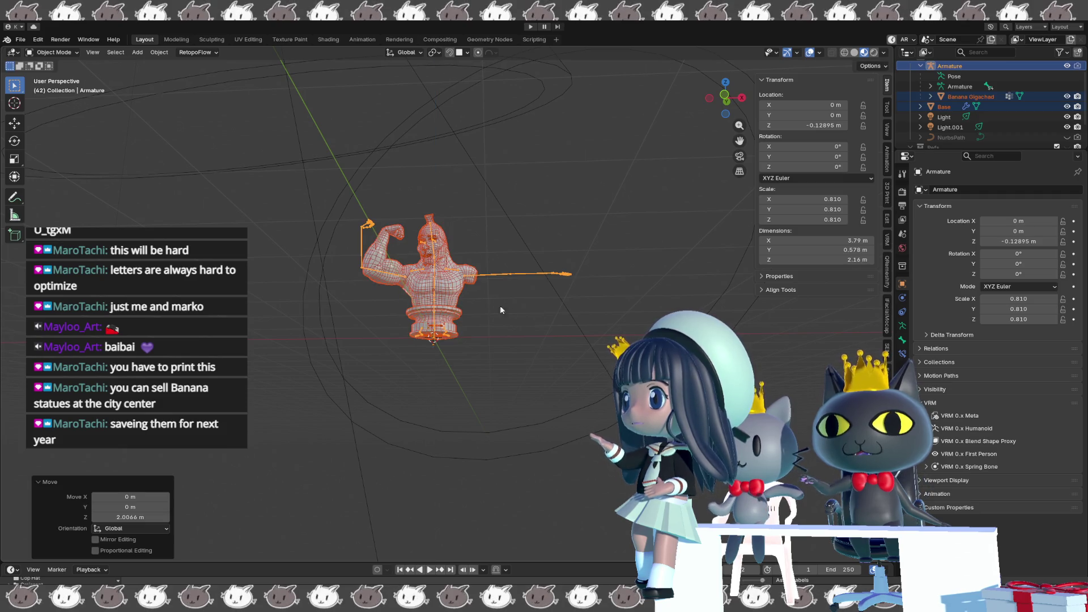
key(KP_3)
scroll(416, 378, up, 3)
scroll(485, 353, down, 1)
key(g)
key(z)
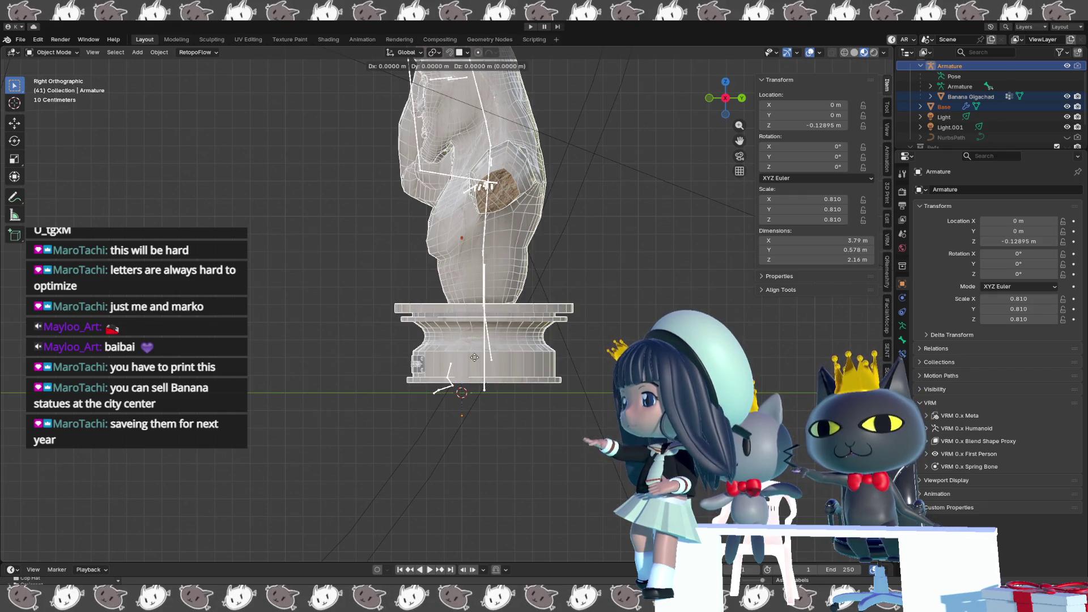
click(472, 371)
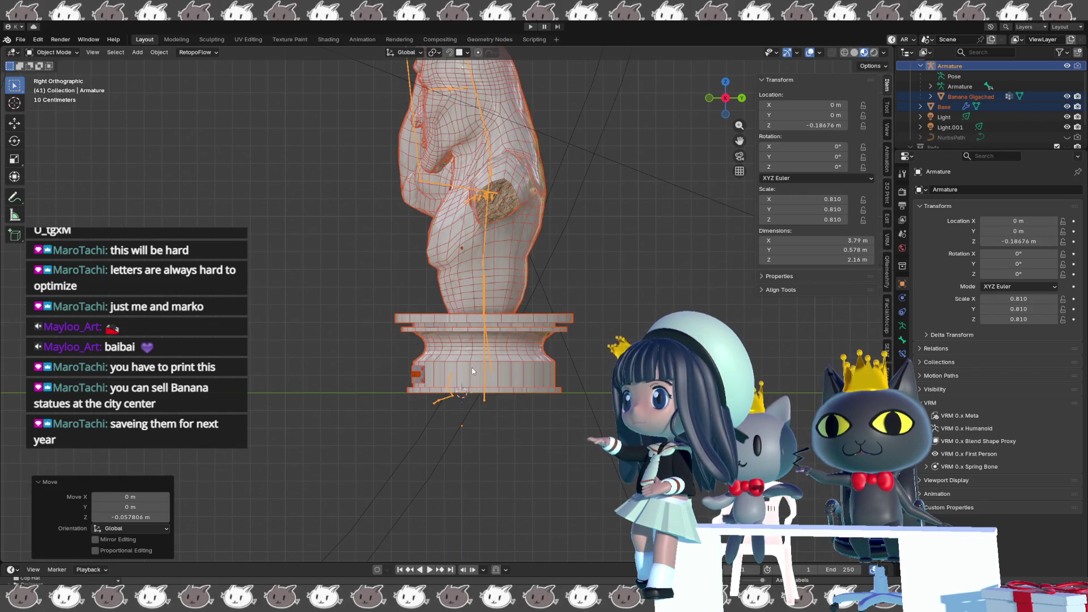
key(g)
key(y)
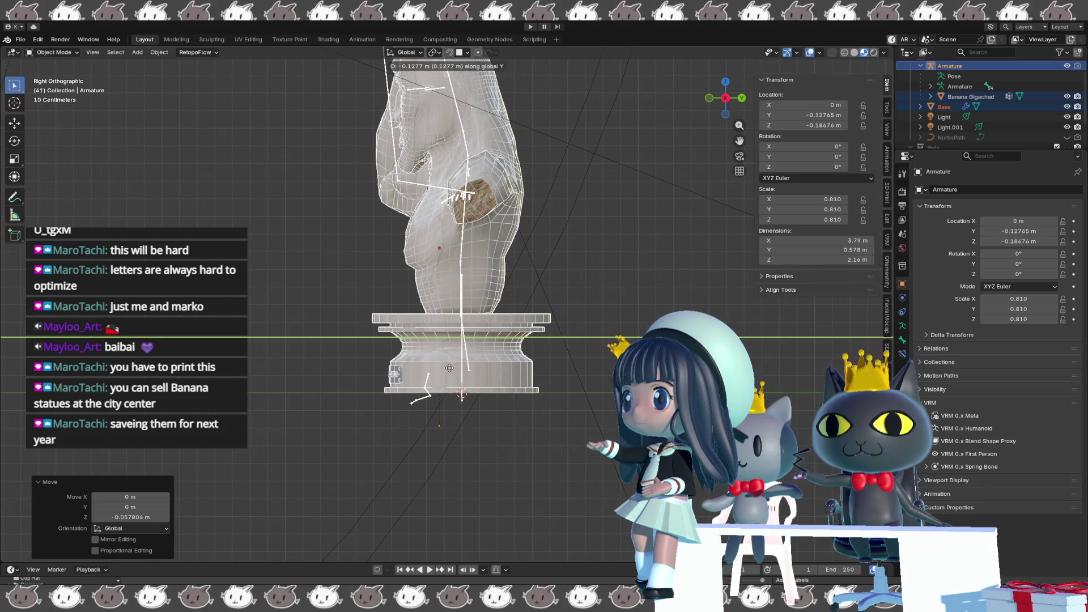
click(451, 369)
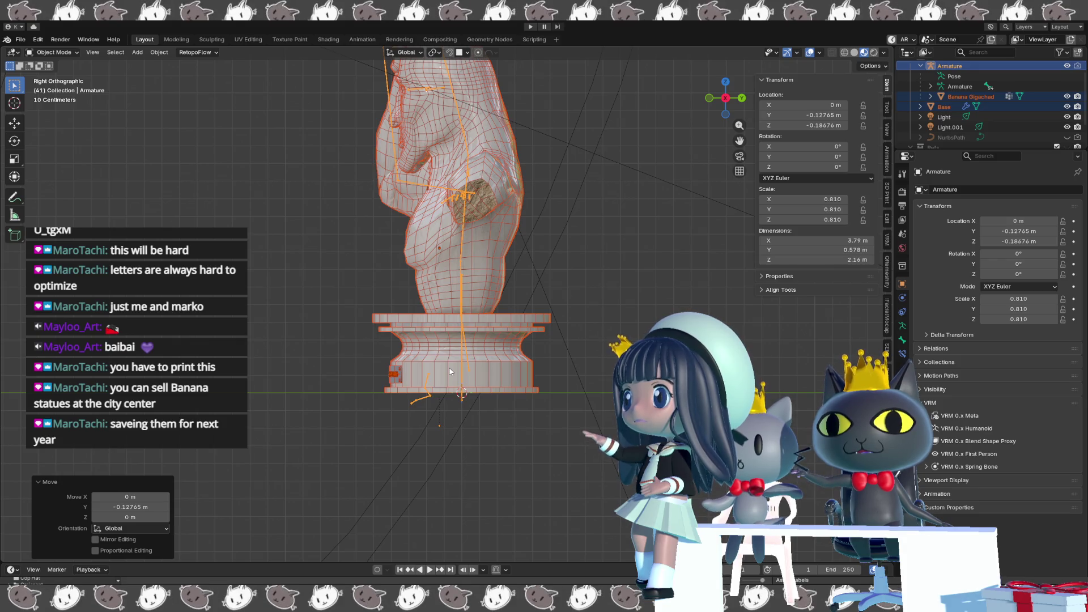
With only the armature selected, apply all its transforms from the Q favourites menu.
key(KP_1)
scroll(470, 367, down, 2)
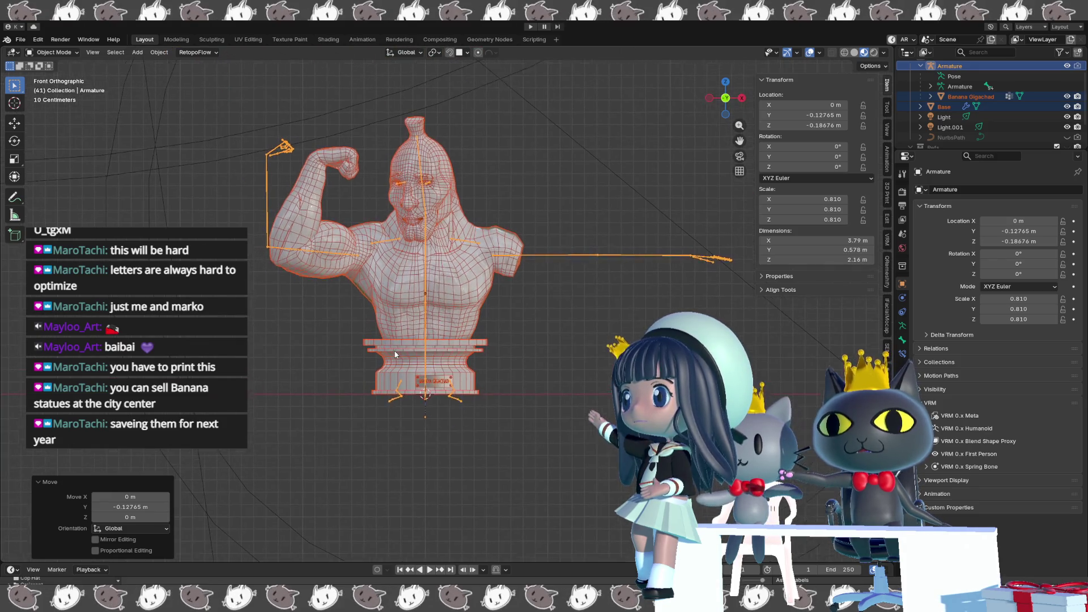
shift+middle_drag(395, 357, 399, 359)
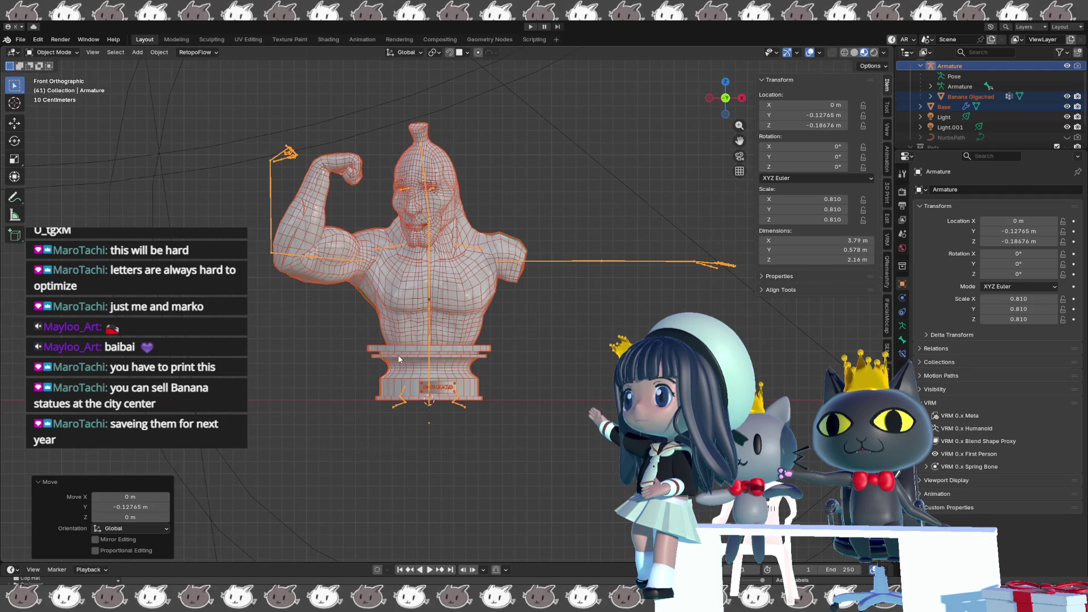
click(428, 375)
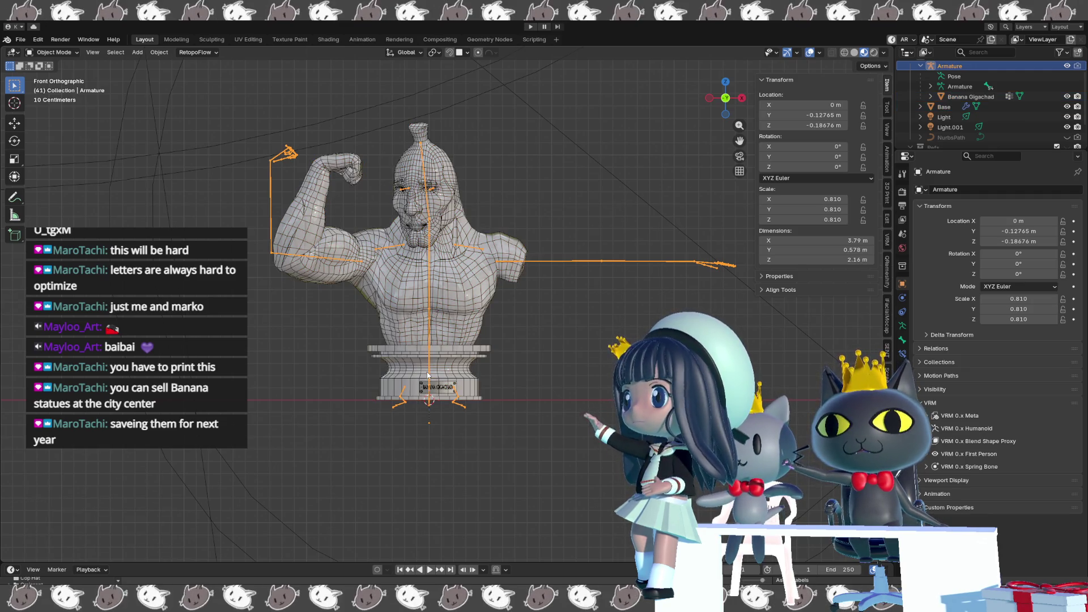
key(q)
click(428, 375)
Apply all transforms to the pedestal base as well.
key(q)
click(417, 371)
key(q)
key(shift+alt+z)
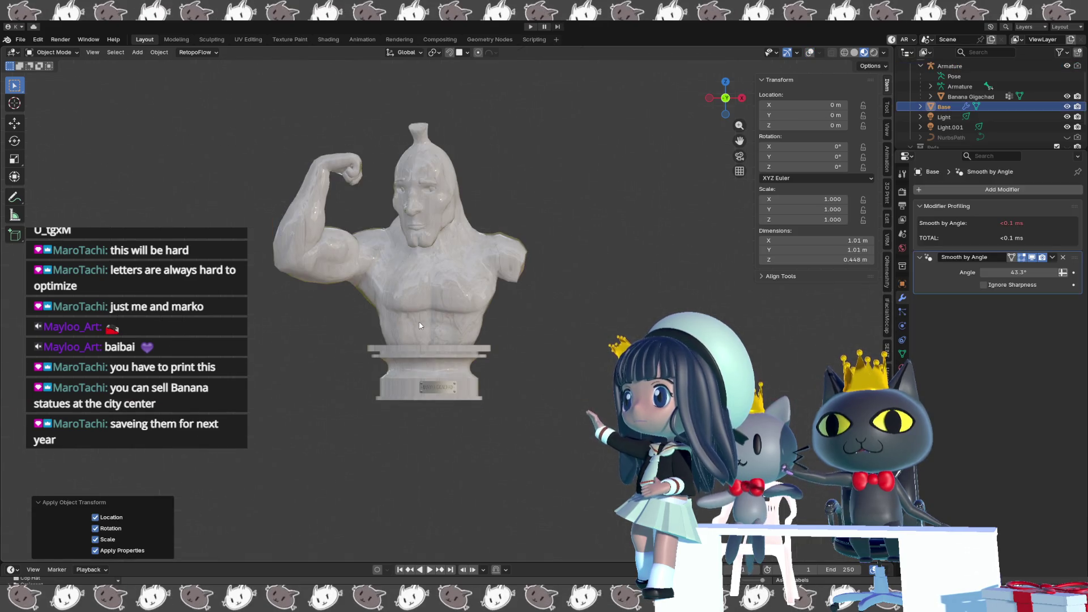
key(q)
Apply all transforms to the Banana Gigachad bust mesh, zeroing location and scale 1.000.
click(419, 325)
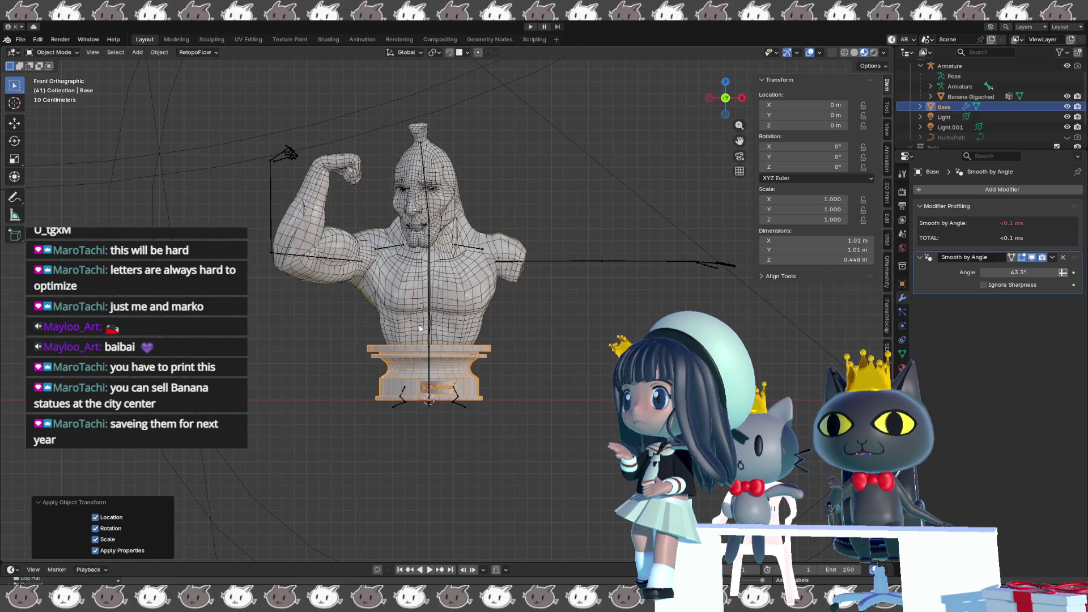
key(q)
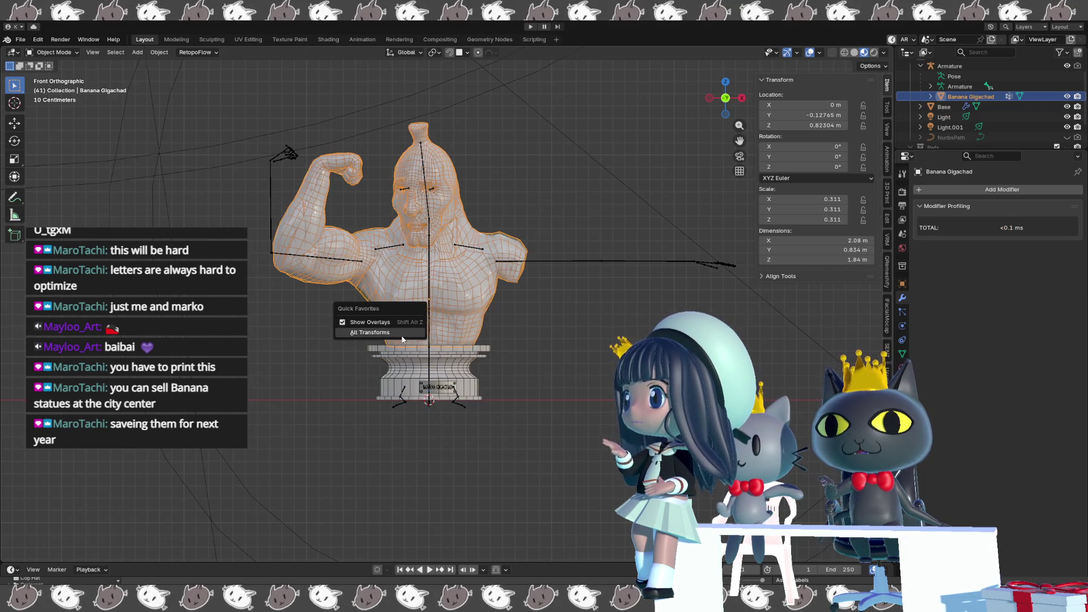
click(409, 324)
Select the bust, base and armature together with the armature active for export.
middle_drag(553, 348, 503, 352)
shift+click(460, 337)
key(q)
click(488, 281)
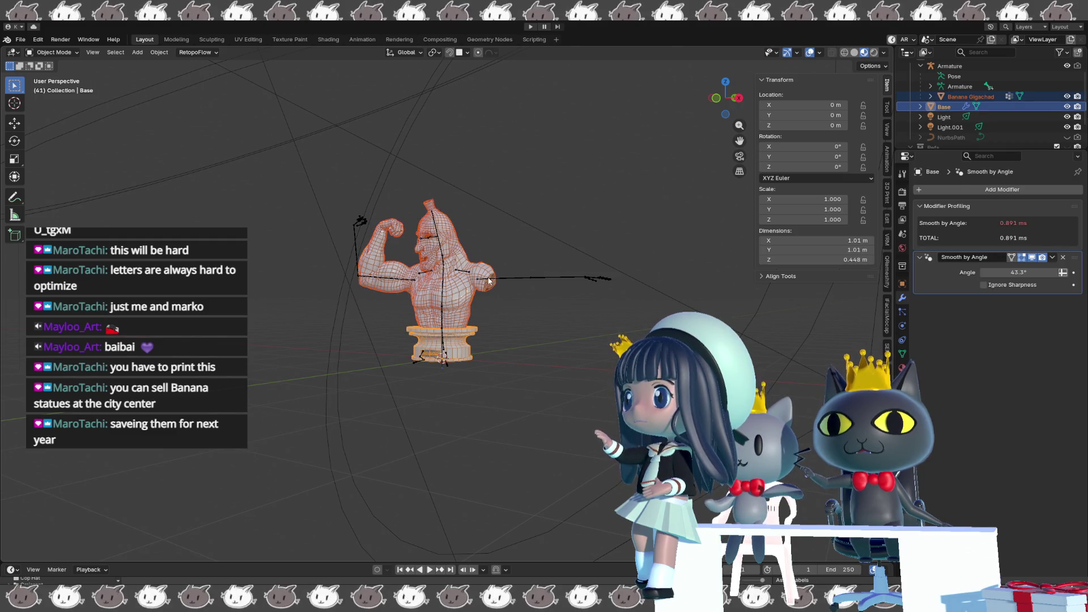
shift+click(491, 279)
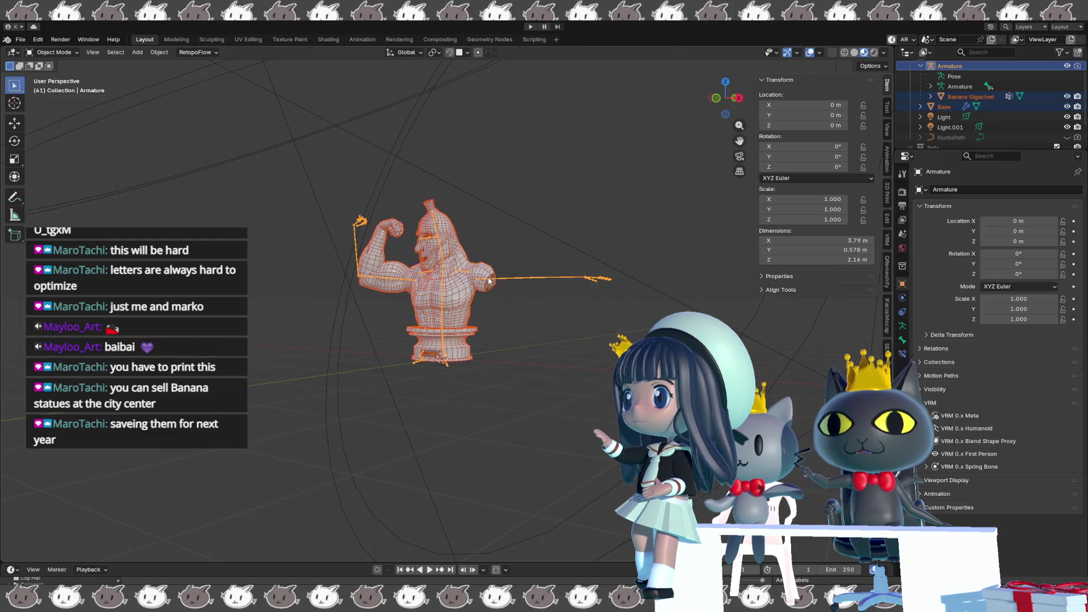
Export the selection as Banana25.fbx into Assets/Banana25, then frame it in Unity's scene.
click(21, 41)
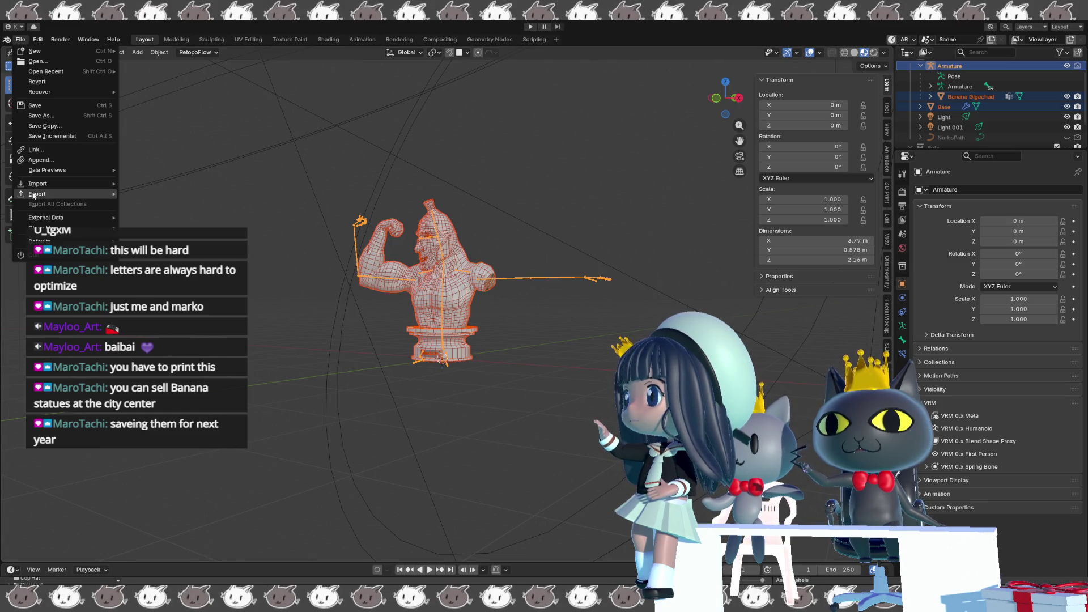
mouse_move(38, 194)
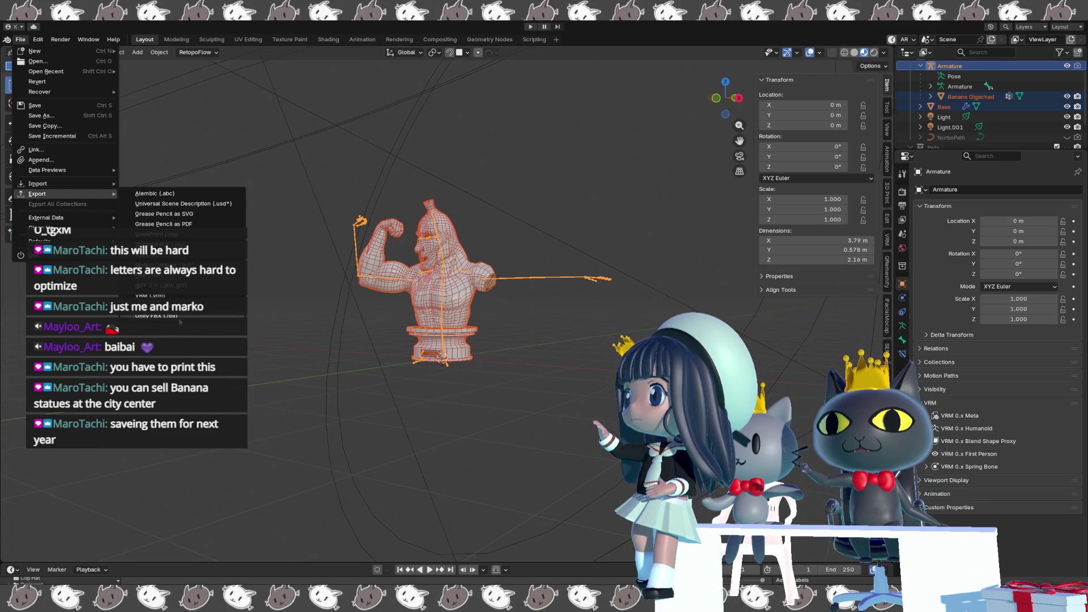
key(Escape)
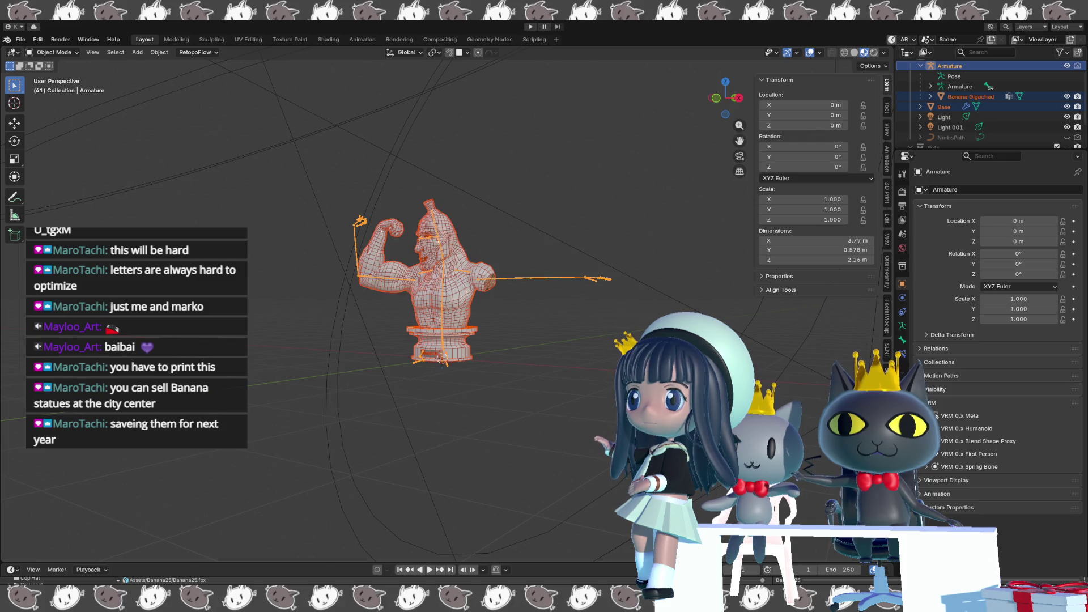
key(alt+Tab)
key(f)
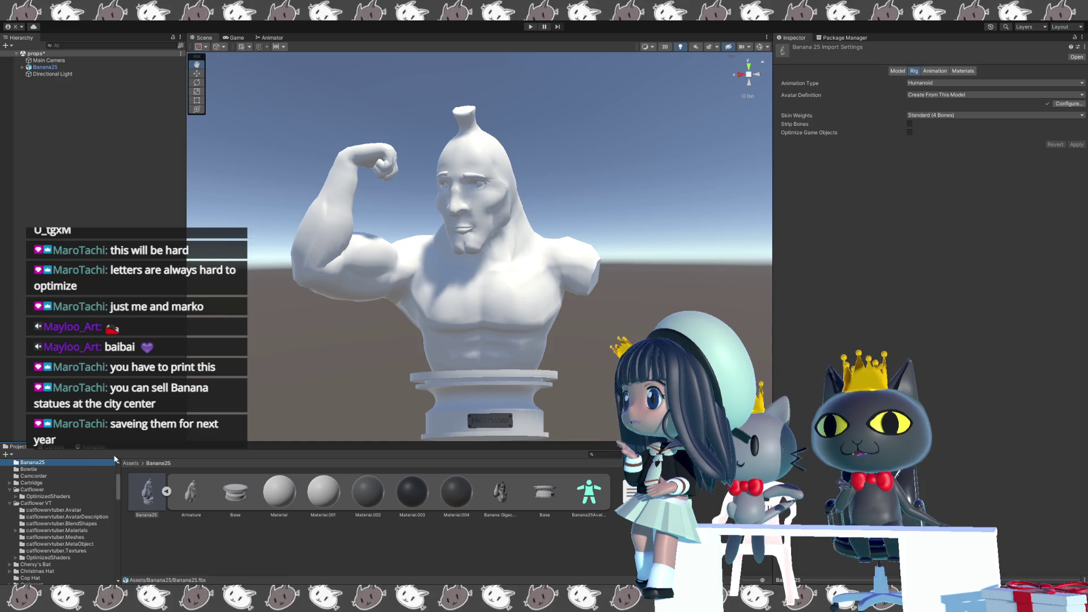
key(w)
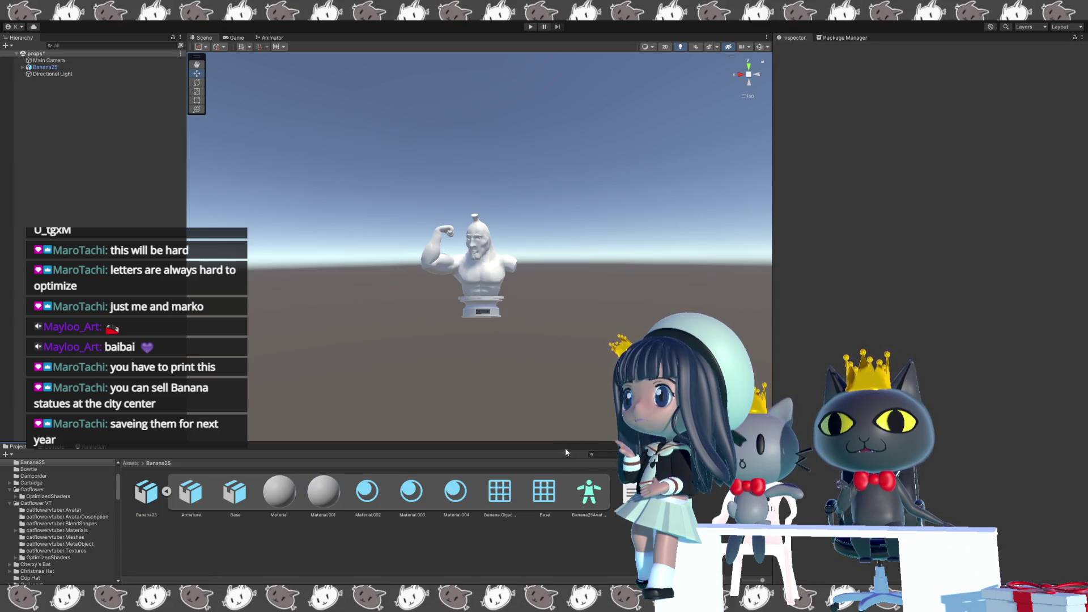
scroll(540, 411, up, 5)
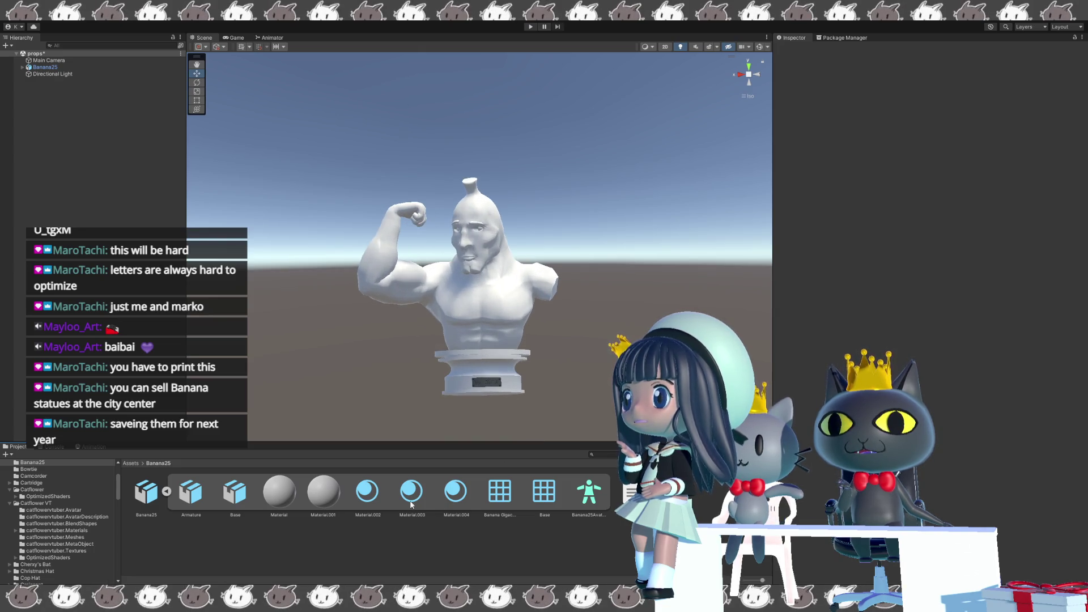
scroll(521, 406, up, 2)
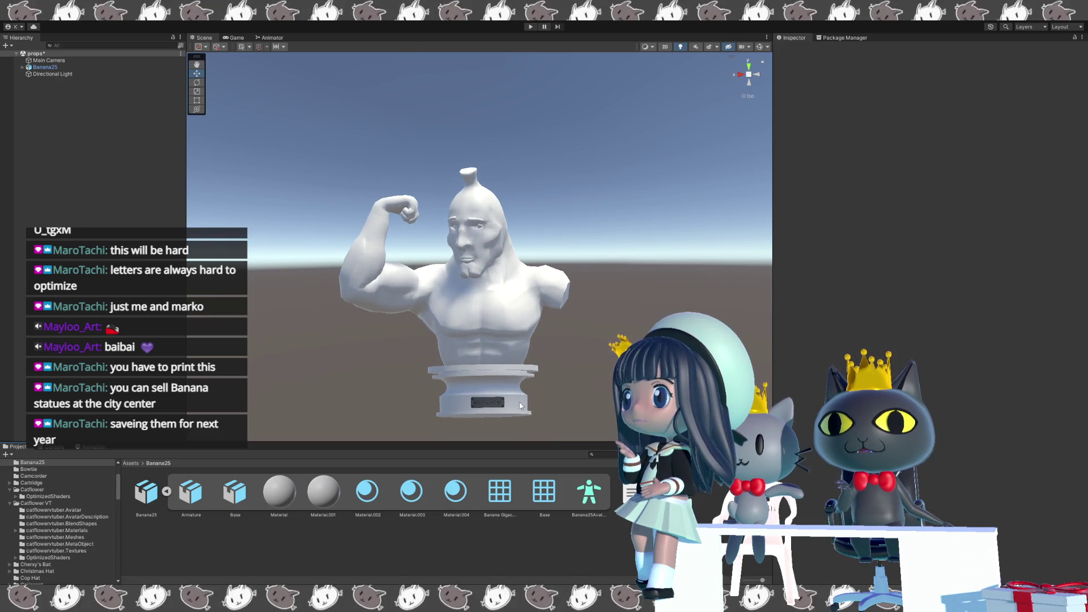
click(146, 493)
click(899, 70)
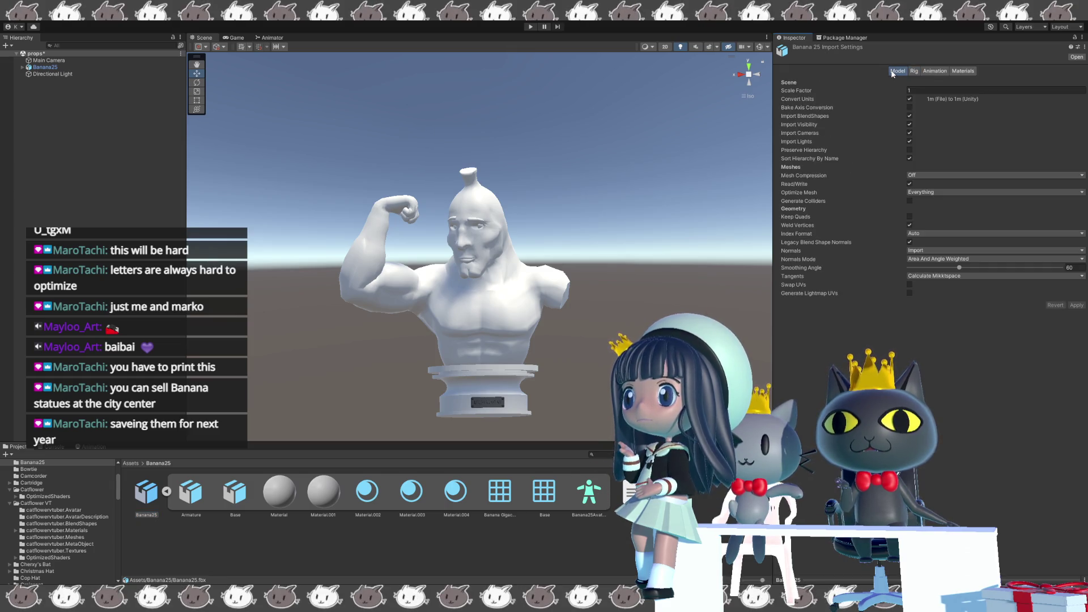
click(913, 70)
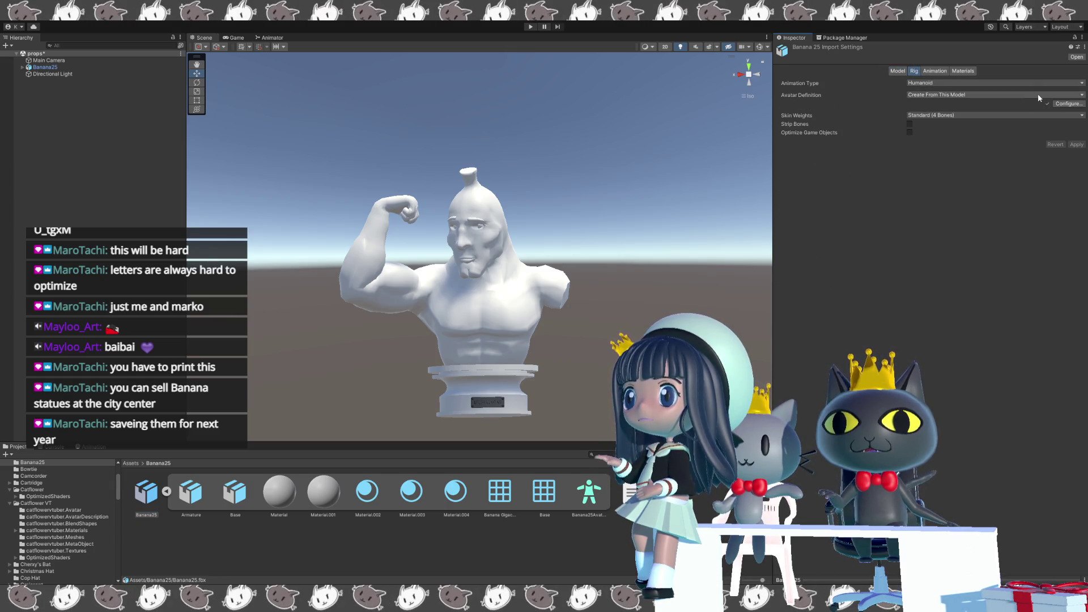
click(1067, 104)
scroll(567, 343, up, 2)
scroll(596, 327, up, 2)
scroll(622, 310, up, 2)
scroll(598, 320, up, 1)
scroll(597, 321, up, 1)
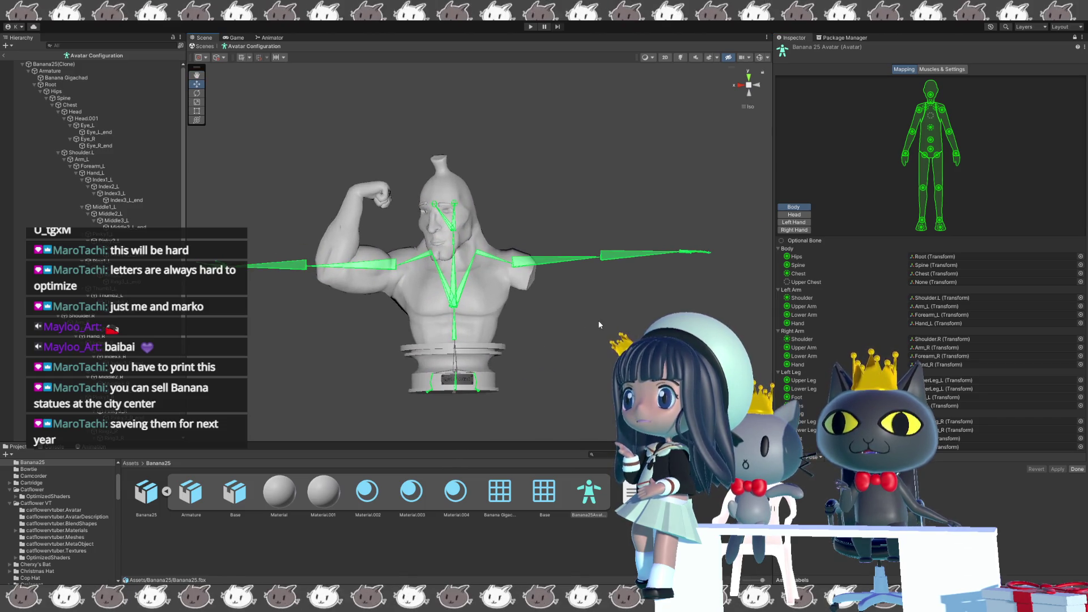
scroll(598, 319, up, 2)
scroll(613, 320, up, 1)
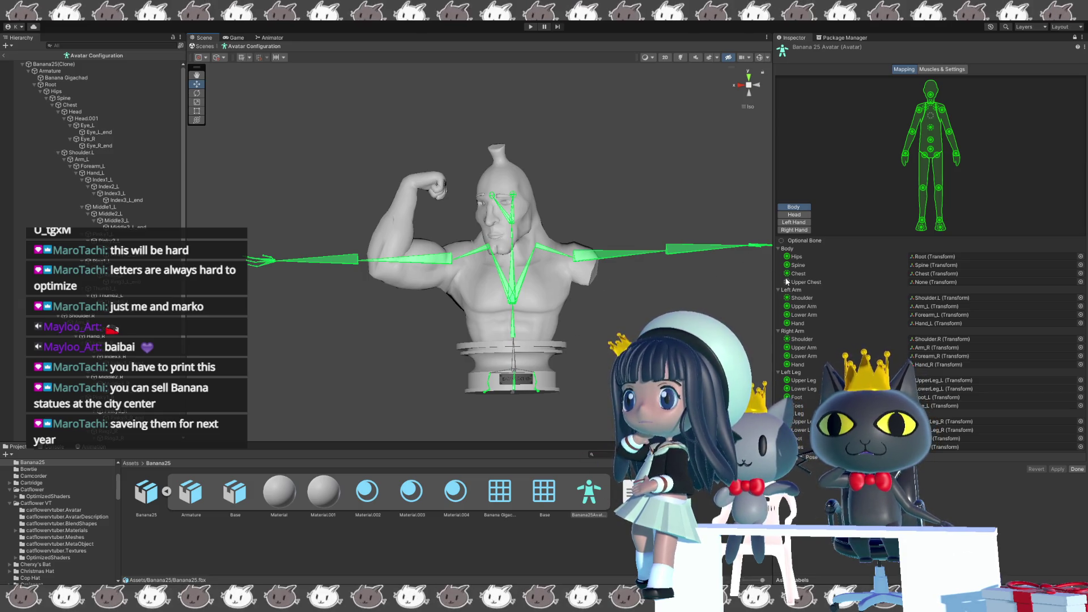
In the avatar configuration, put the Hips bone in the hips slot and show the head mapping.
click(937, 257)
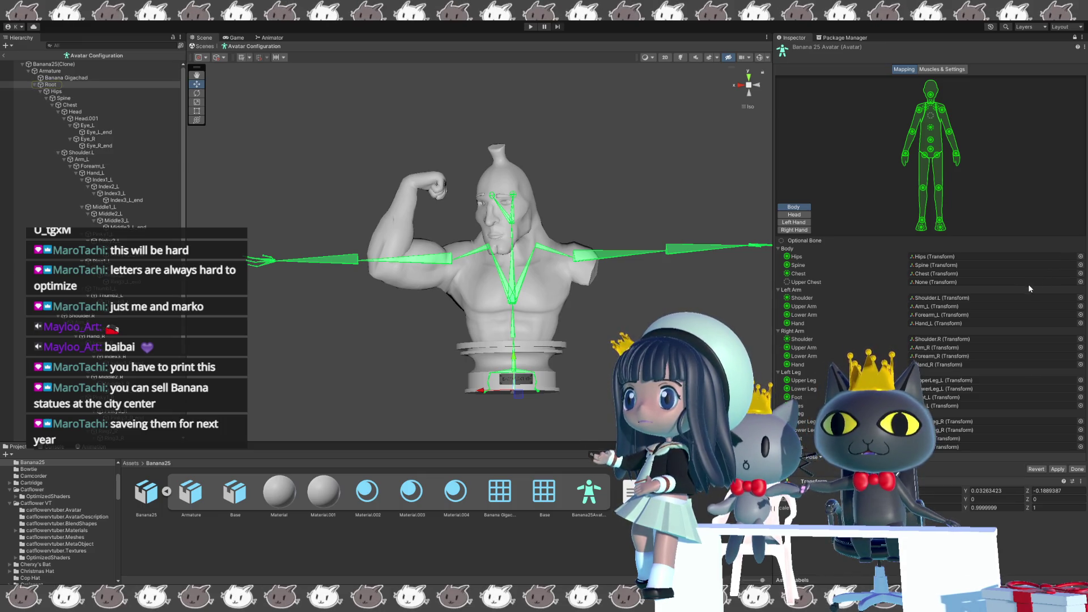
key(ctrl+z)
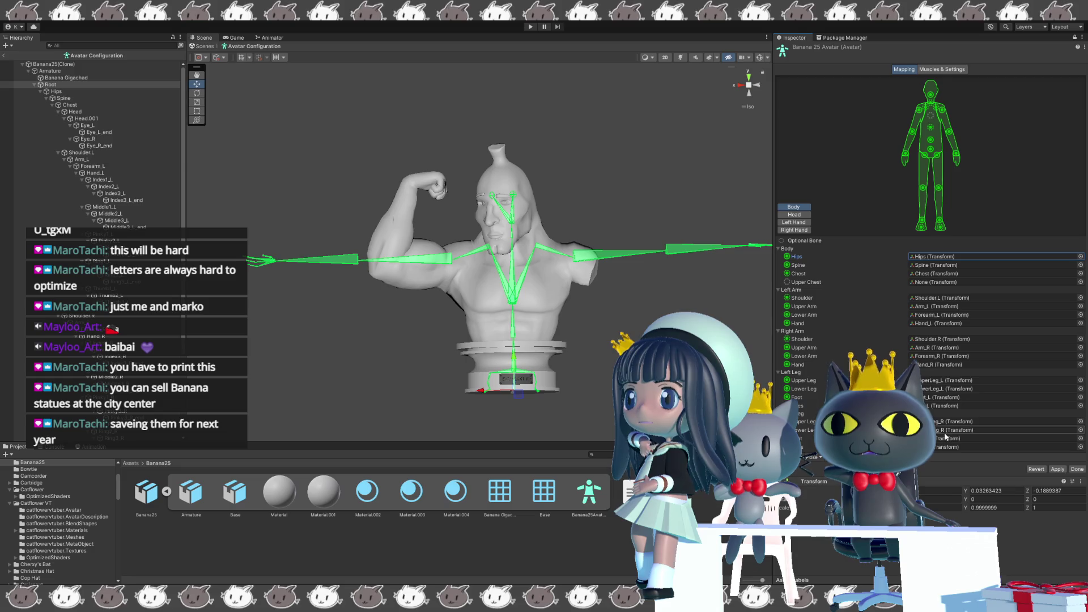
click(793, 215)
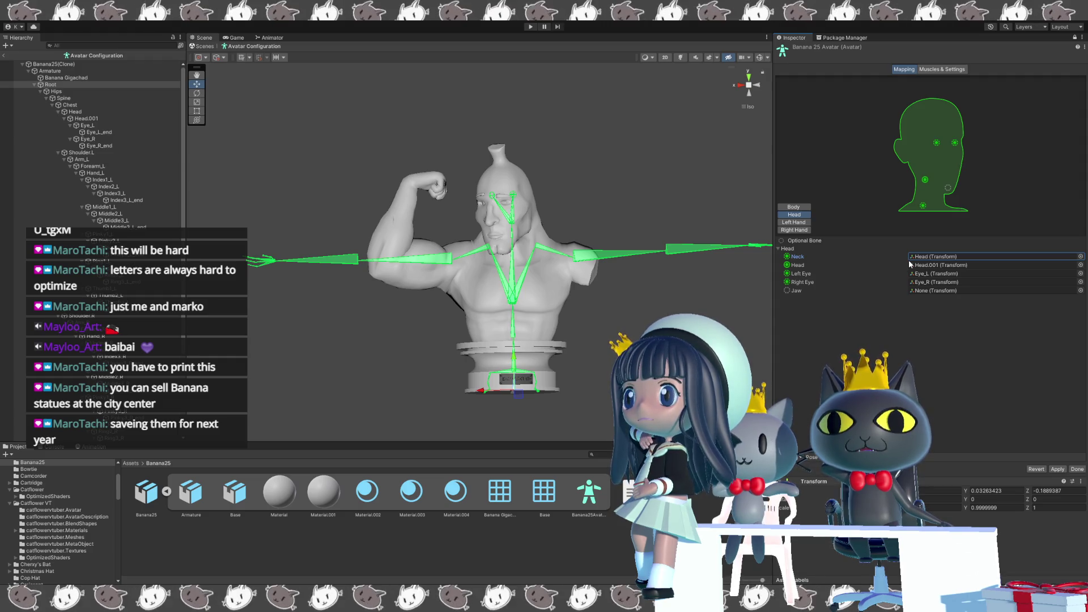
scroll(510, 238, up, 2)
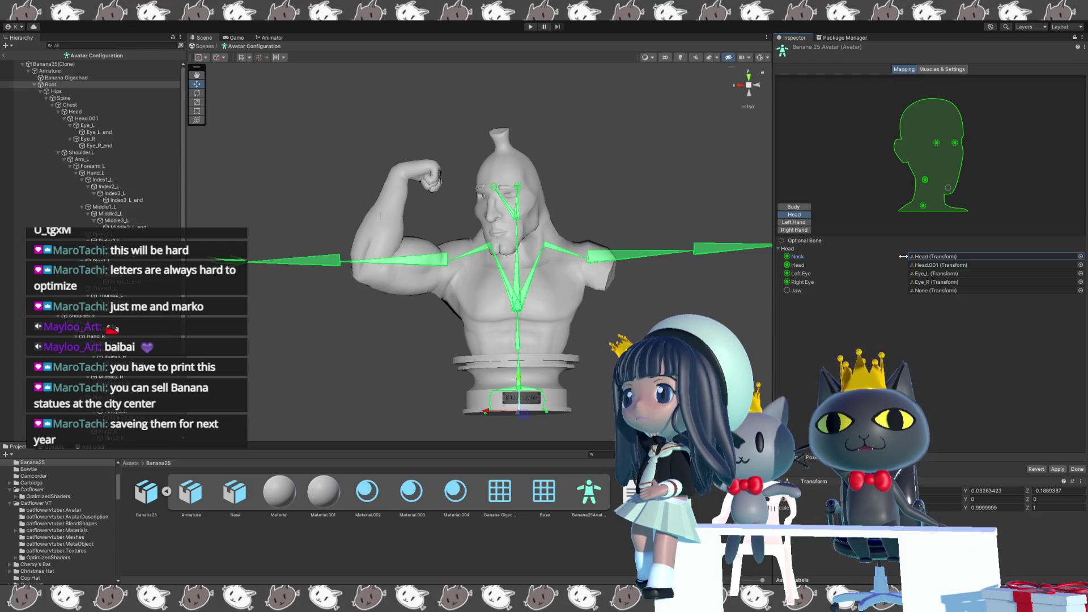
mouse_move(858, 267)
mouse_down()
mouse_move(778, 323)
mouse_move(798, 322)
mouse_up()
alt+drag(698, 321, 346, 305)
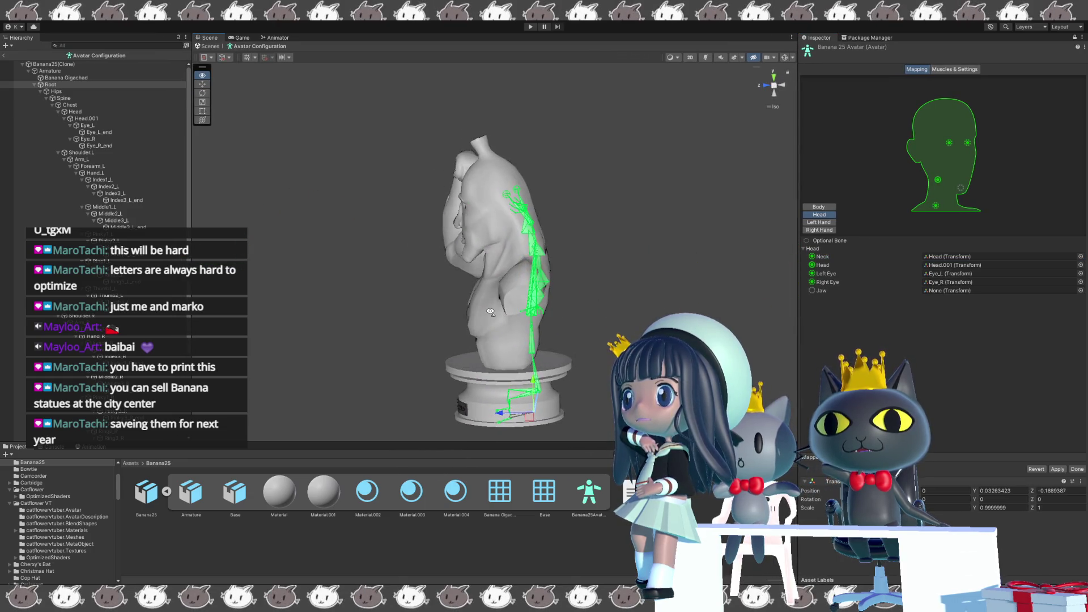
scroll(366, 281, up, 2)
scroll(373, 274, up, 3)
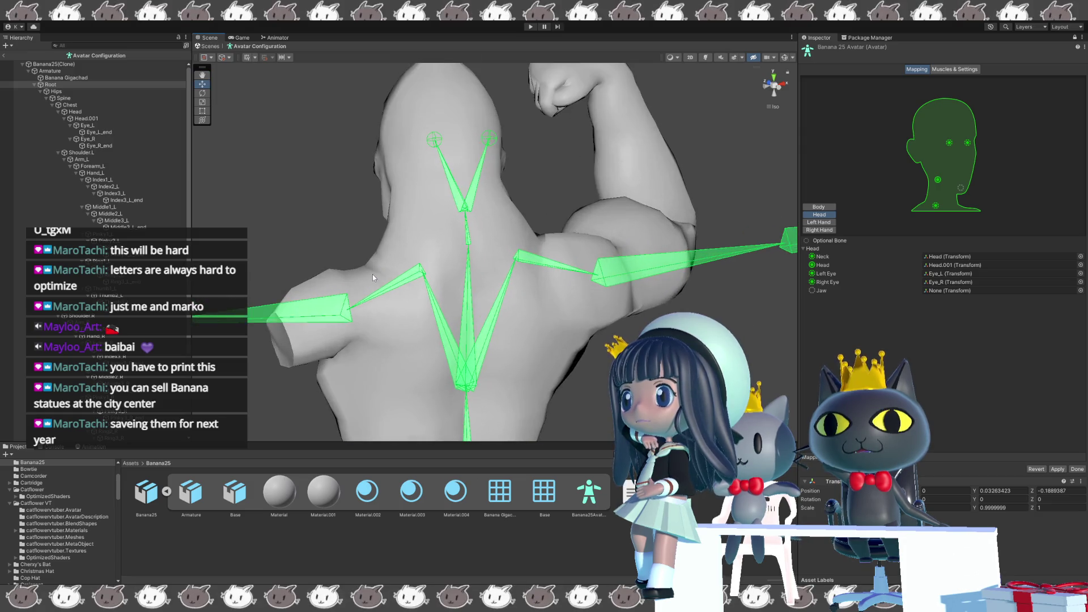
scroll(372, 274, up, 3)
scroll(369, 274, up, 3)
mouse_move(372, 252)
alt+mouse_down()
mouse_move(467, 236)
mouse_move(278, 241)
alt+mouse_up()
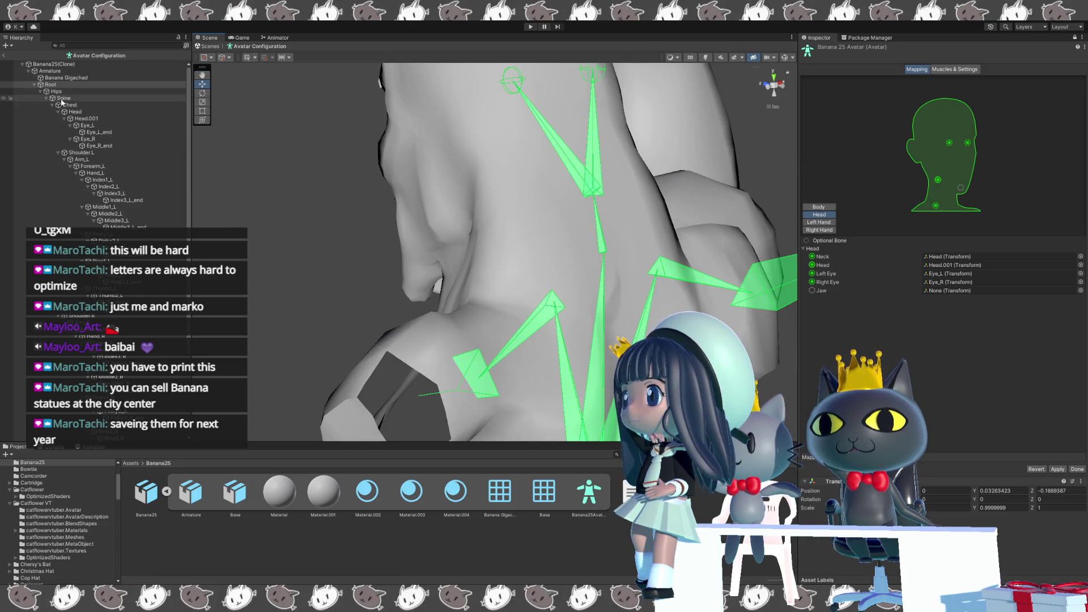
click(86, 113)
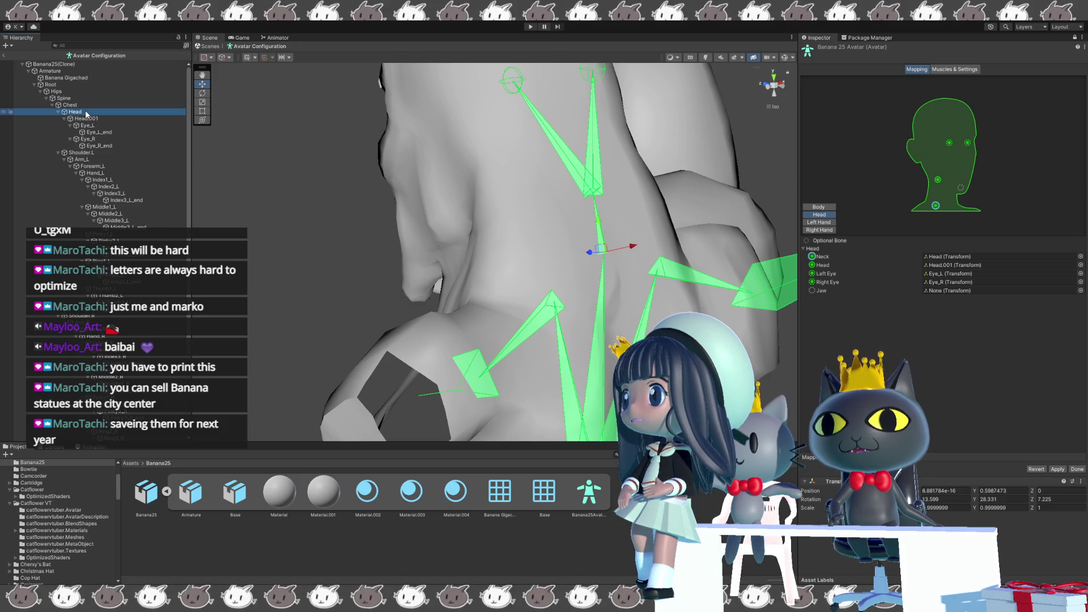
Rename the Head bone to Neck and the Head.001 bone to Head.
key(F2)
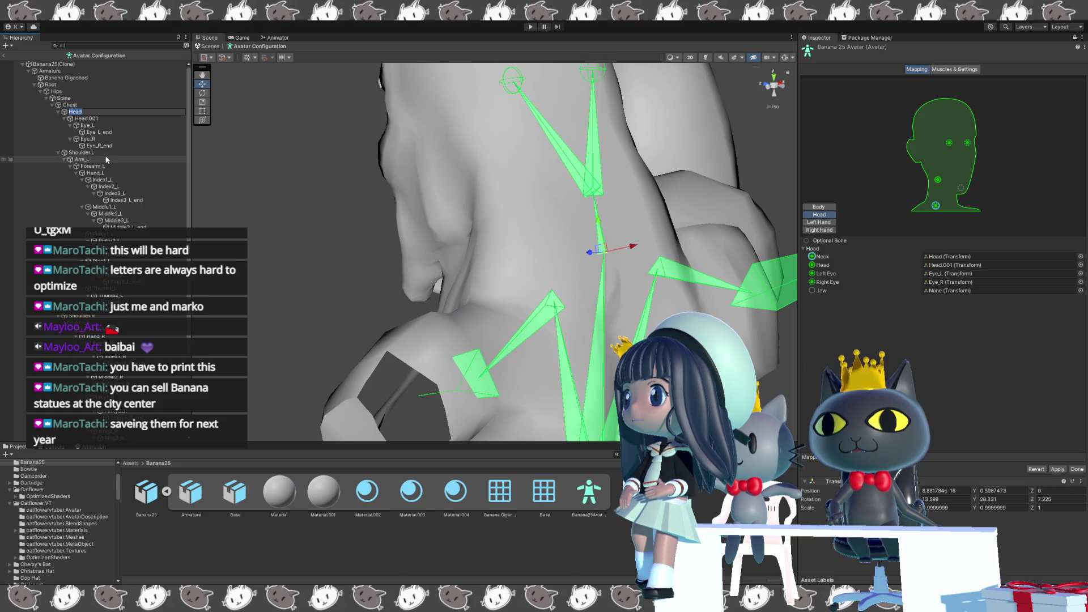
text(Neck)
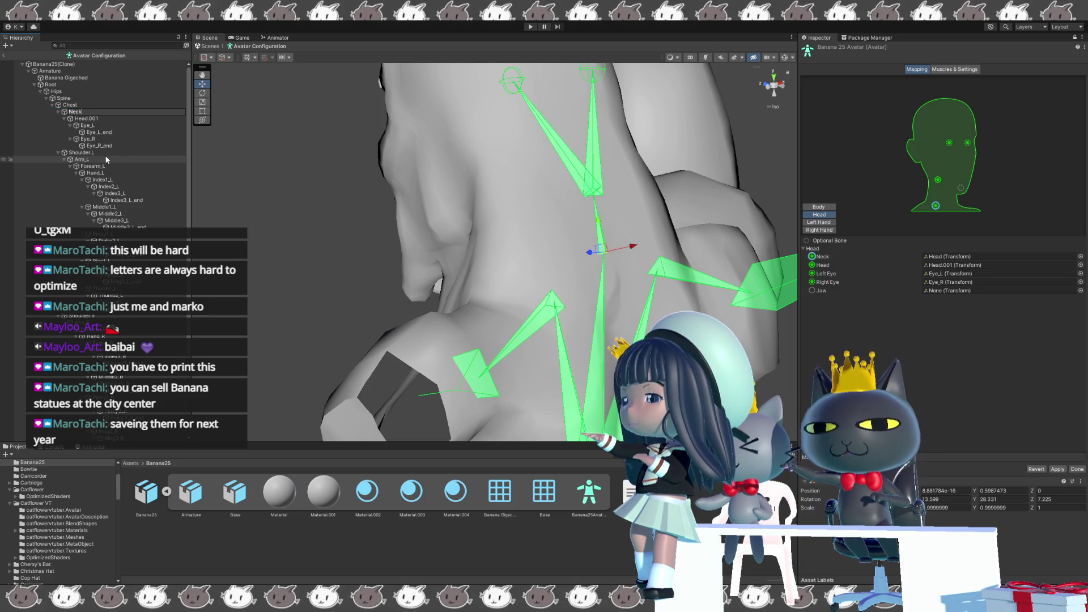
key(Return)
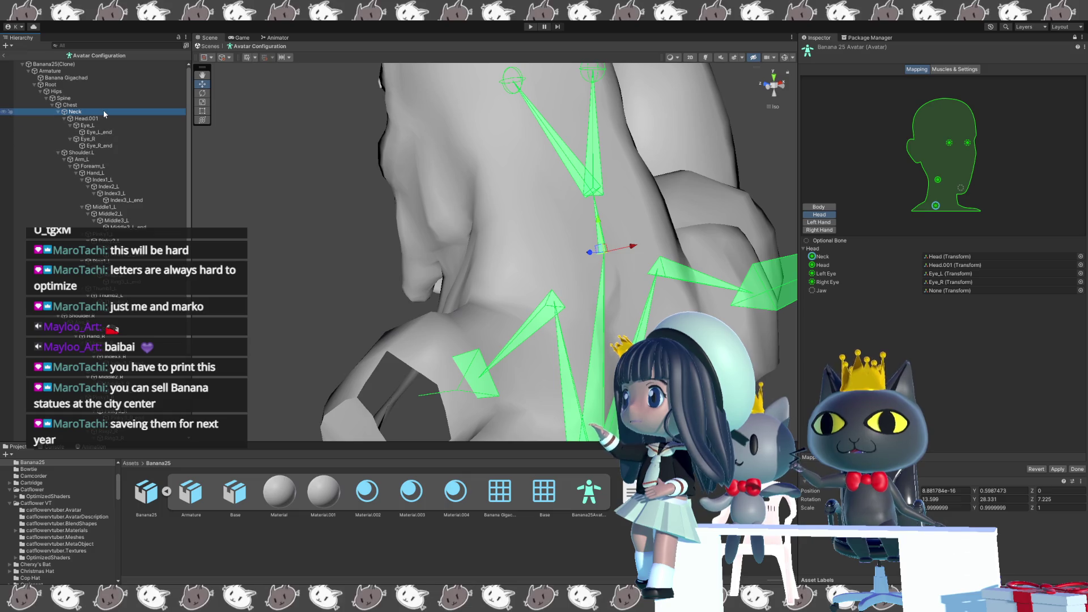
click(103, 118)
click(103, 116)
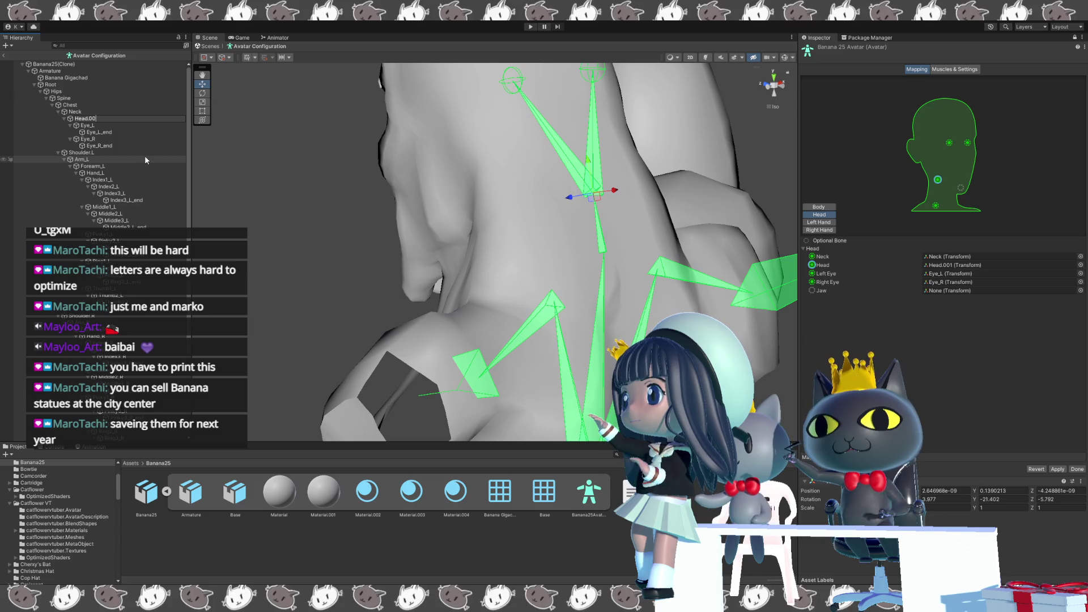
text(Head)
key(Return)
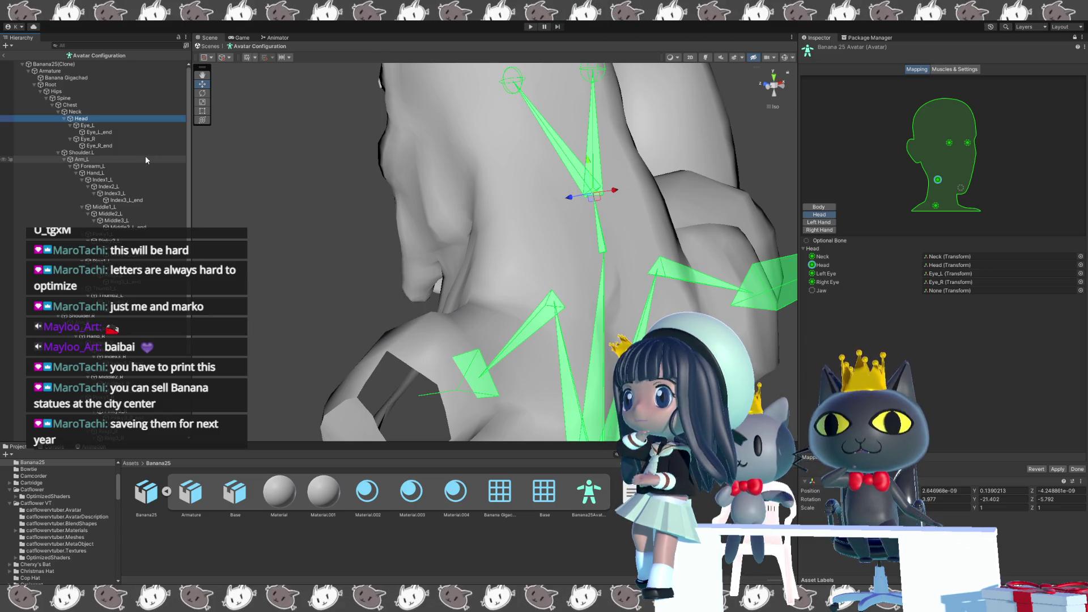
Check the left and right hand finger mappings, then apply the avatar configuration.
click(961, 360)
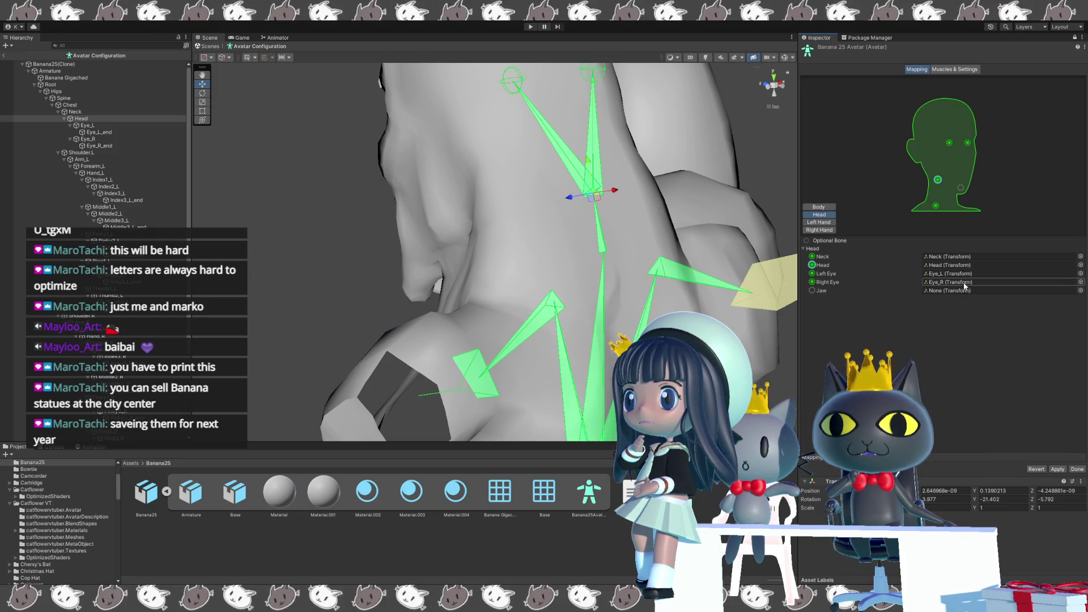
click(832, 222)
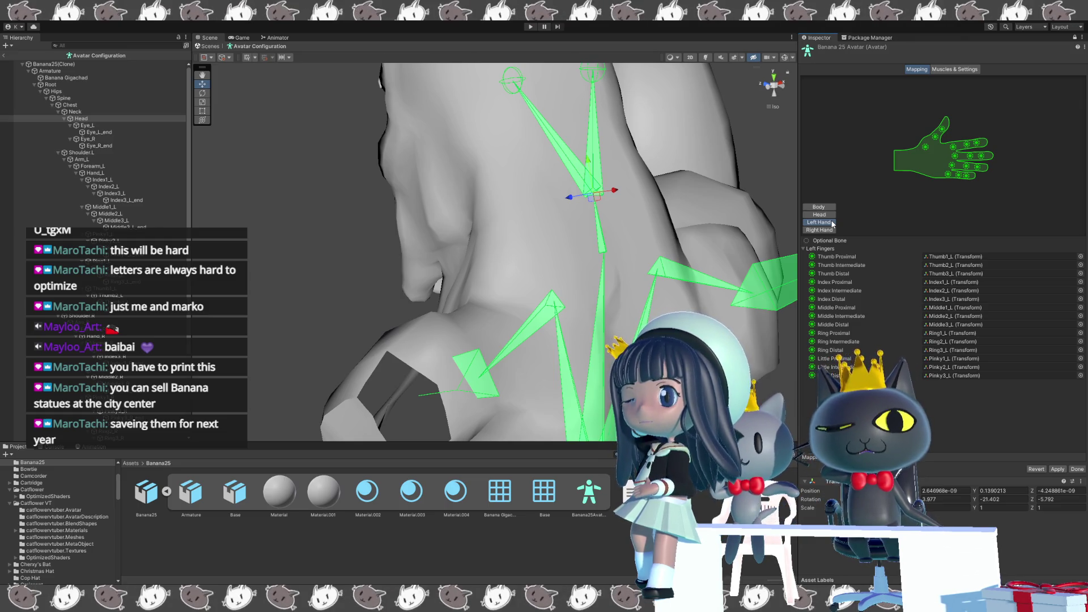
click(831, 229)
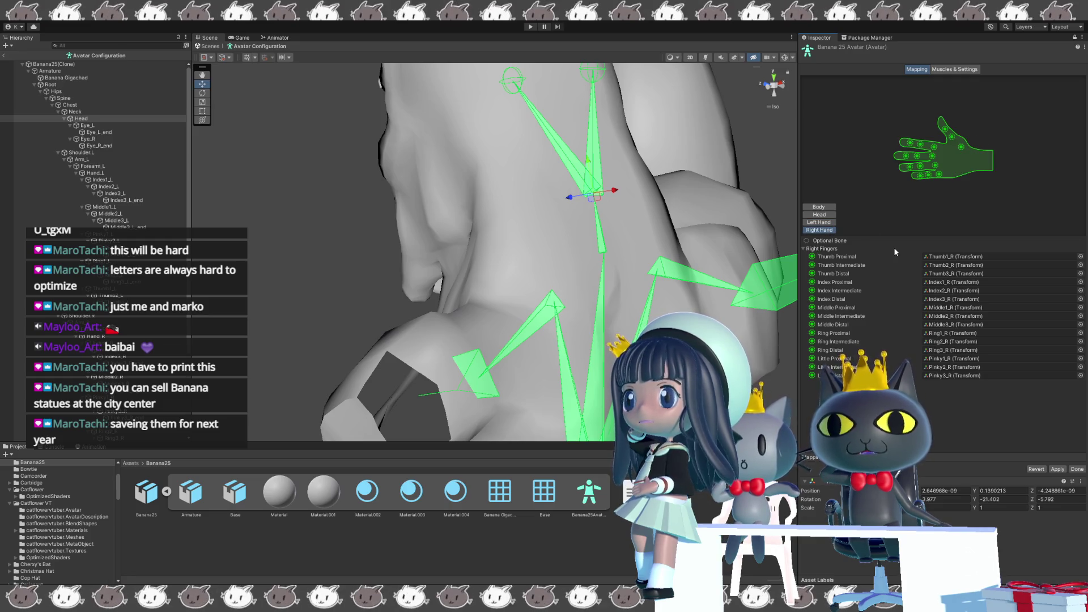
click(1068, 471)
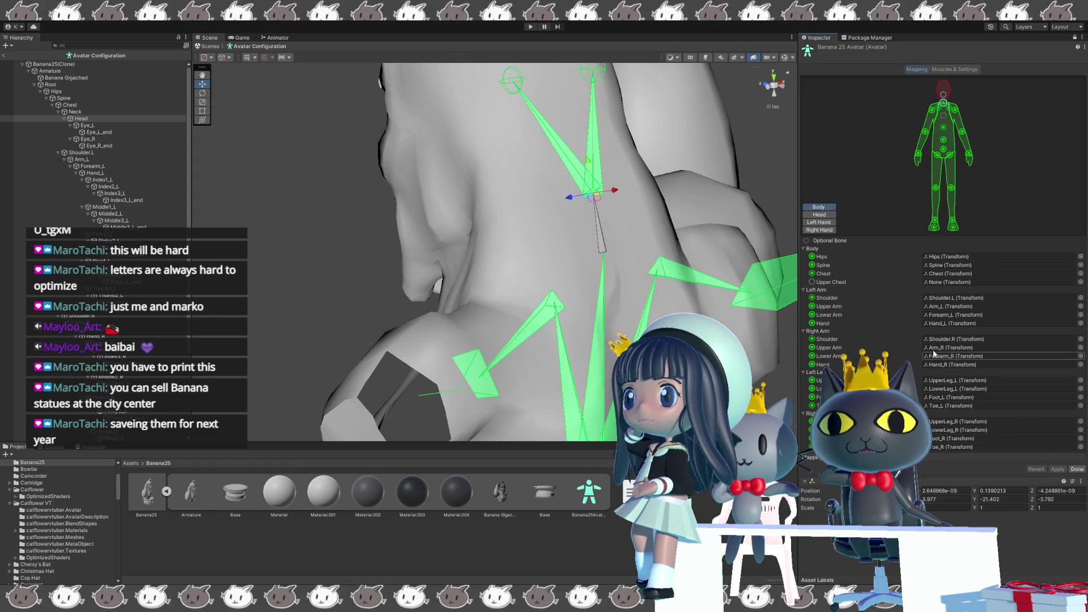
Assign Neck and Head bones to the neck and head slots, apply, and close with Done.
click(821, 215)
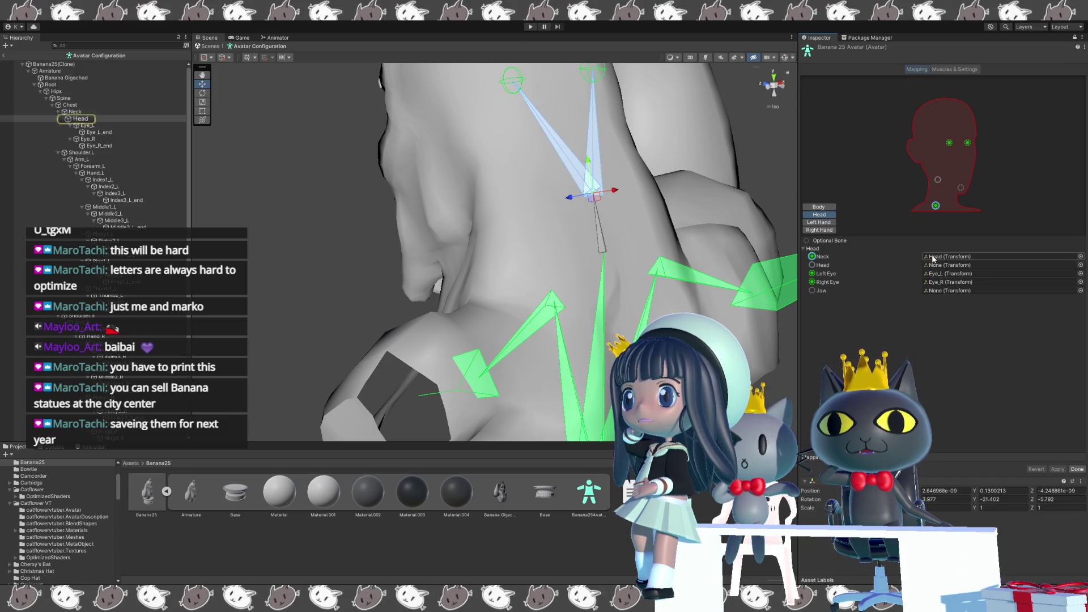
click(851, 252)
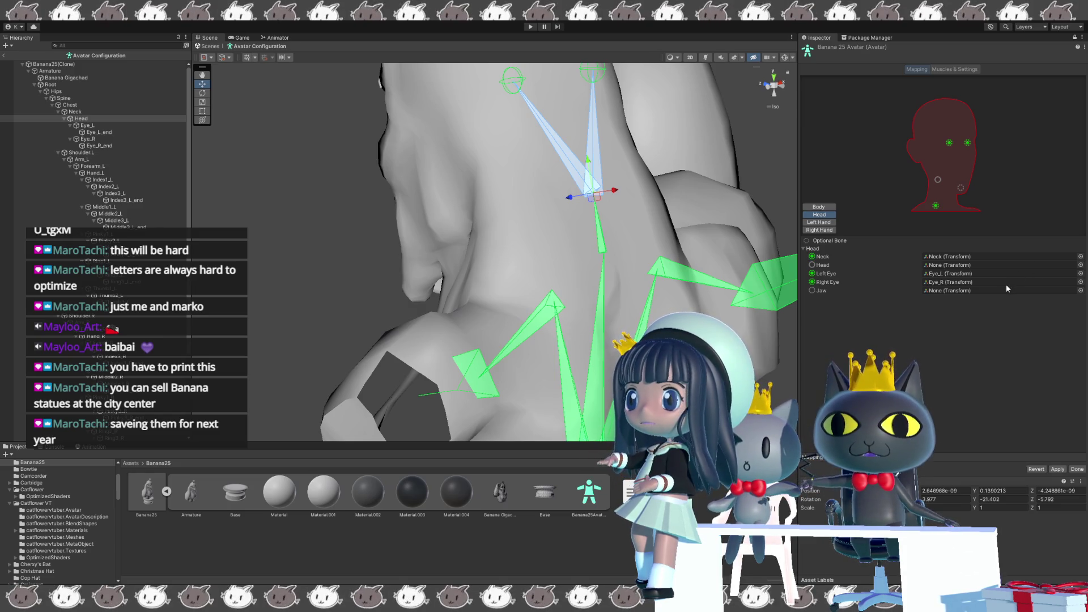
click(948, 265)
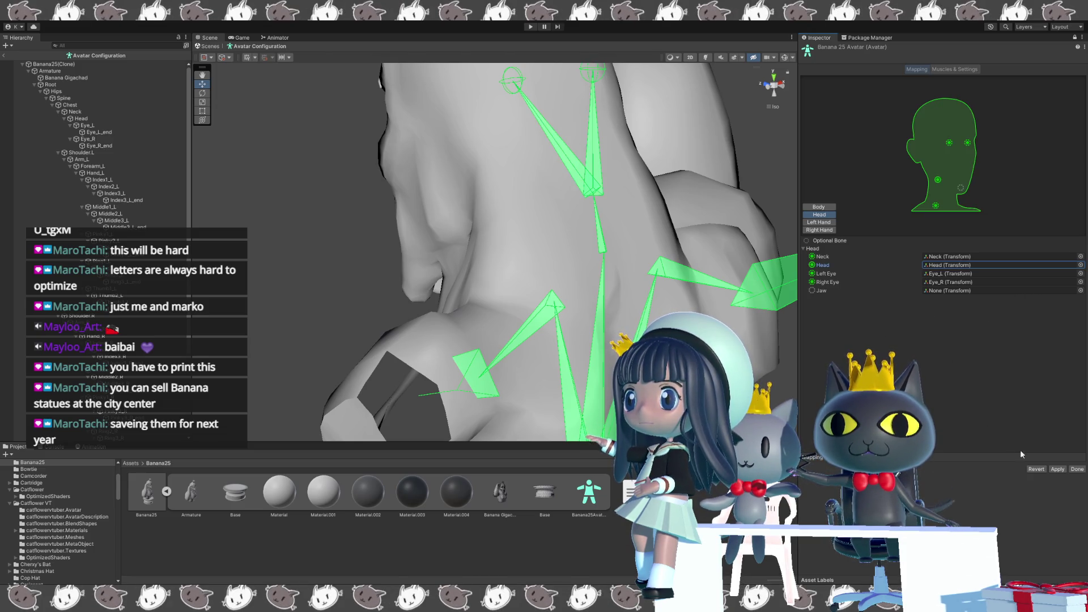
click(1058, 470)
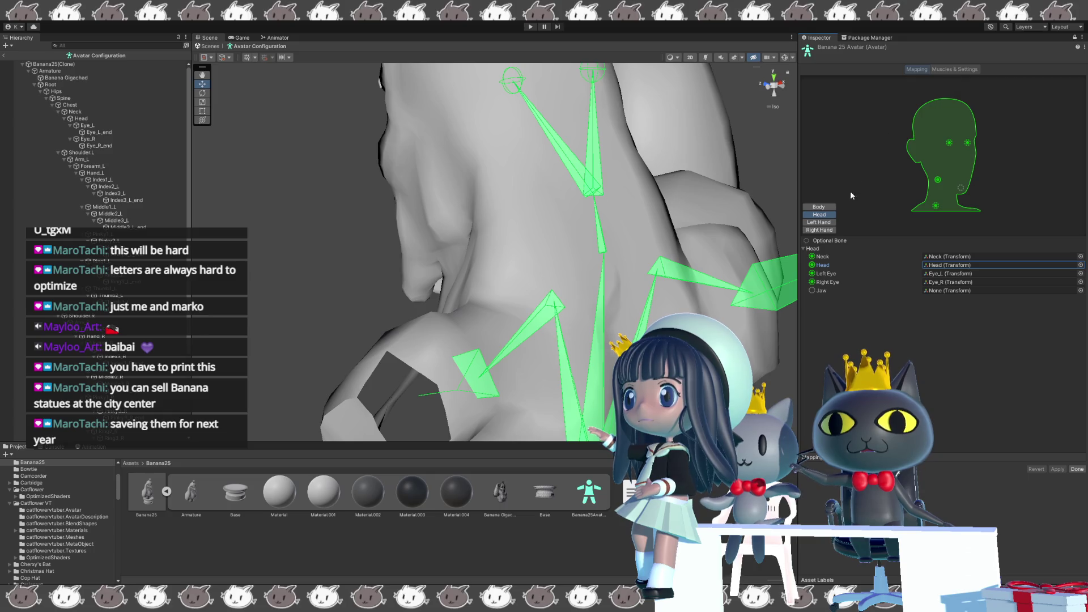
click(1078, 469)
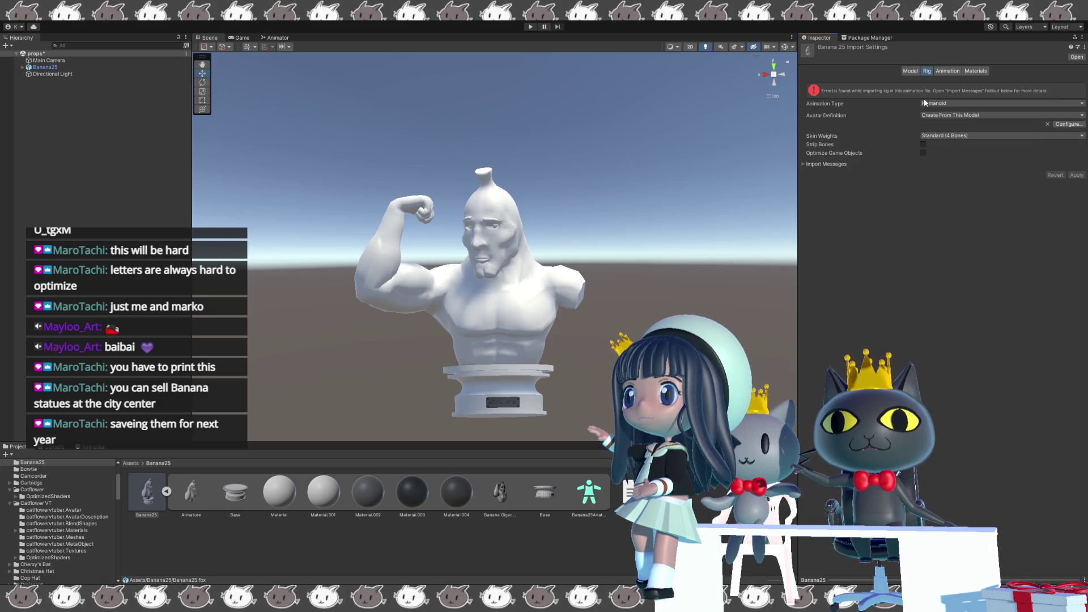
Reopen Configure, view the rig from the front, apply, and show the head mapping with Neck empty.
click(1068, 124)
scroll(425, 285, down, 2)
scroll(425, 284, down, 3)
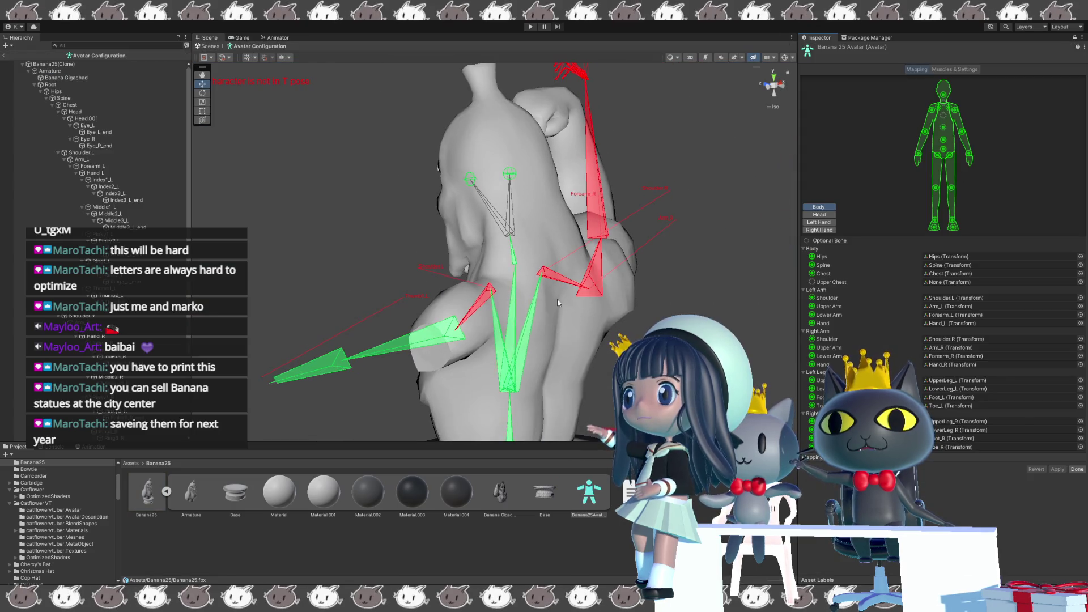
scroll(425, 285, down, 1)
alt+drag(425, 284, 689, 258)
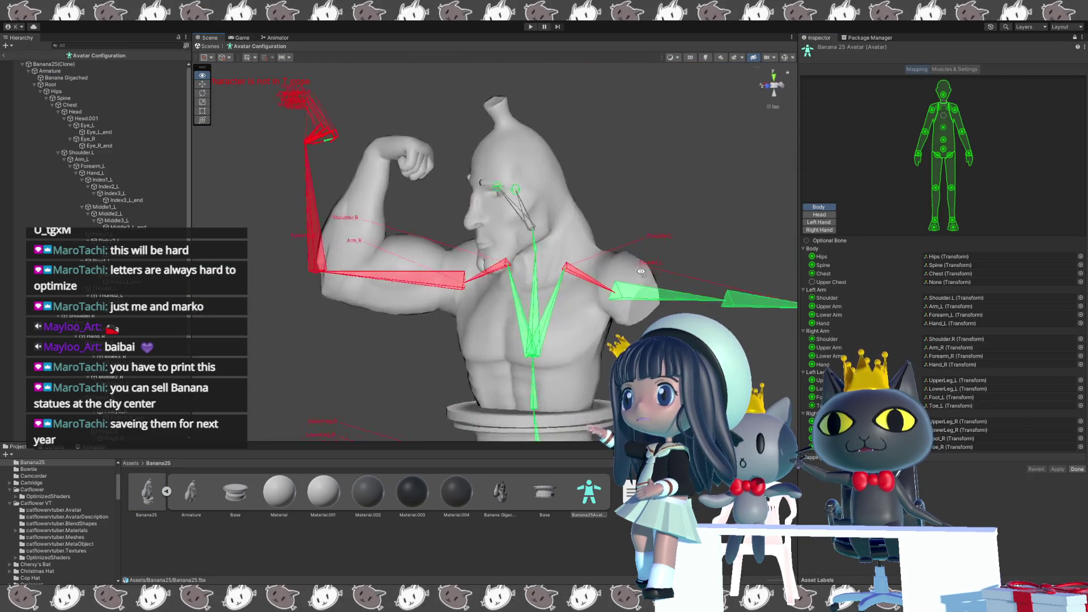
scroll(688, 259, down, 2)
scroll(431, 269, down, 2)
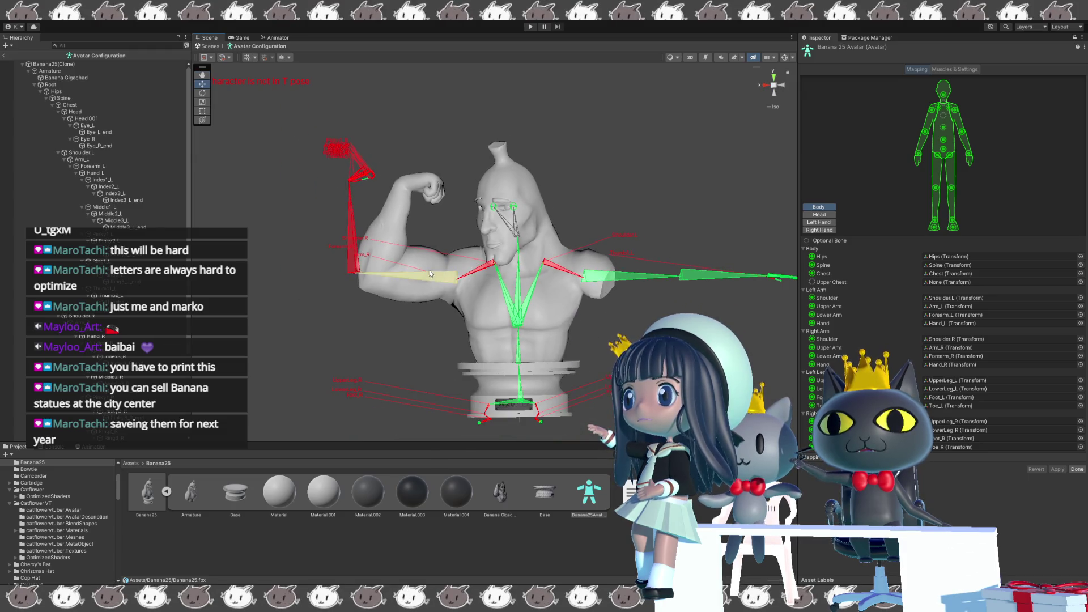
middle_drag(431, 269, 471, 261)
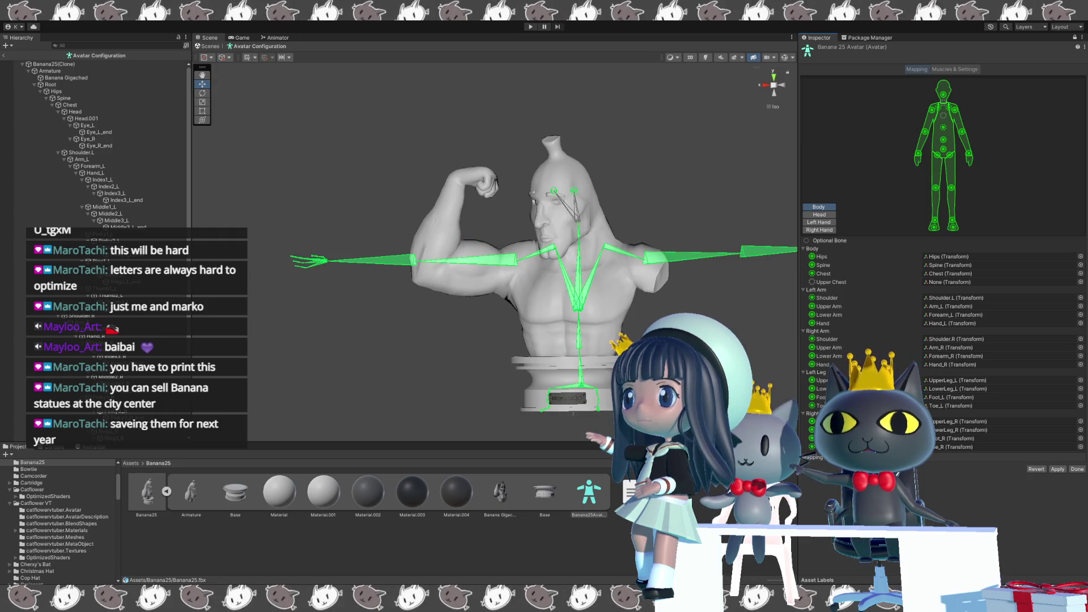
click(1057, 470)
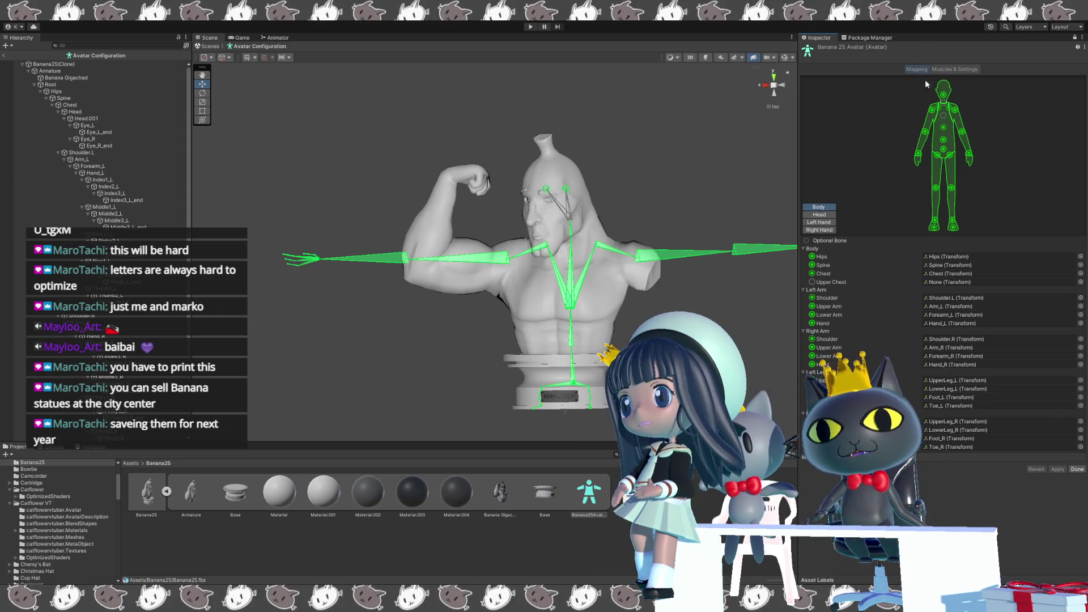
alt+drag(691, 297, 766, 221)
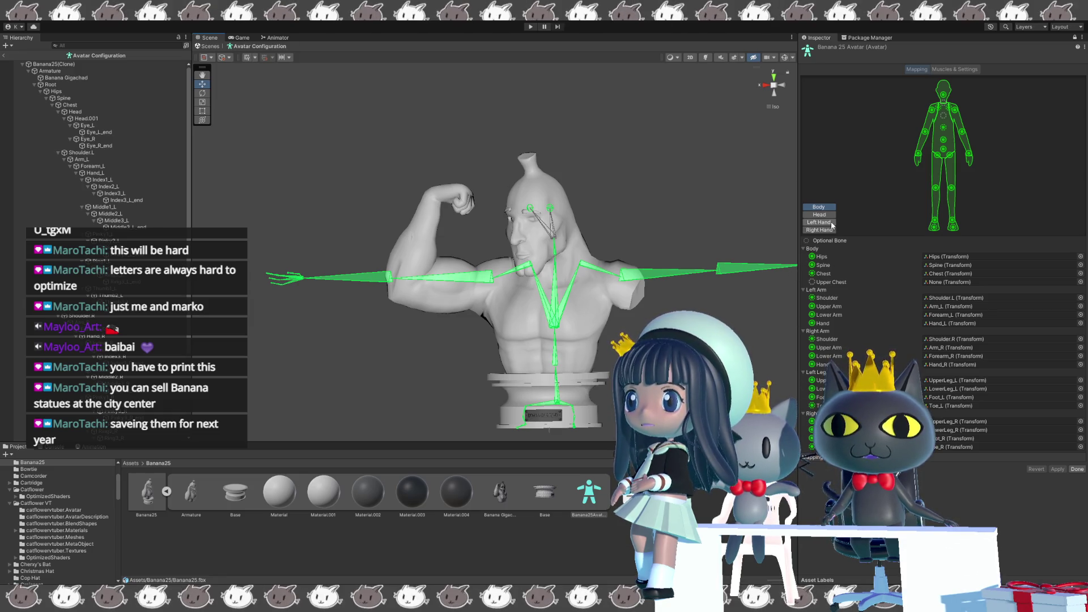
click(819, 214)
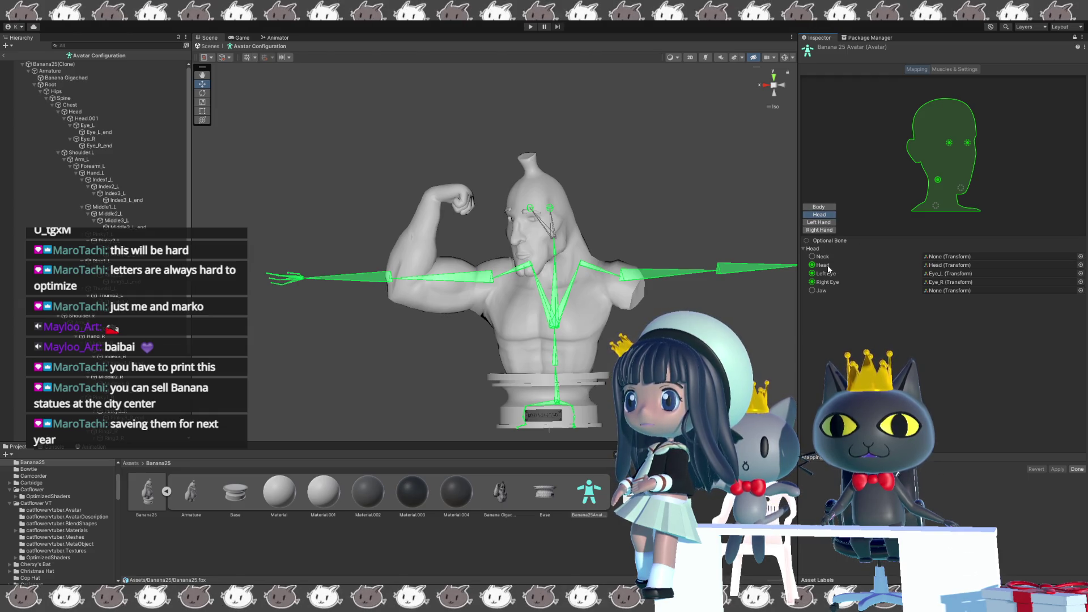
Drag the Head bone into the neck slot and Head.001 into the head slot.
click(942, 257)
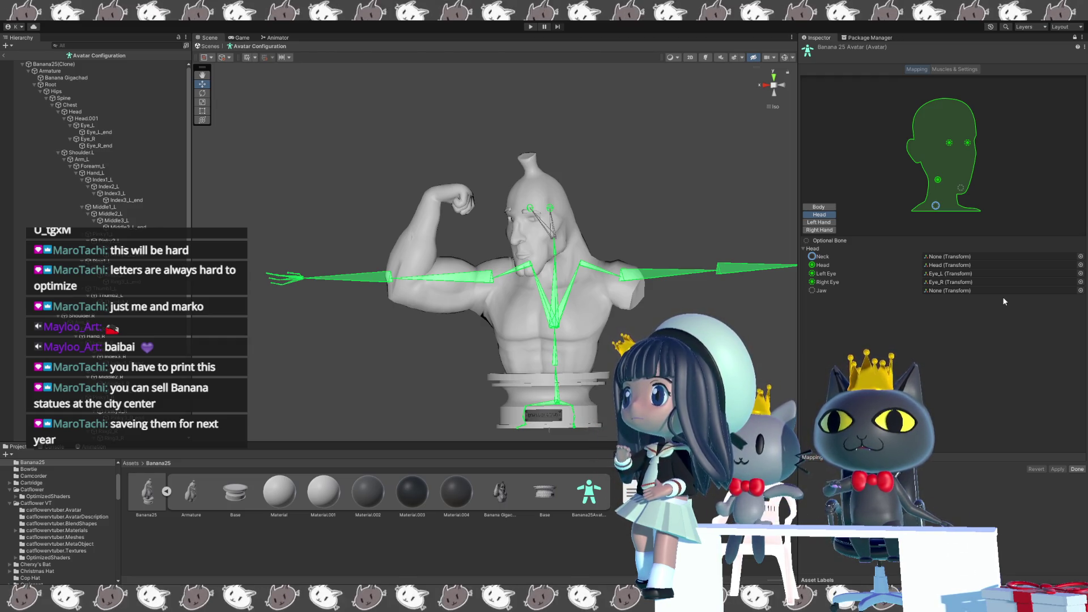
click(88, 112)
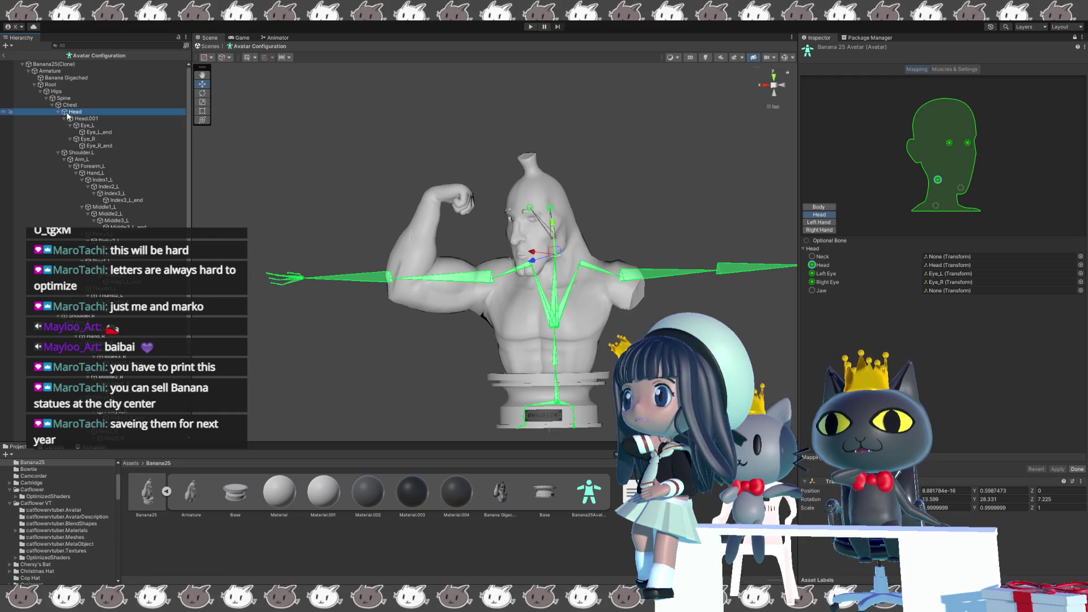
click(939, 256)
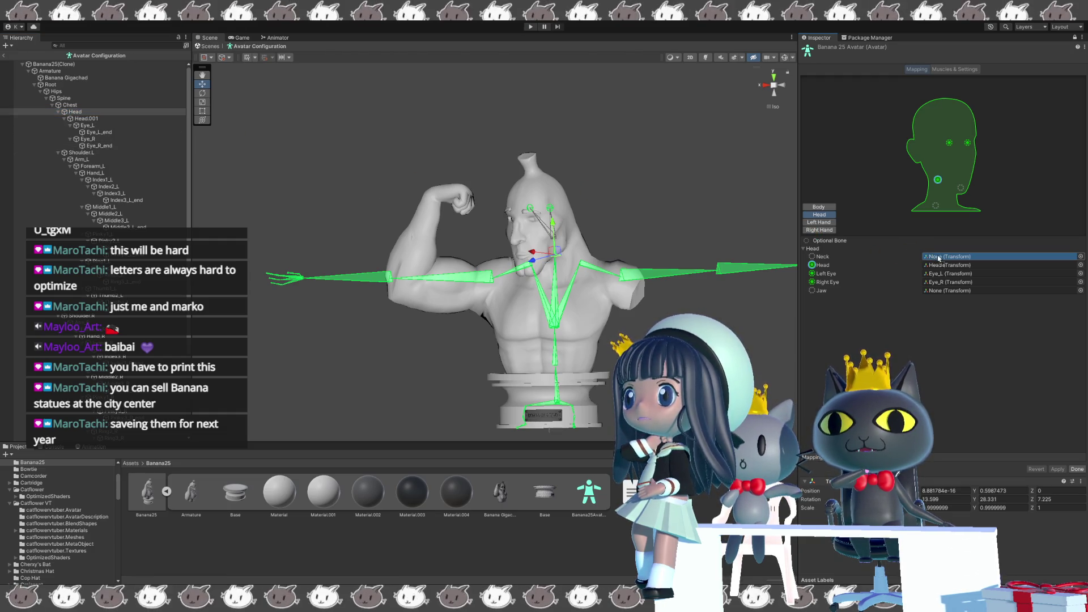
drag(939, 255, 939, 256)
drag(84, 120, 721, 230)
drag(950, 276, 945, 282)
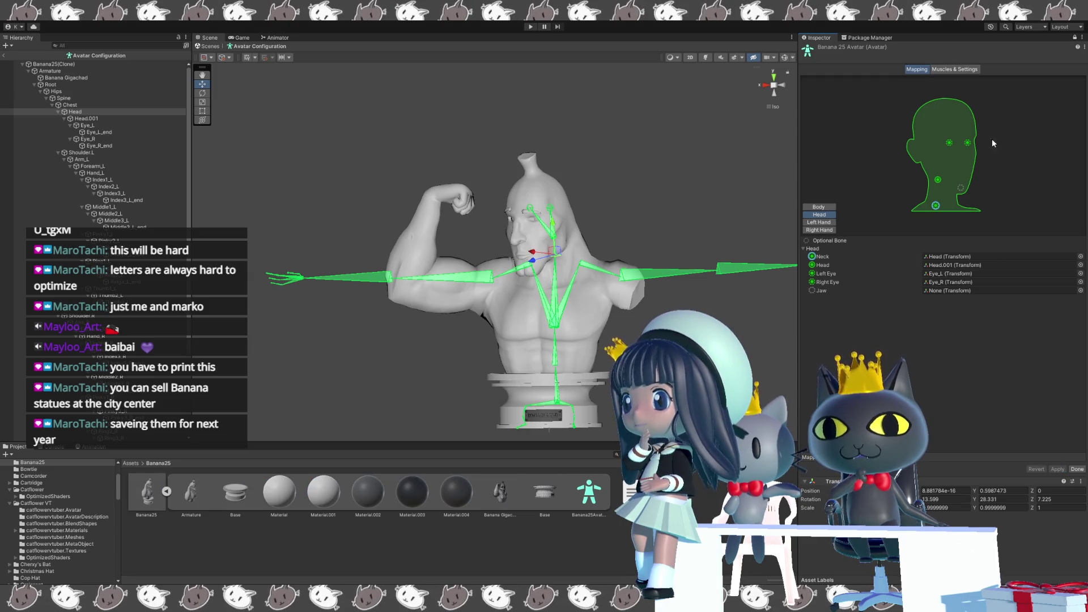
click(958, 71)
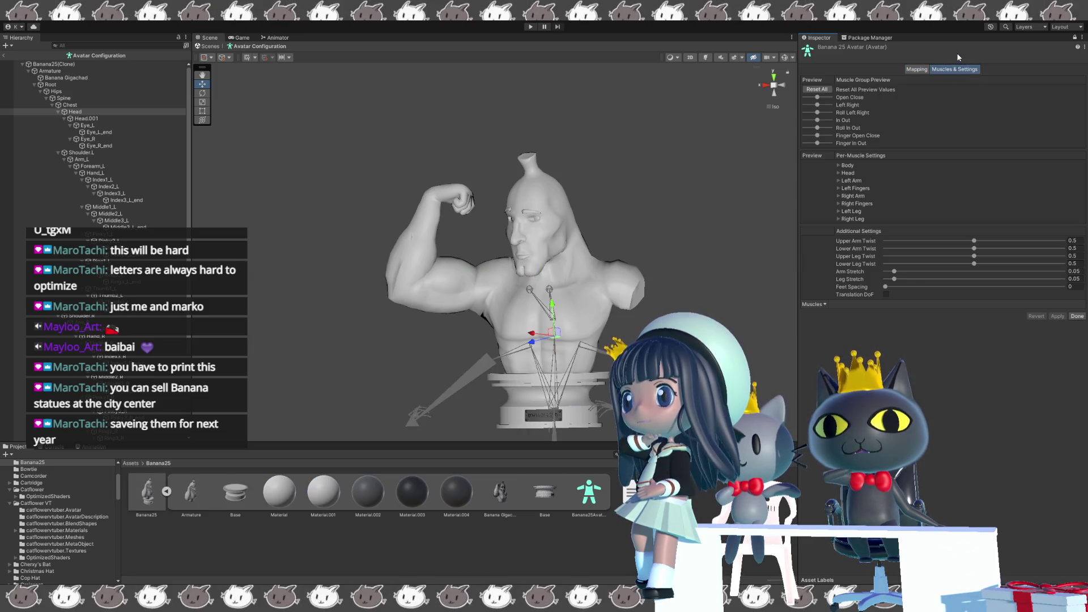
Preview Open Close, Roll Left Right and Finger Open Close muscles, then return to Mapping.
mouse_move(817, 97)
mouse_down()
mouse_move(828, 120)
mouse_move(818, 120)
mouse_move(823, 141)
mouse_up()
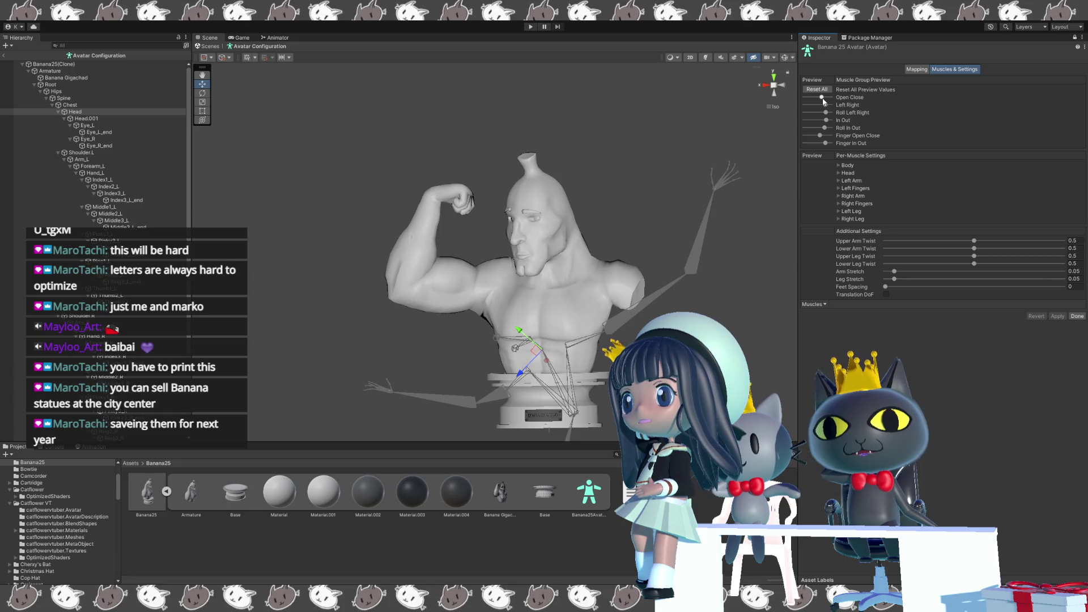
drag(822, 97, 827, 110)
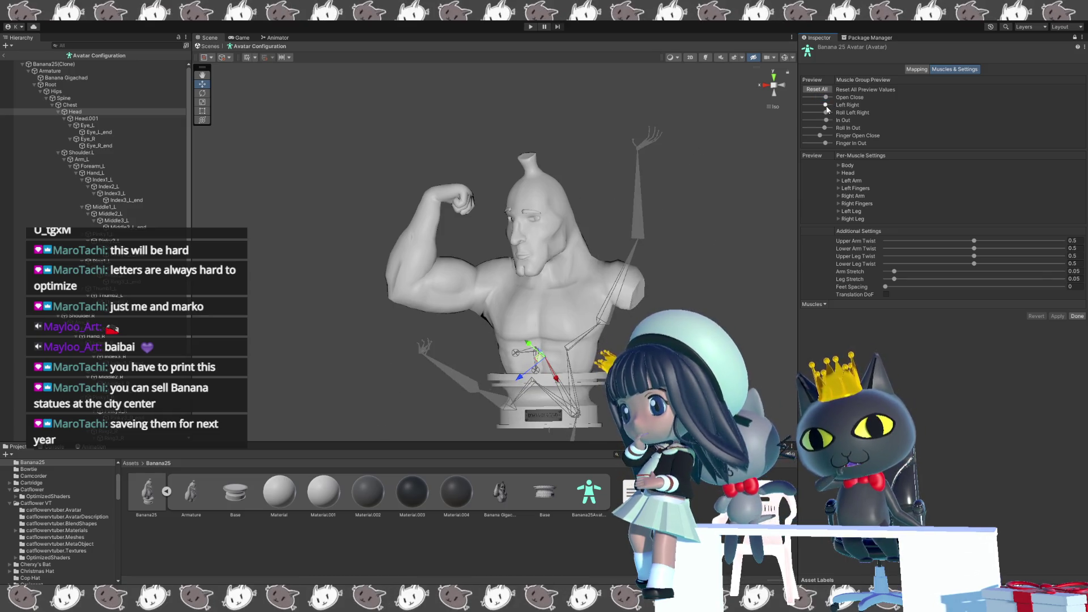
drag(826, 111, 824, 112)
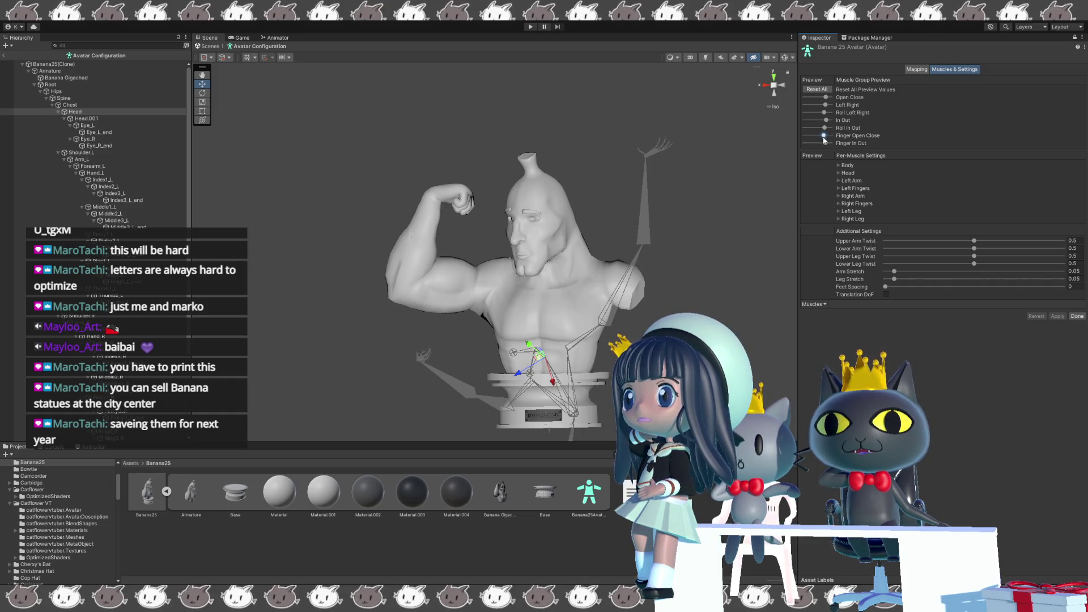
drag(821, 137, 820, 133)
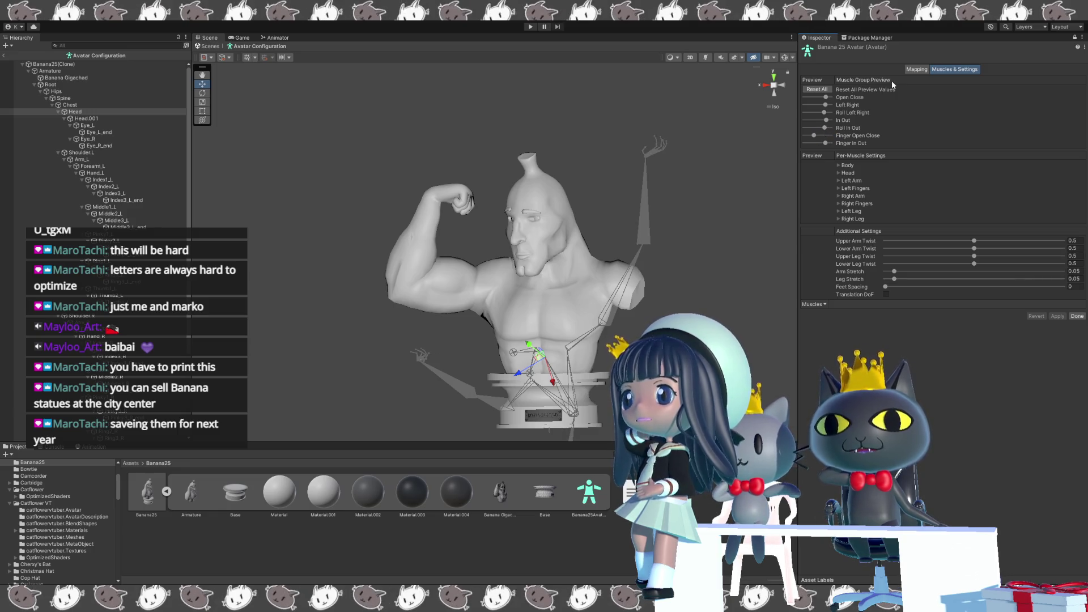
click(917, 69)
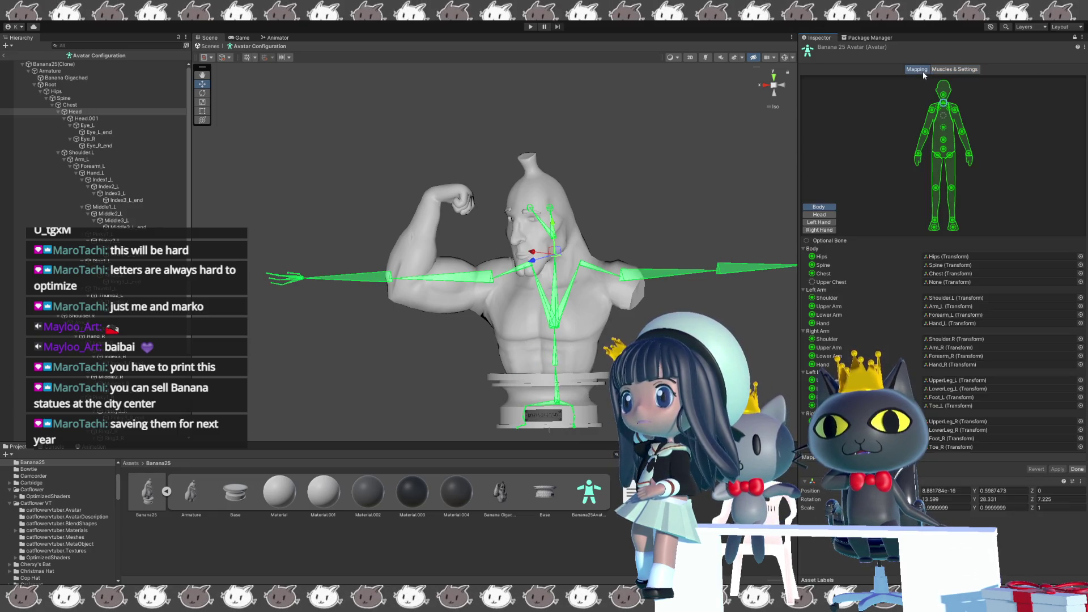
Leave Avatar Configuration with Done, frame the bust in the Scene view, and switch to Blender.
middle_drag(430, 219, 473, 204)
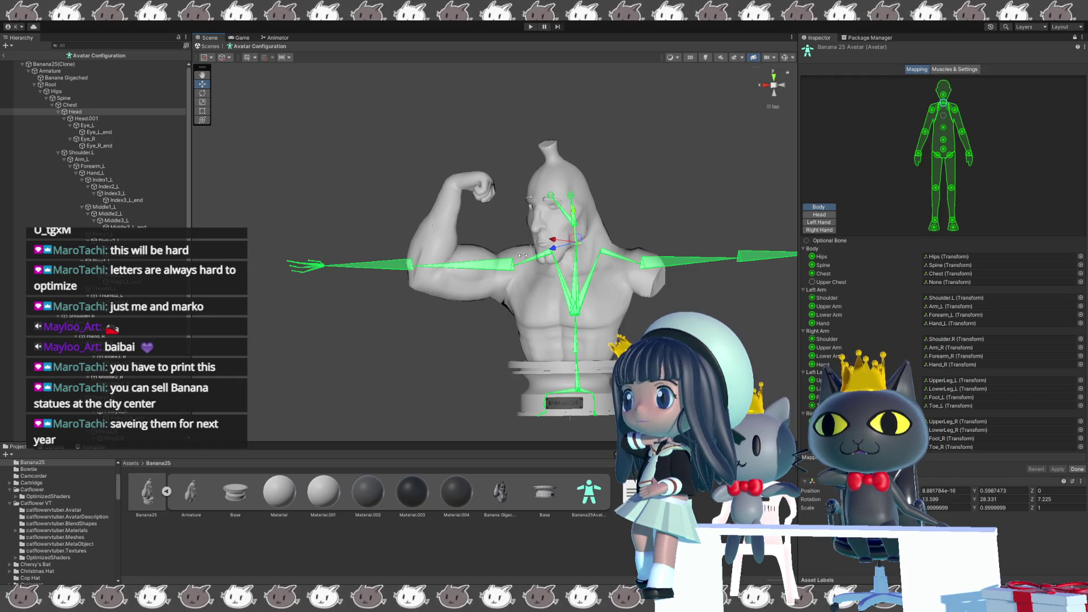
alt+drag(289, 302, 314, 312)
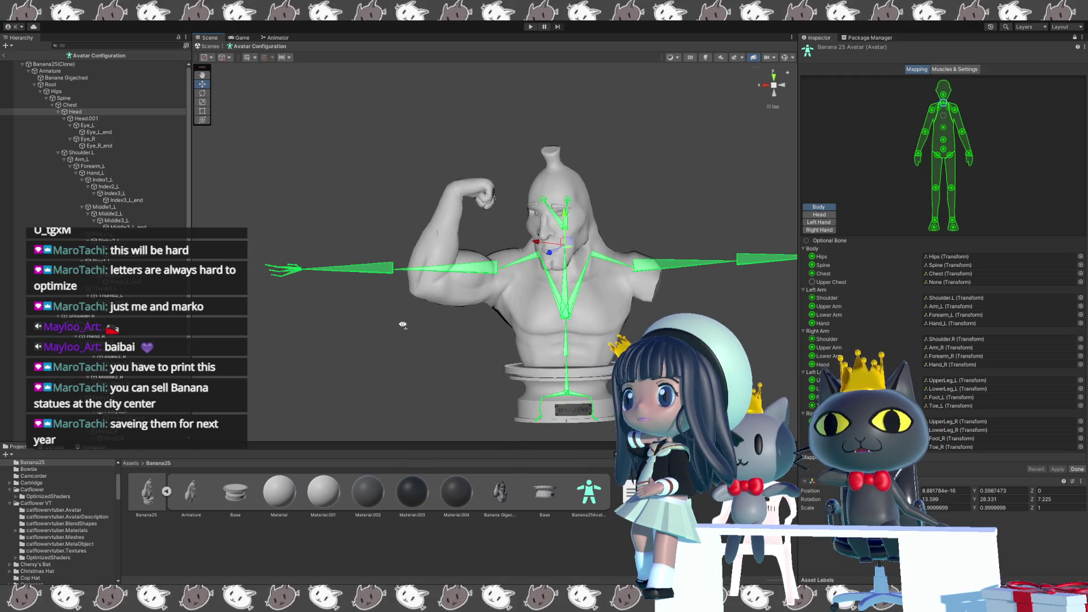
click(1077, 469)
alt+drag(584, 345, 551, 357)
key(f)
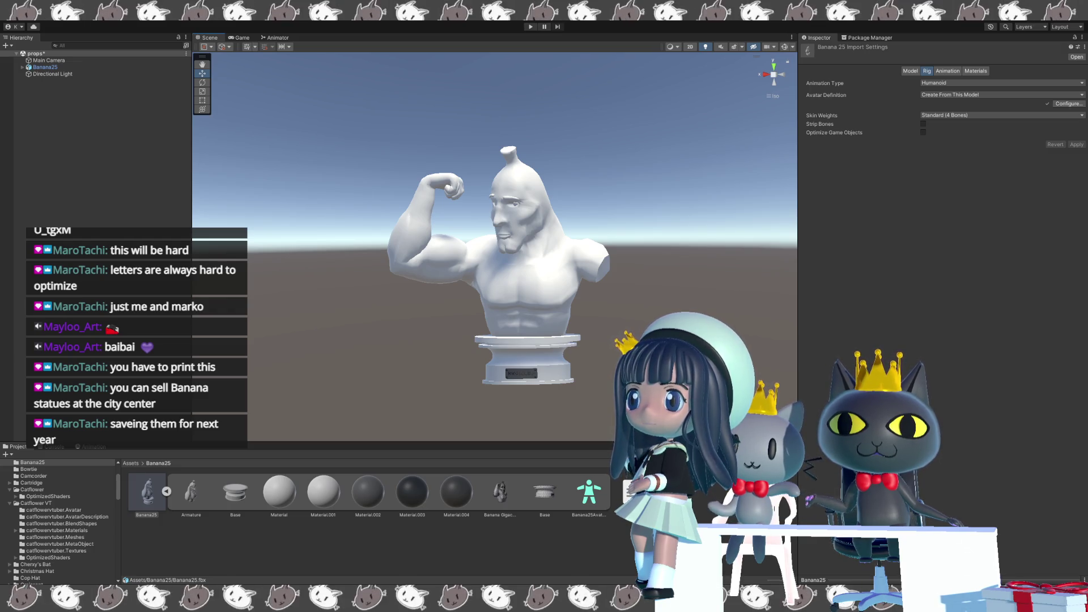
key(alt+Tab)
scroll(555, 363, up, 3)
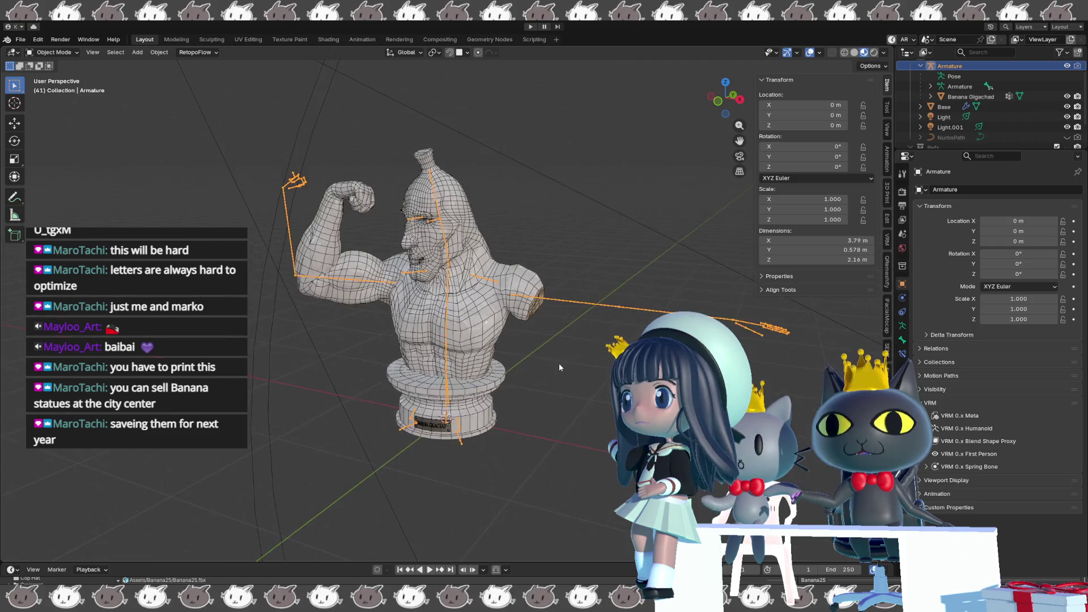
scroll(556, 362, up, 5)
In armature edit mode, rename the existing Head bone to Neck.
middle_drag(544, 362, 459, 248)
key(Tab)
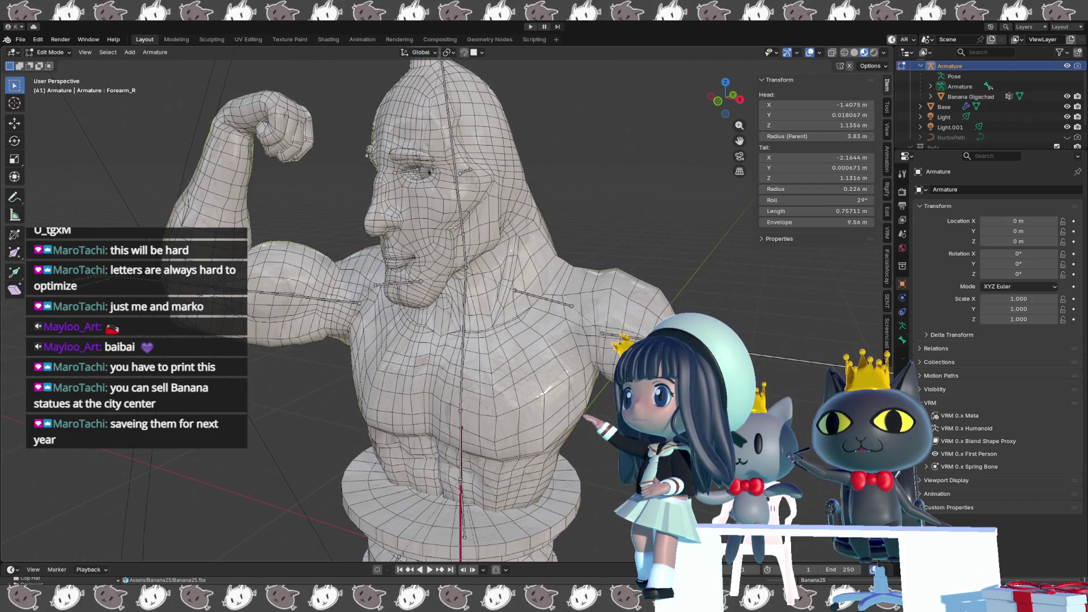
click(463, 248)
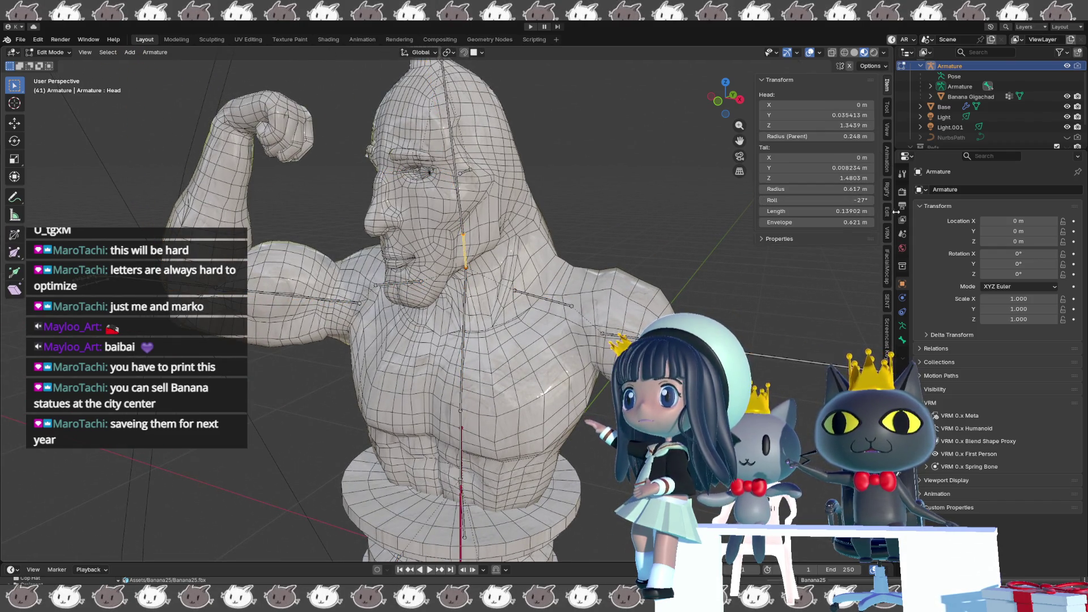
click(903, 338)
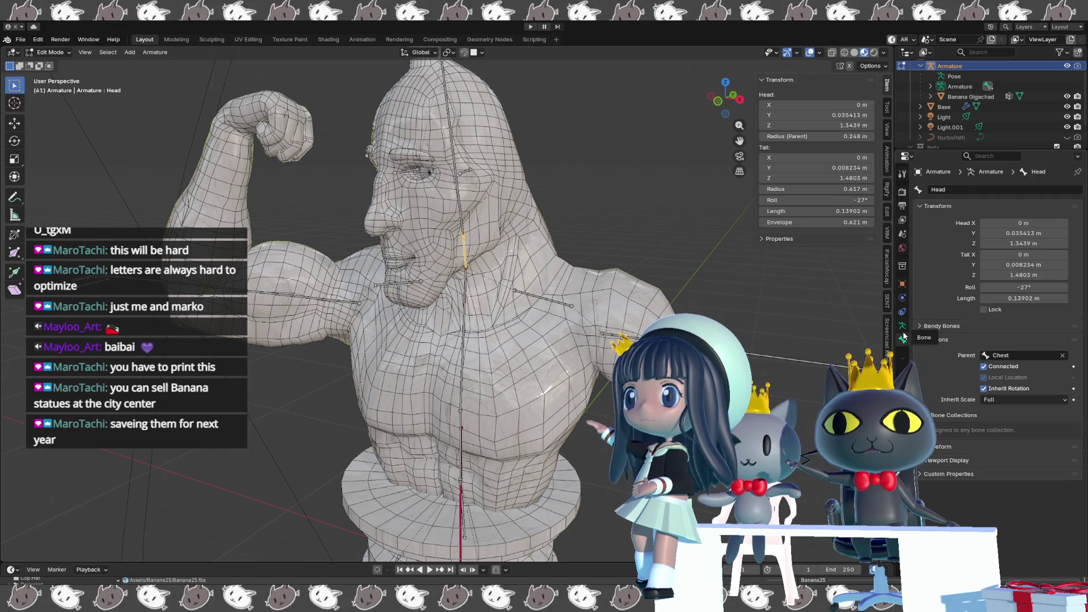
click(947, 190)
text(Hk)
key(Return)
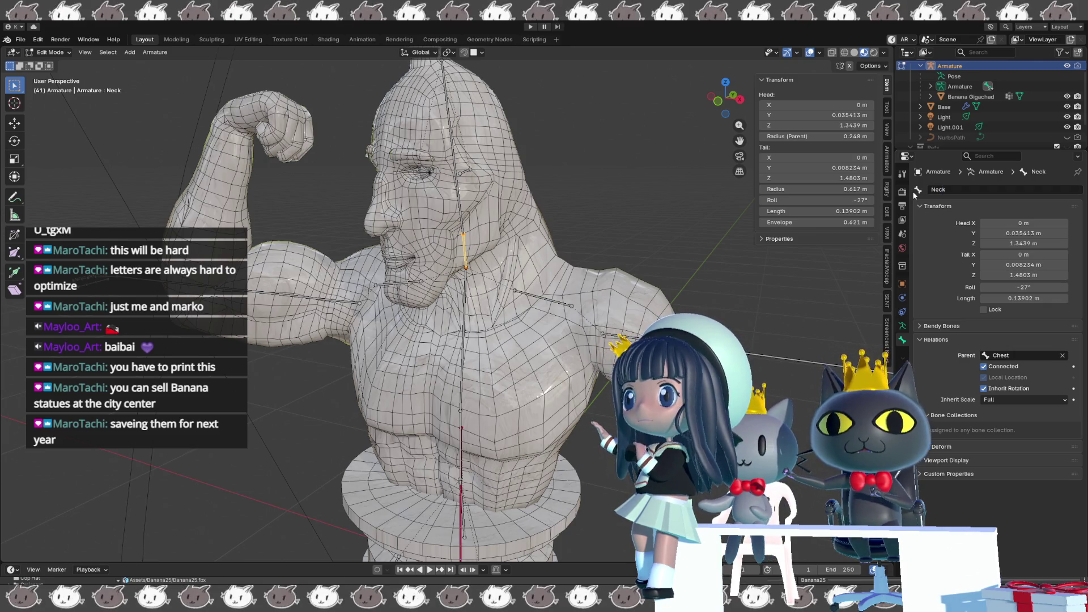
Extrude a child bone up through the head, name it Head, and return to Object Mode in front view.
key(e)
click(442, 63)
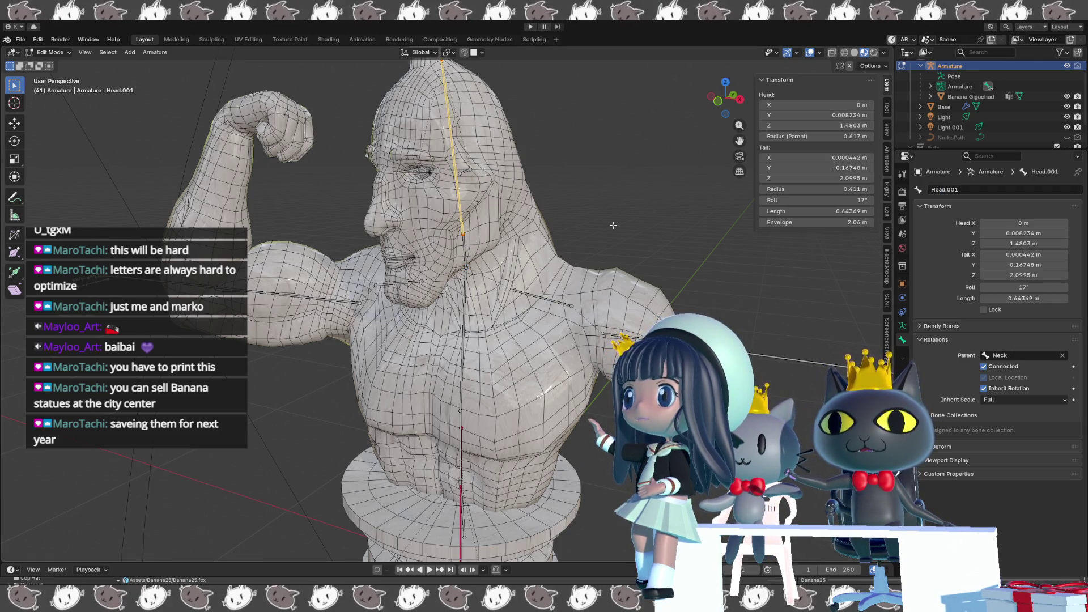
click(975, 189)
text(Head)
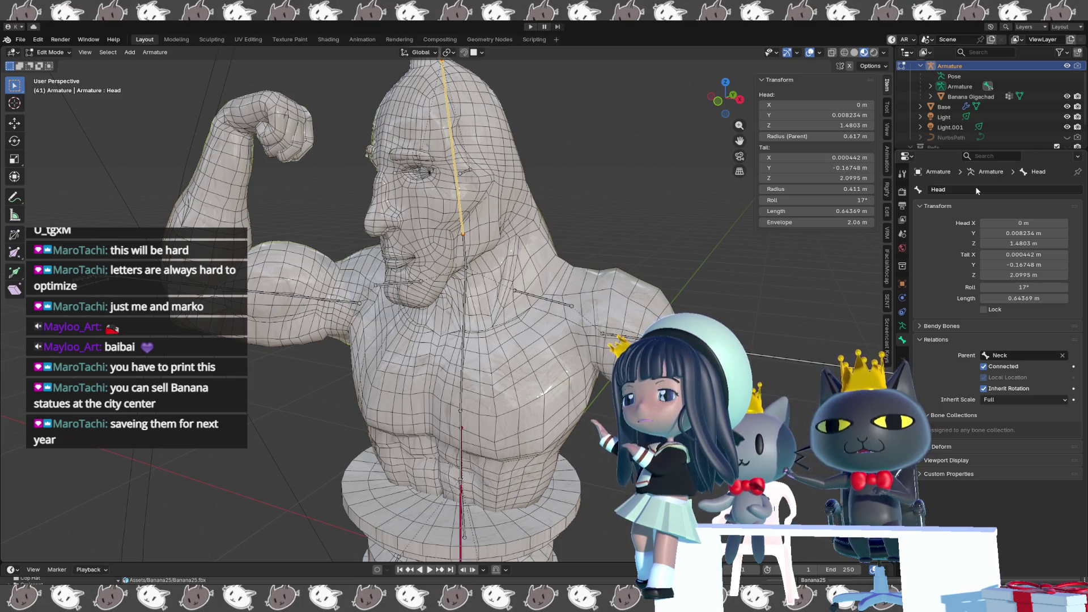
scroll(443, 306, down, 3)
scroll(531, 331, down, 4)
key(KP_1)
key(Tab)
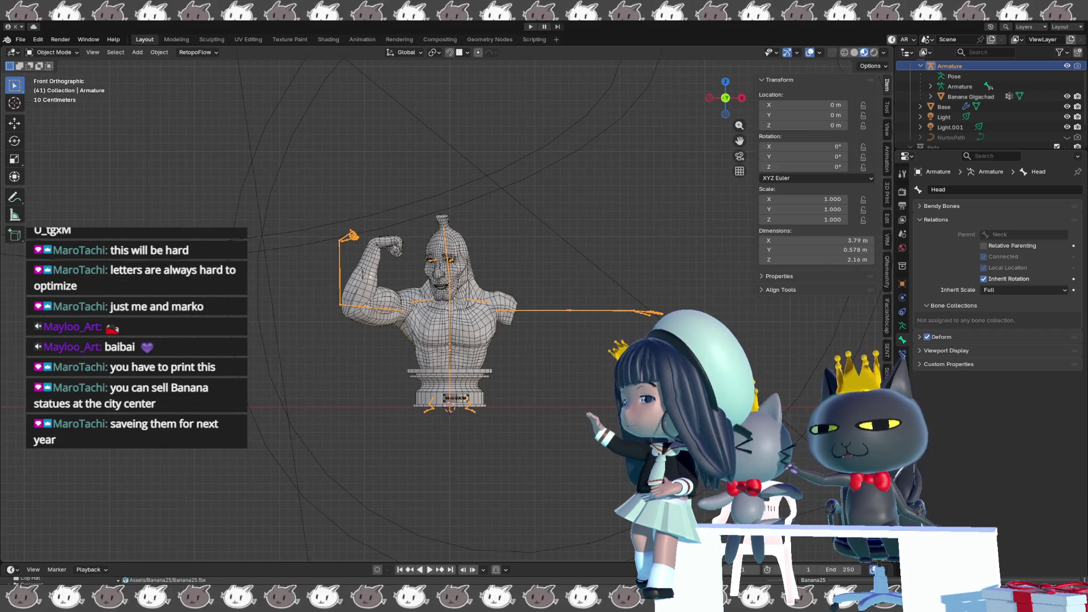
Select the bust and its Base, export them as FBX, and switch to Unity.
click(461, 324)
shift+click(456, 378)
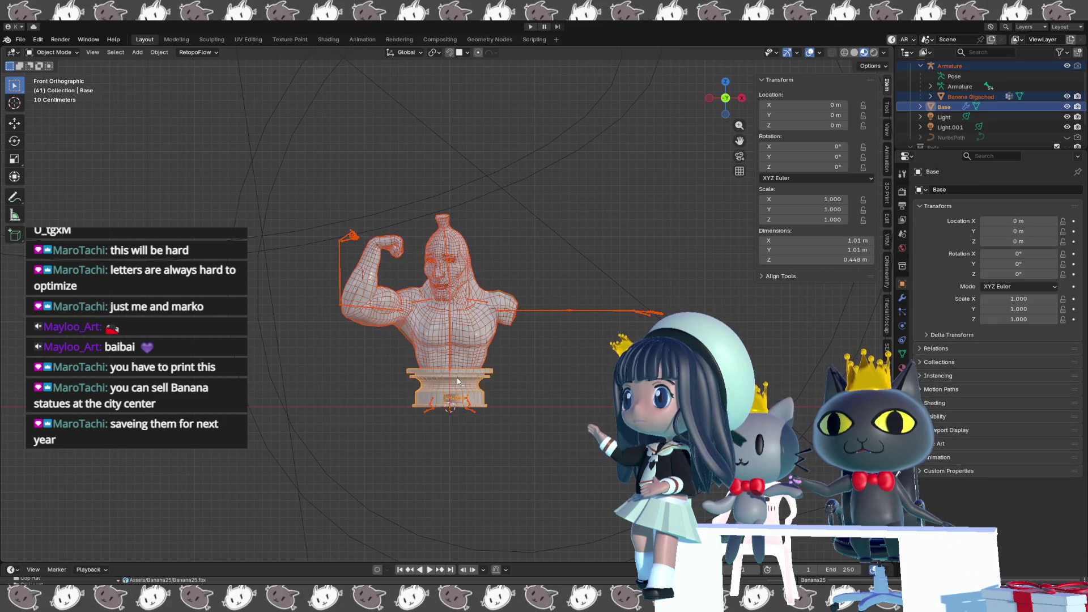
click(20, 39)
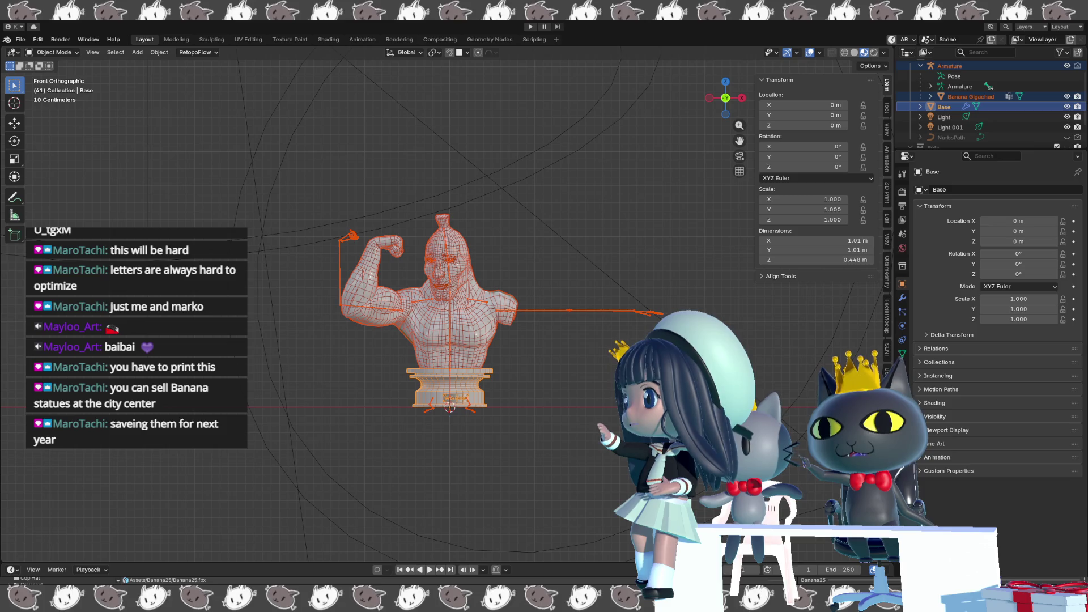
key(alt+Tab)
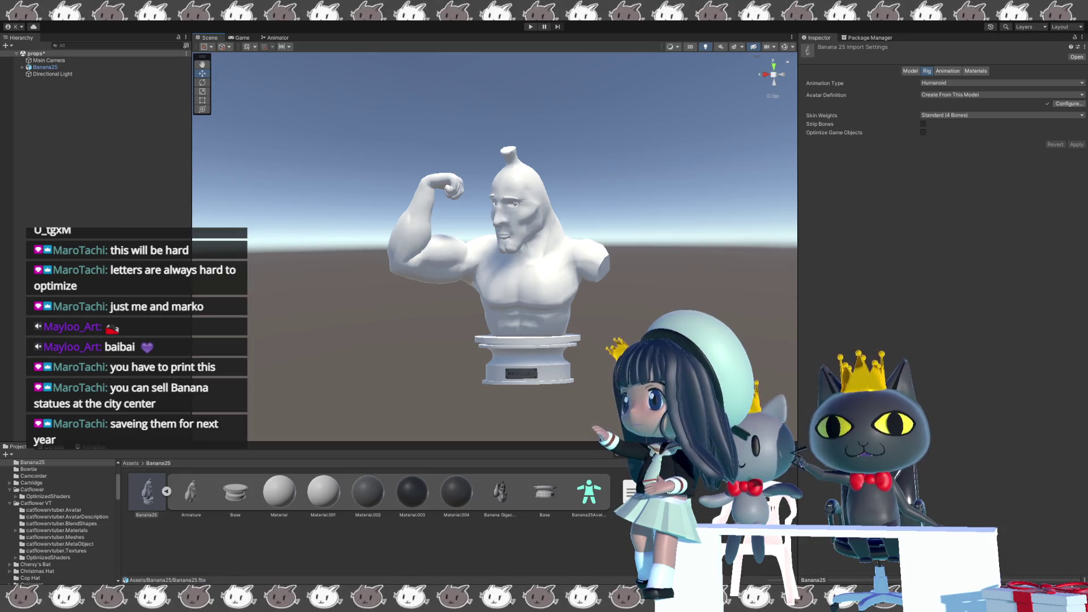
Select the Banana25 asset, enter its avatar configuration, and show the head bone mappings.
click(295, 542)
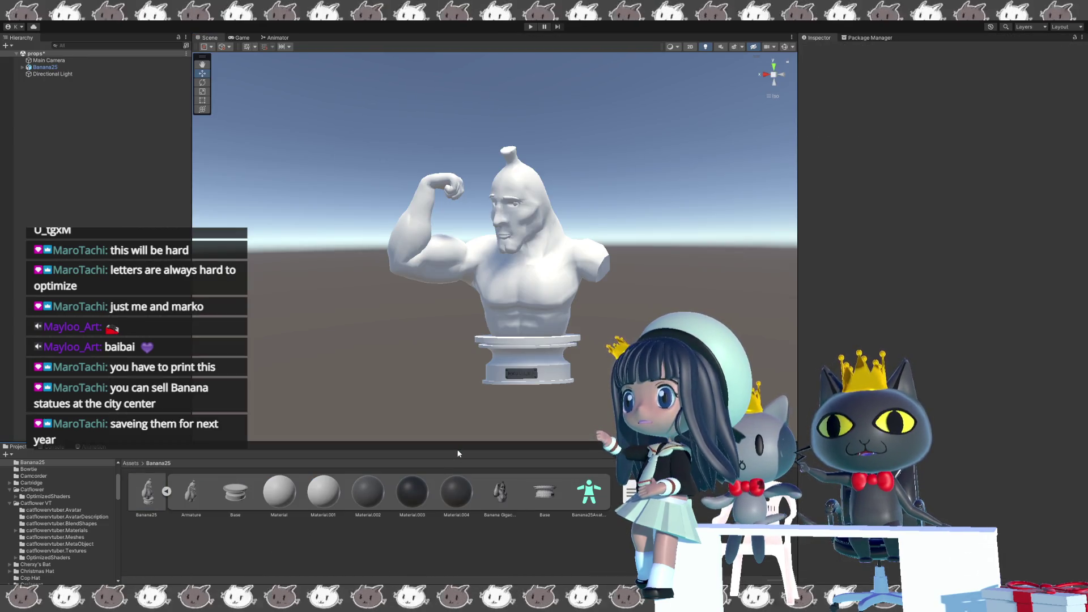
click(147, 491)
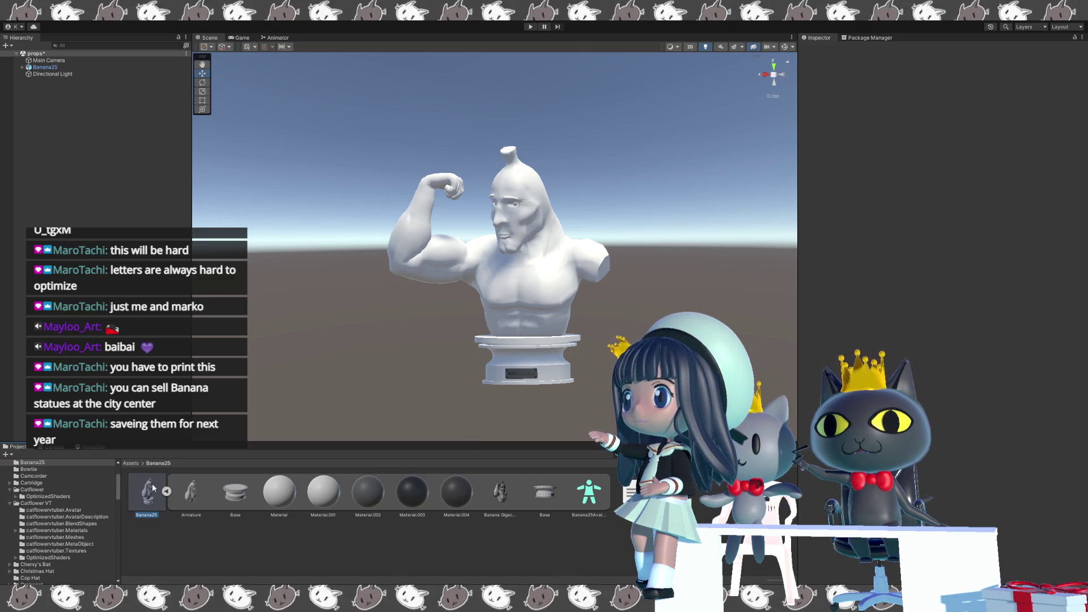
click(1063, 124)
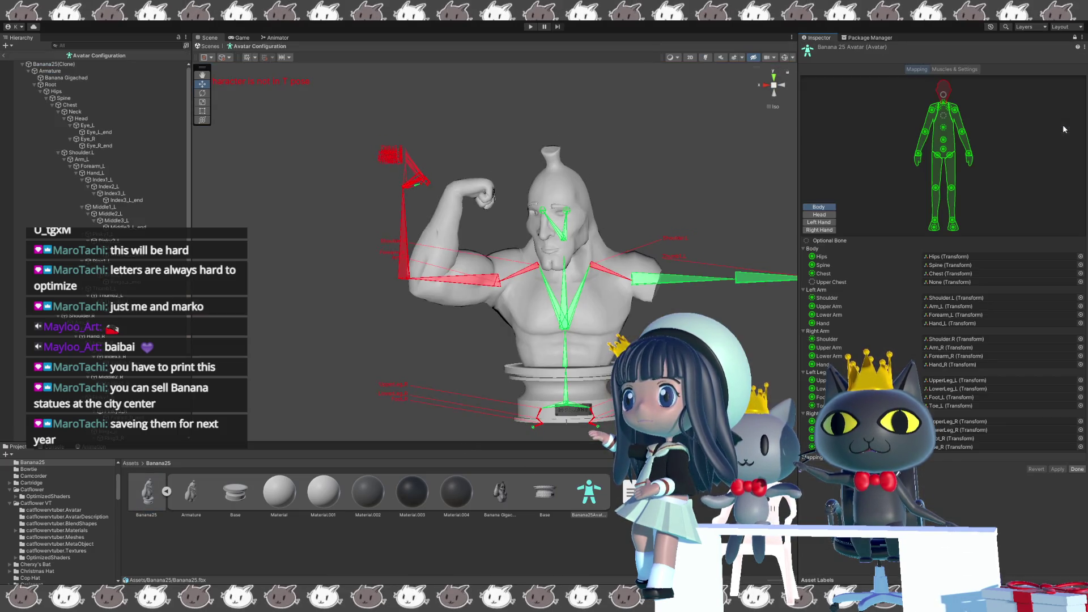
click(821, 255)
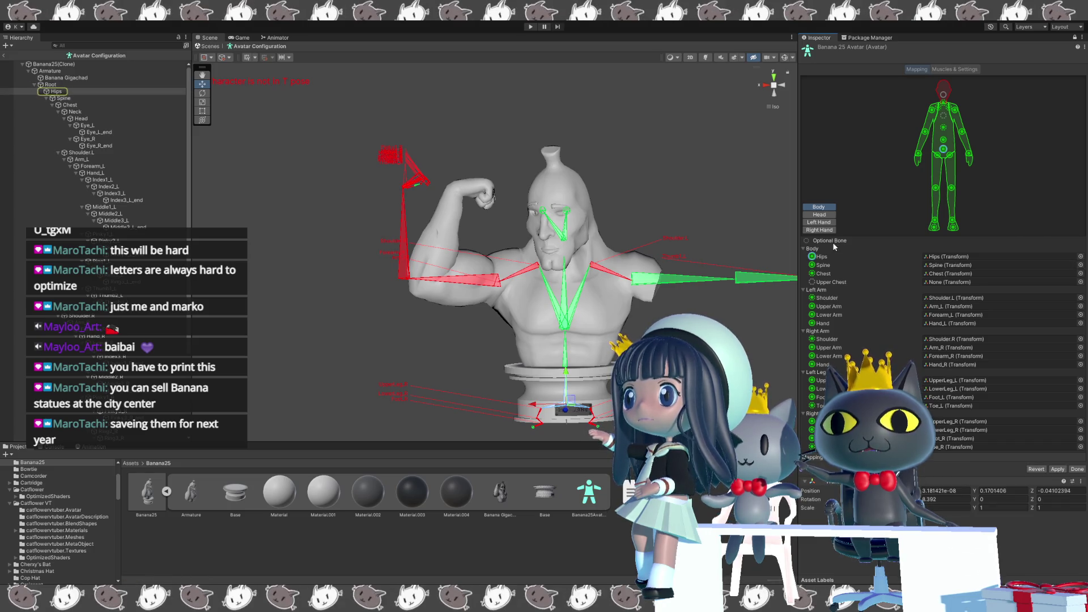
click(818, 215)
click(968, 259)
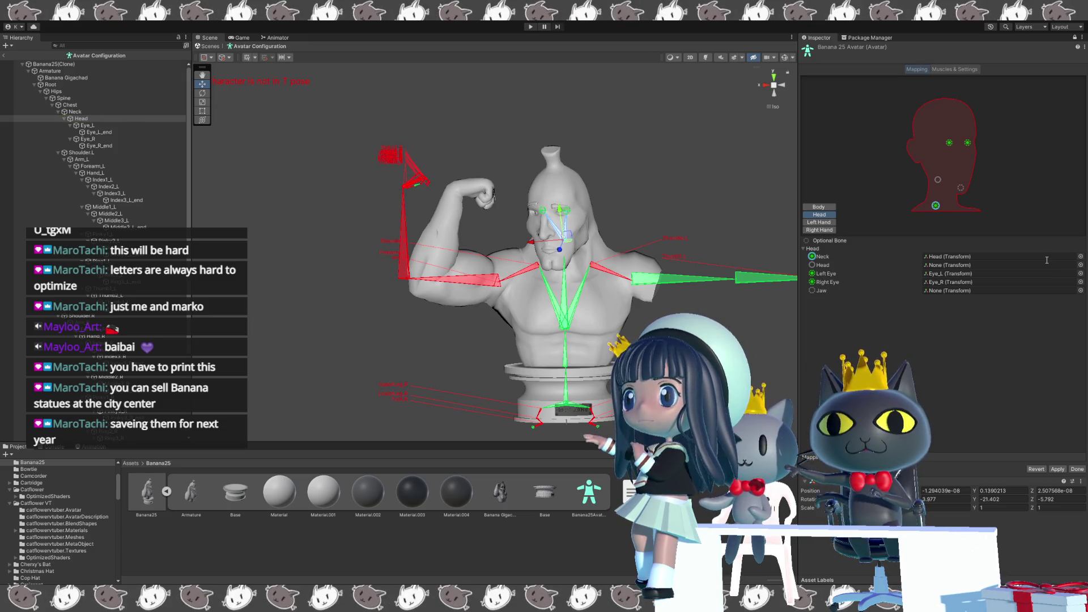
Assign the Head bone transform to the empty Head slot.
click(940, 266)
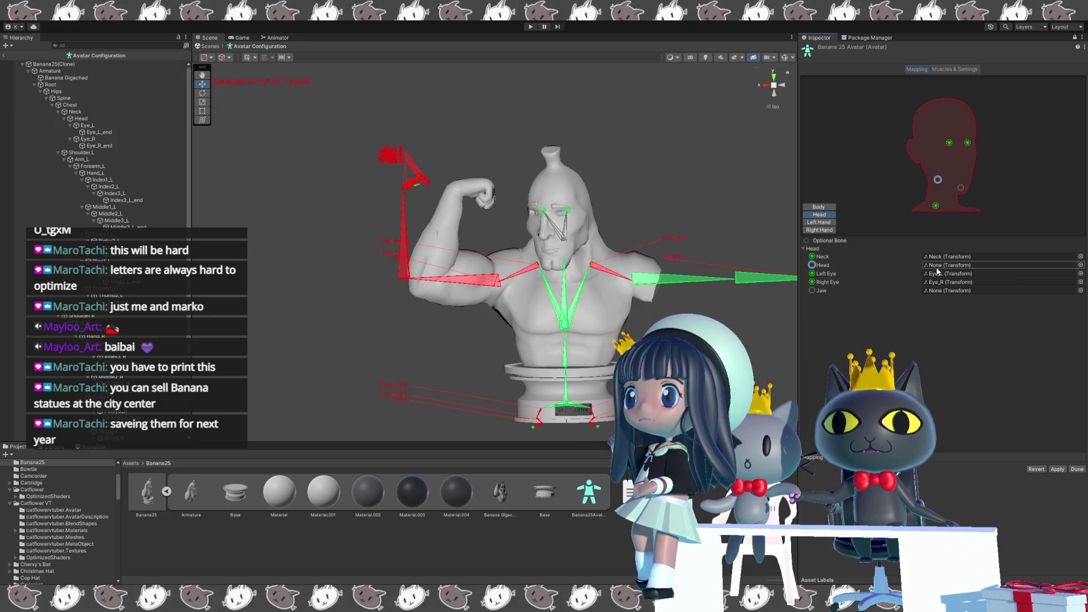
click(1082, 266)
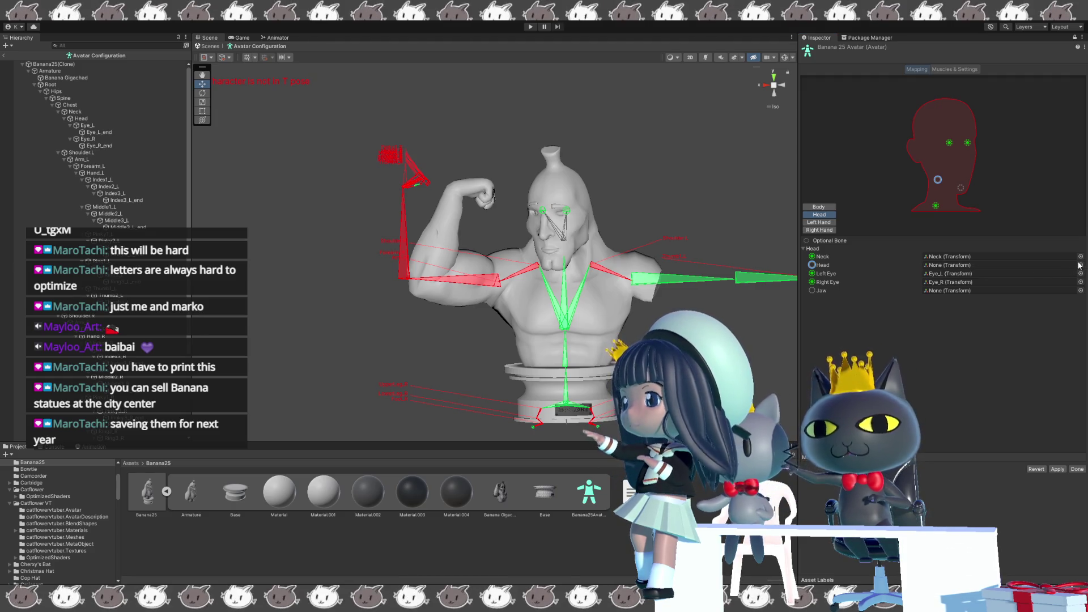
click(1078, 265)
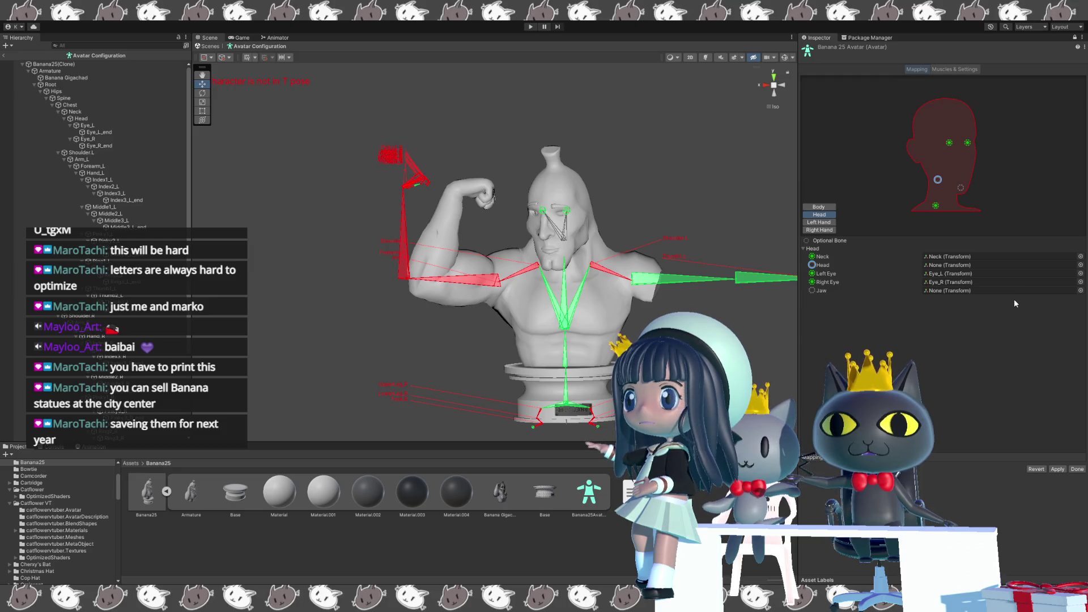
key(Return)
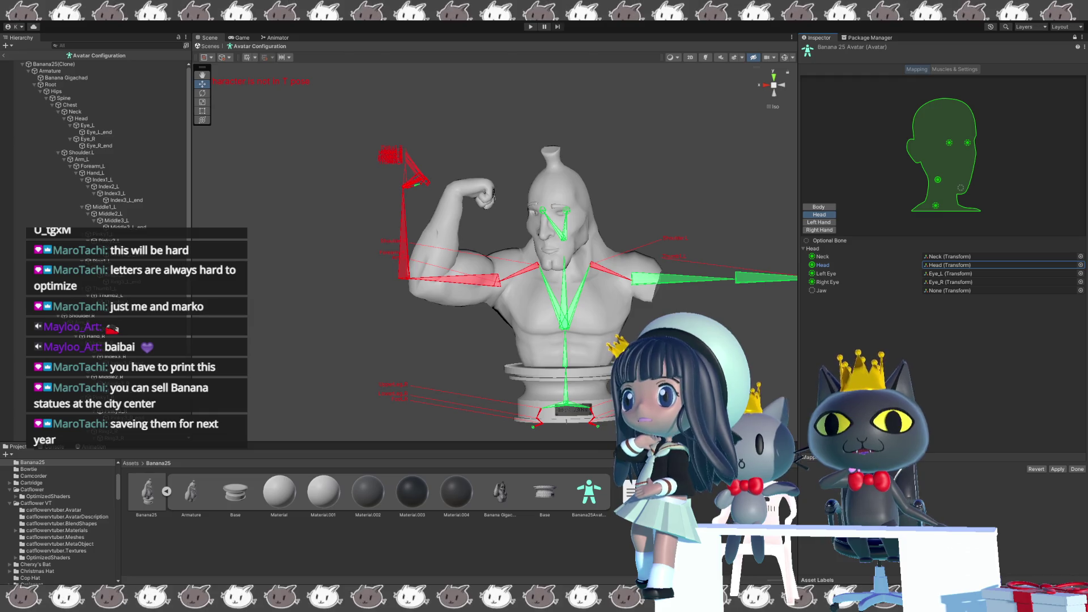
Apply the head mapping and test an arm slider in Muscles & Settings before returning to Mapping.
click(1058, 469)
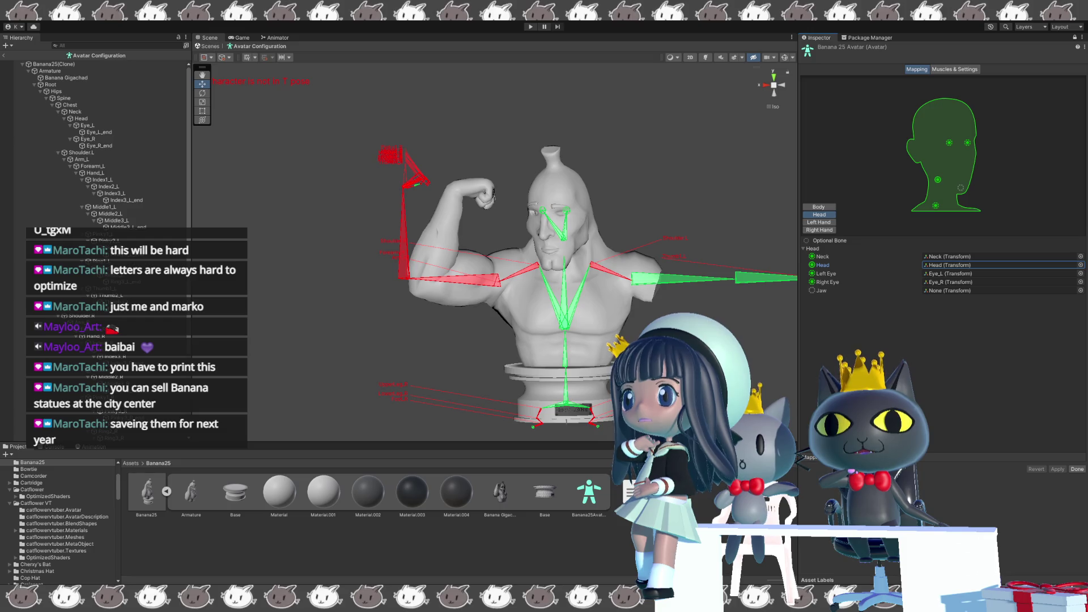
click(950, 70)
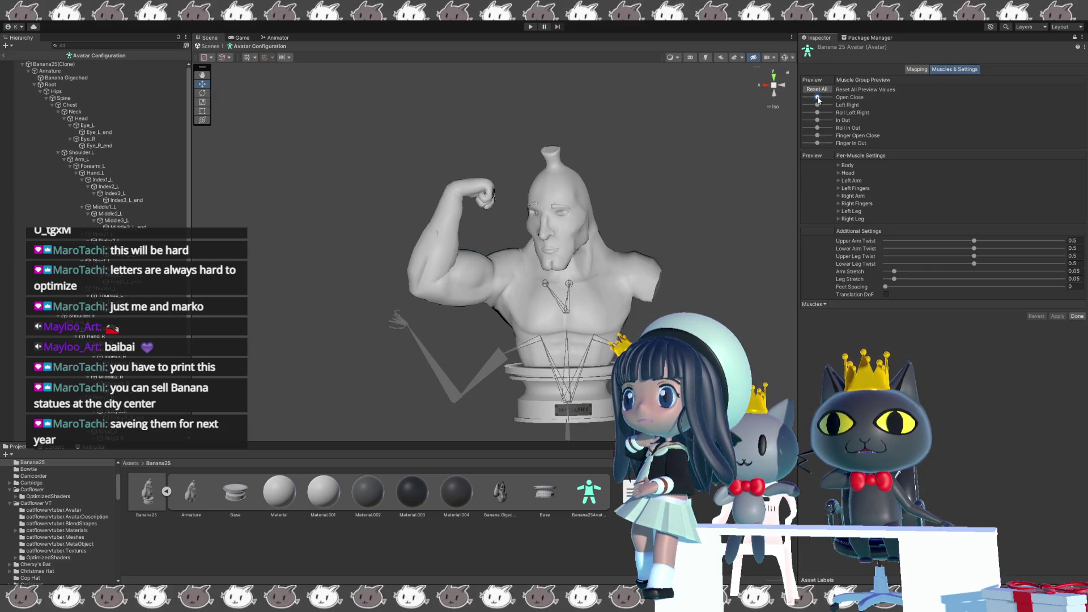
drag(818, 98, 819, 97)
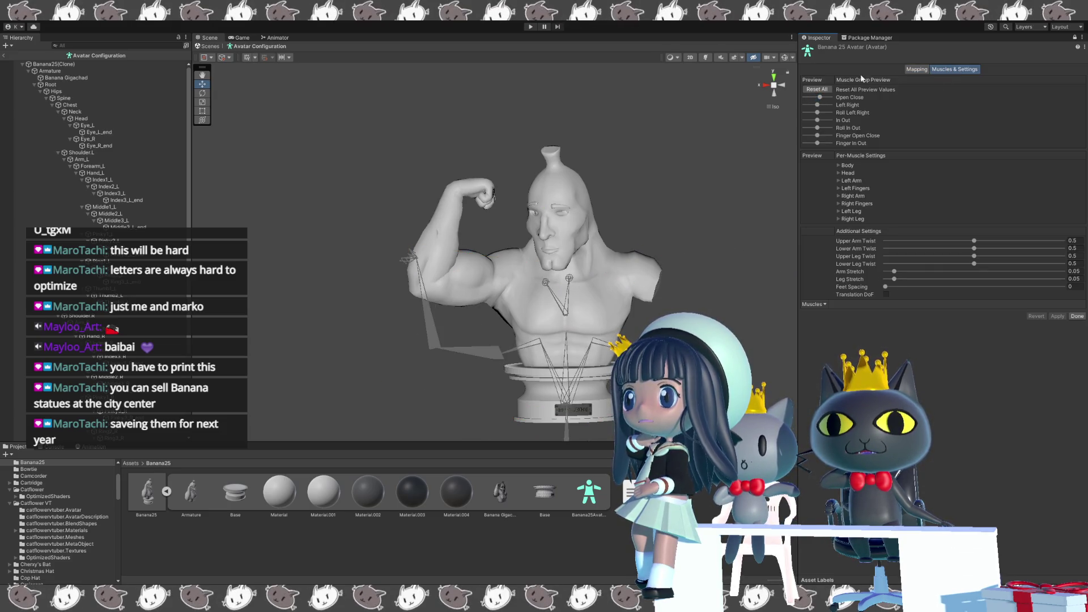
click(916, 69)
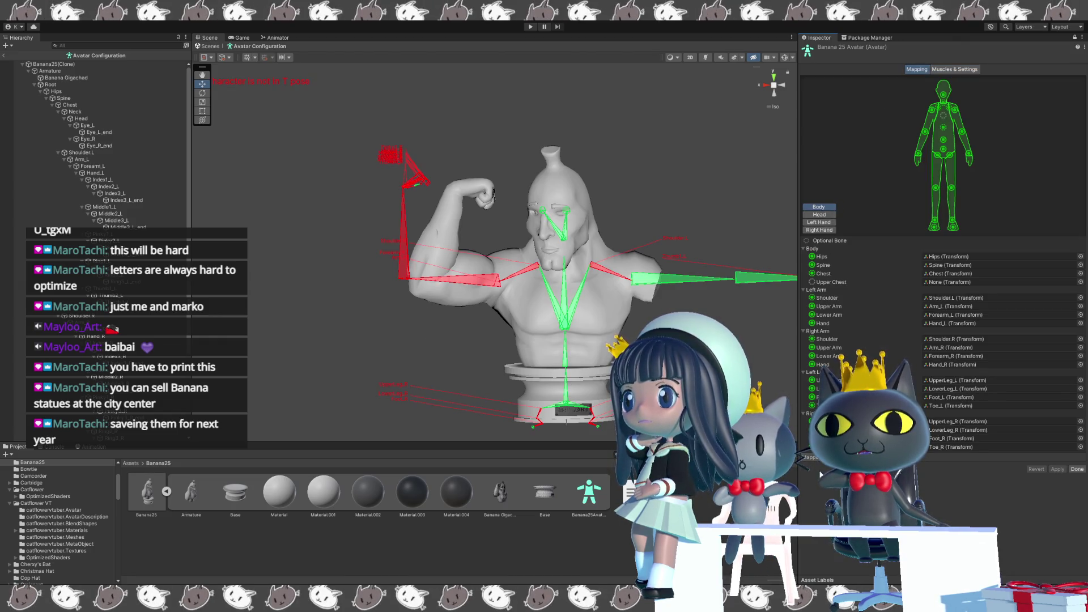
Enforce a valid T-pose and save with Done.
click(1063, 472)
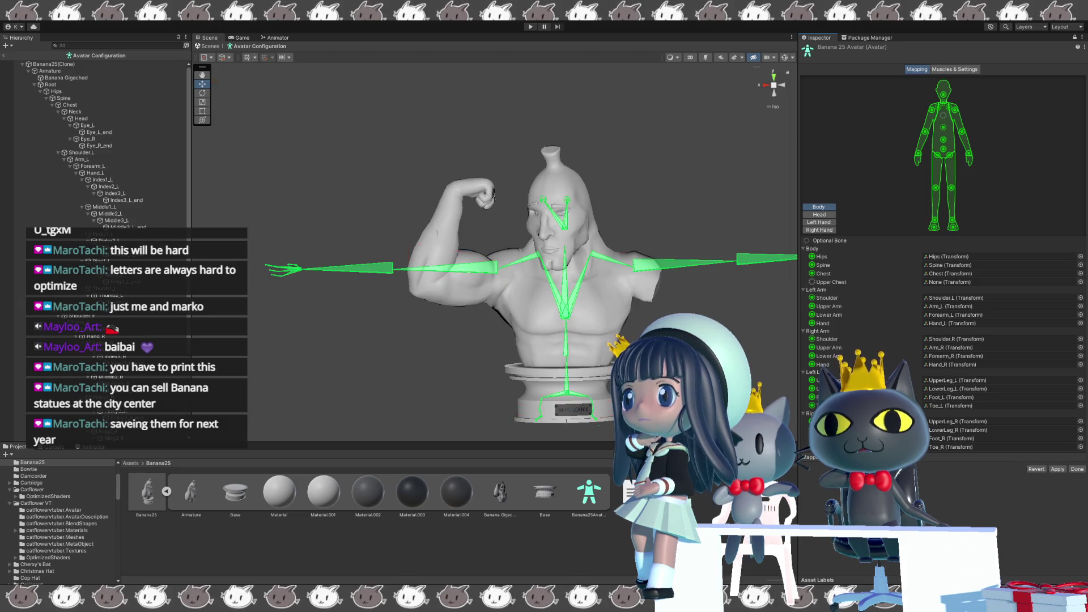
click(1077, 470)
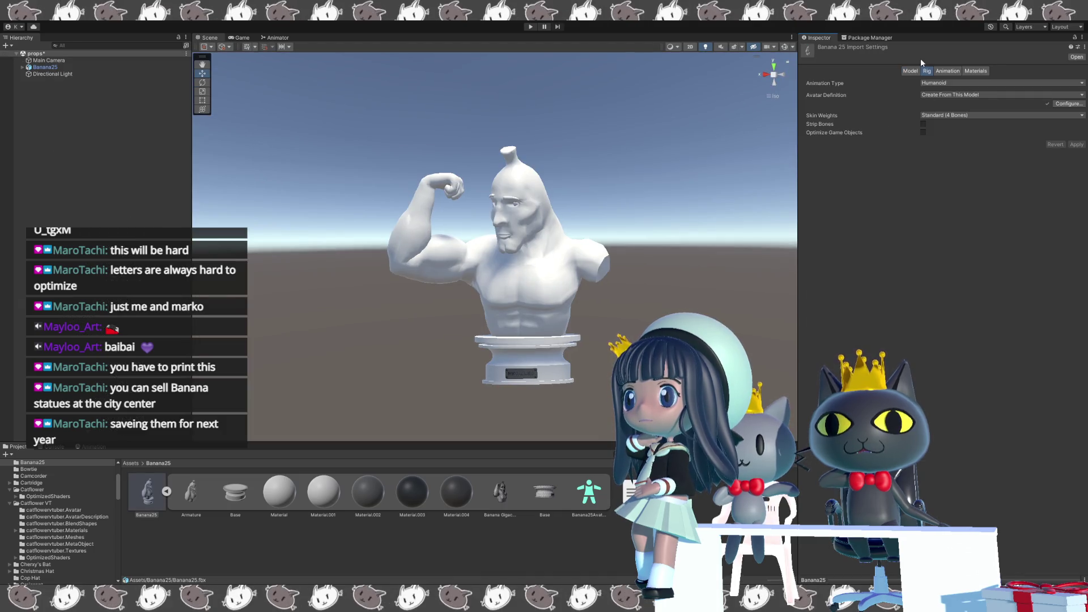
Uncheck Import Animation for Banana25, view its Materials settings, and select Material.001.
click(947, 70)
click(922, 92)
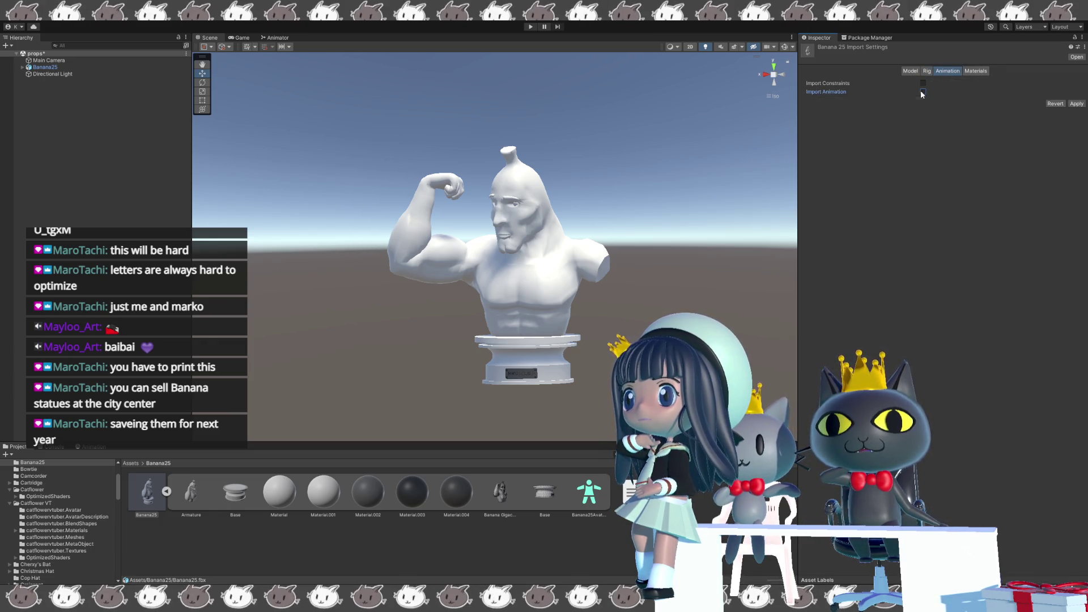
click(977, 71)
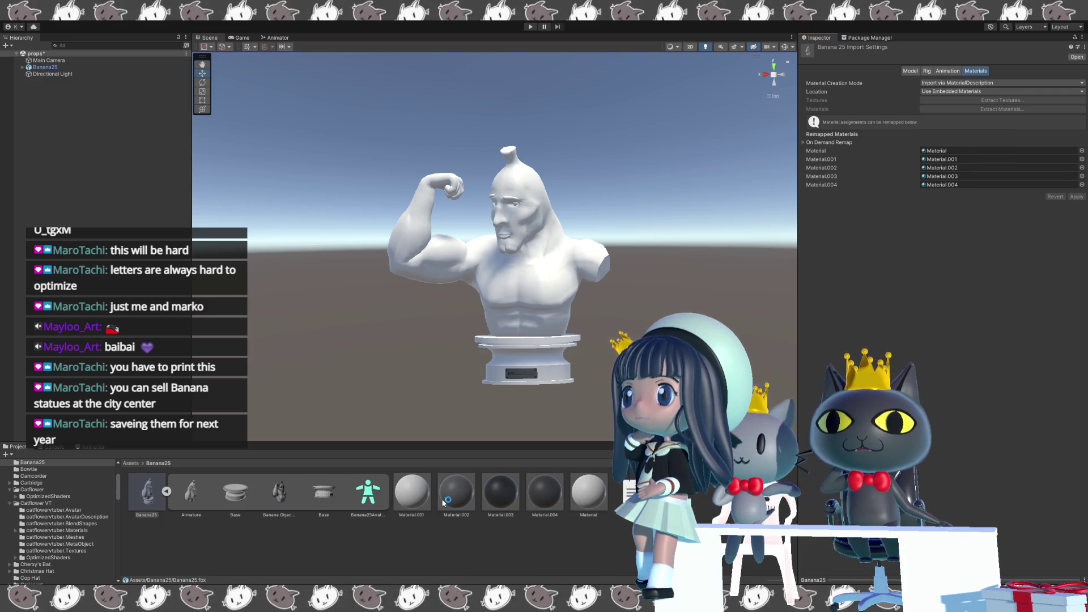
click(409, 493)
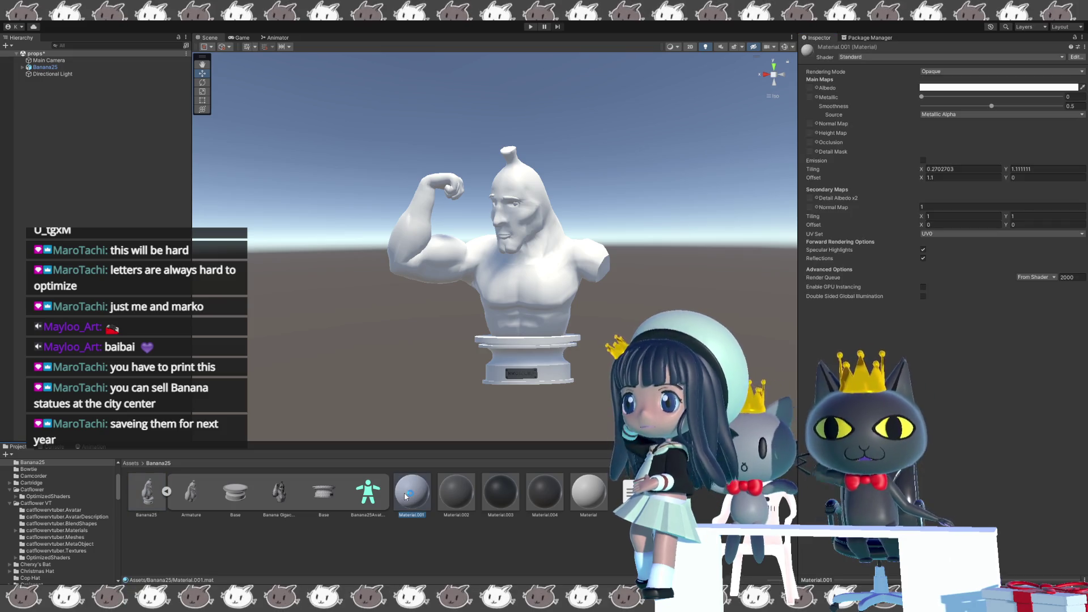
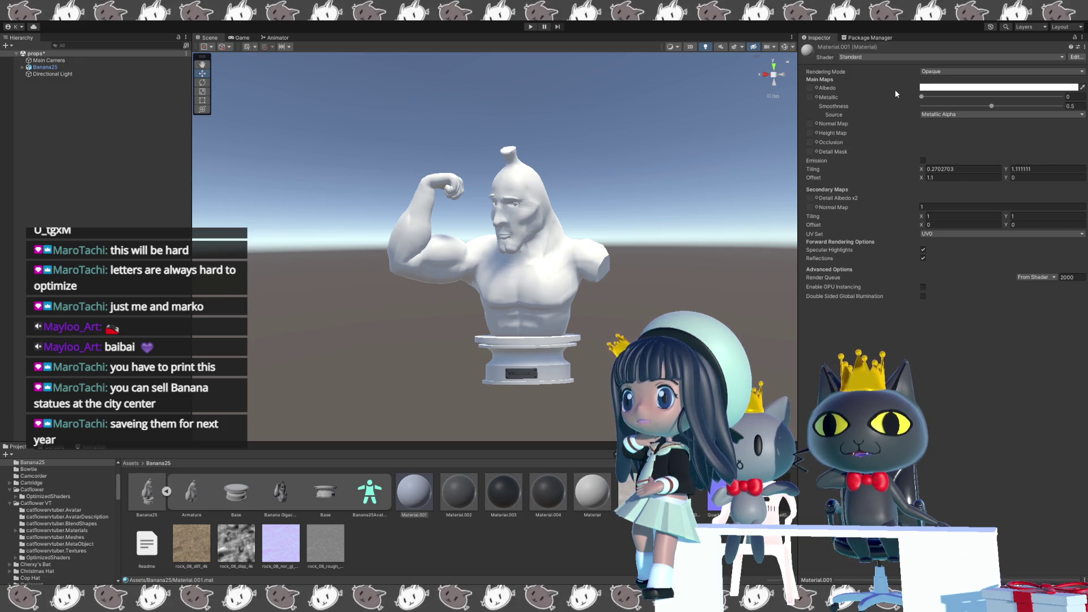
Put Material.001 on the Poiyomi Toon shader and set its Lighting Type to Realistic.
key(ctrl+z)
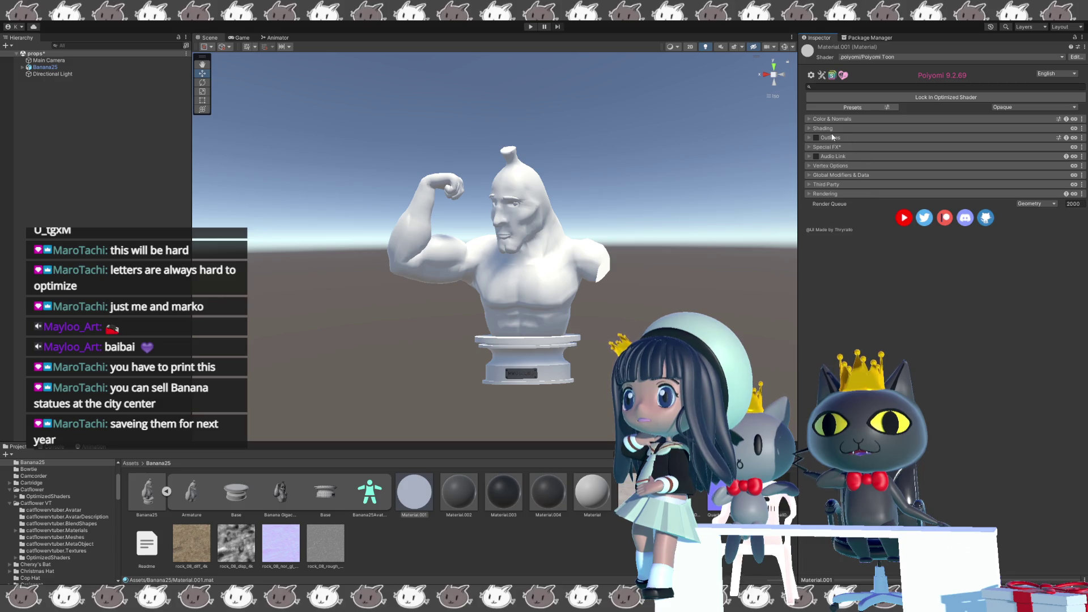
click(807, 118)
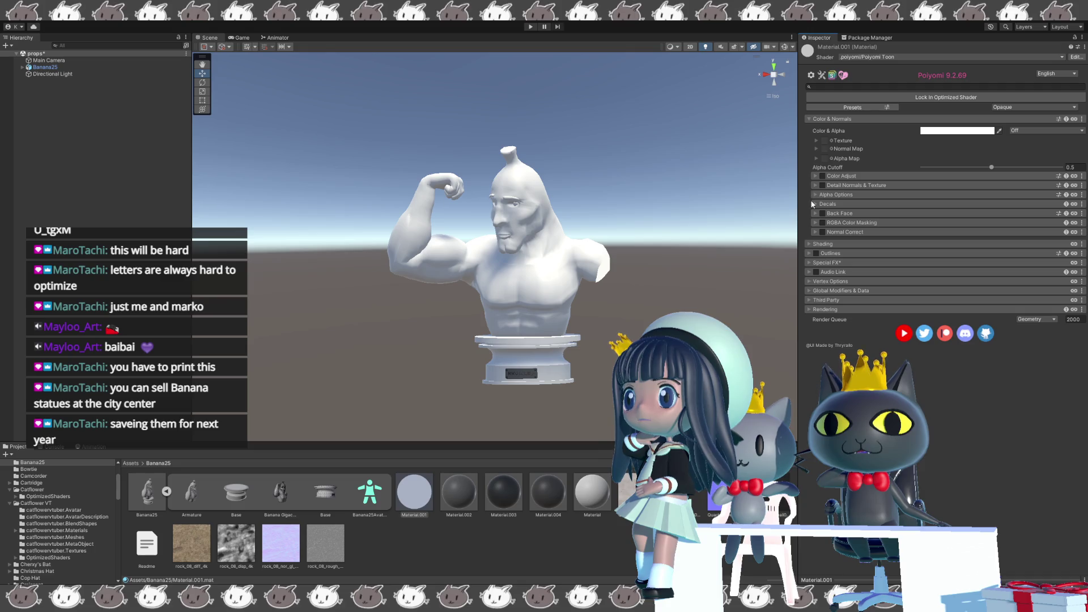
click(811, 245)
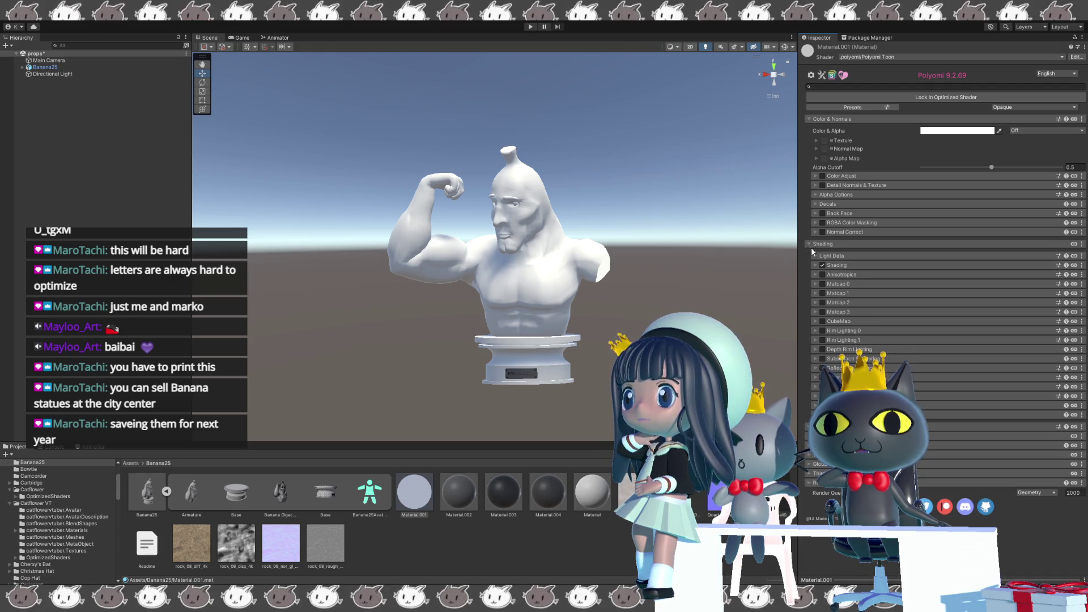
click(814, 265)
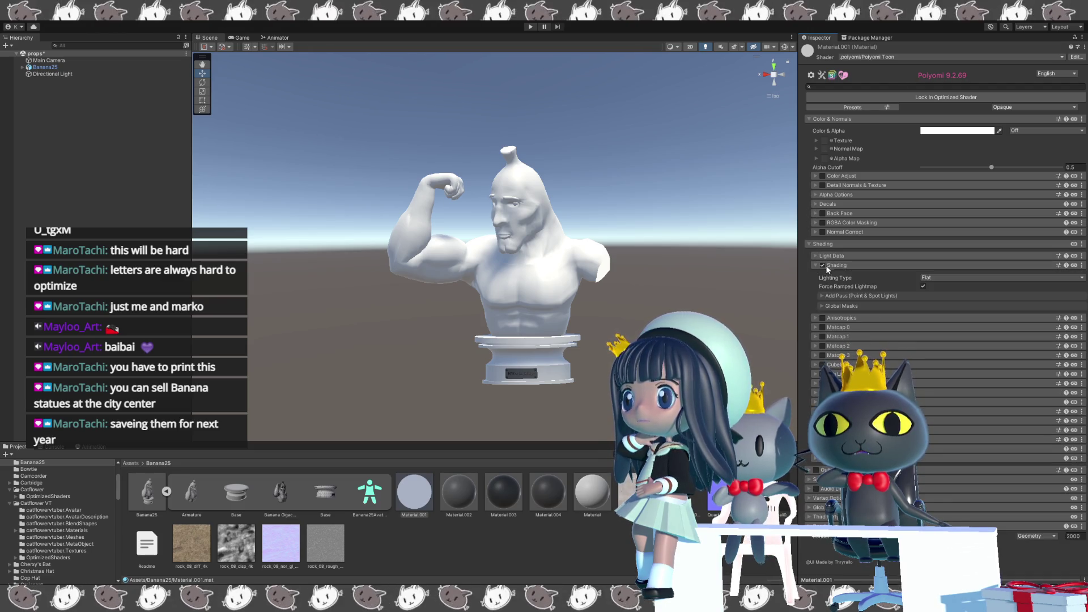
click(938, 342)
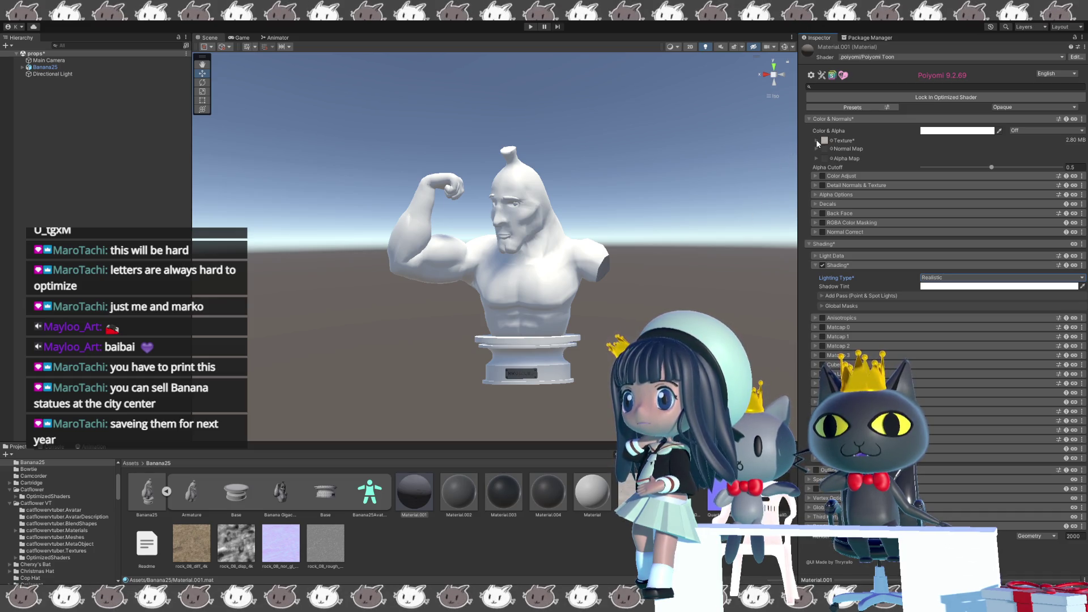
Assign the normal texture to Material.001's Normal Map slot and fix it as a normal map.
drag(414, 492, 817, 201)
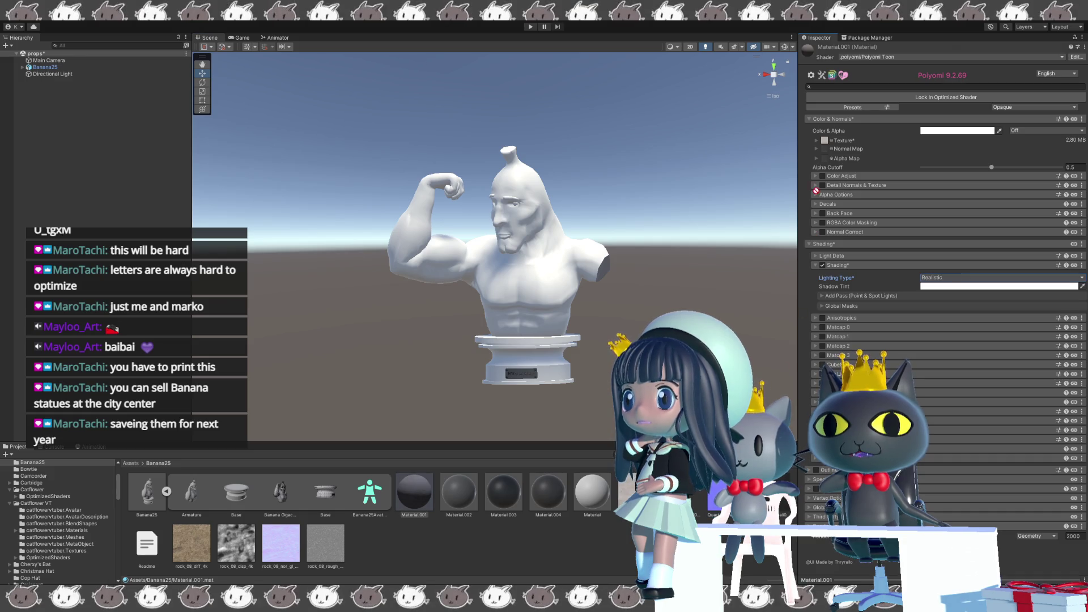
drag(820, 149, 822, 149)
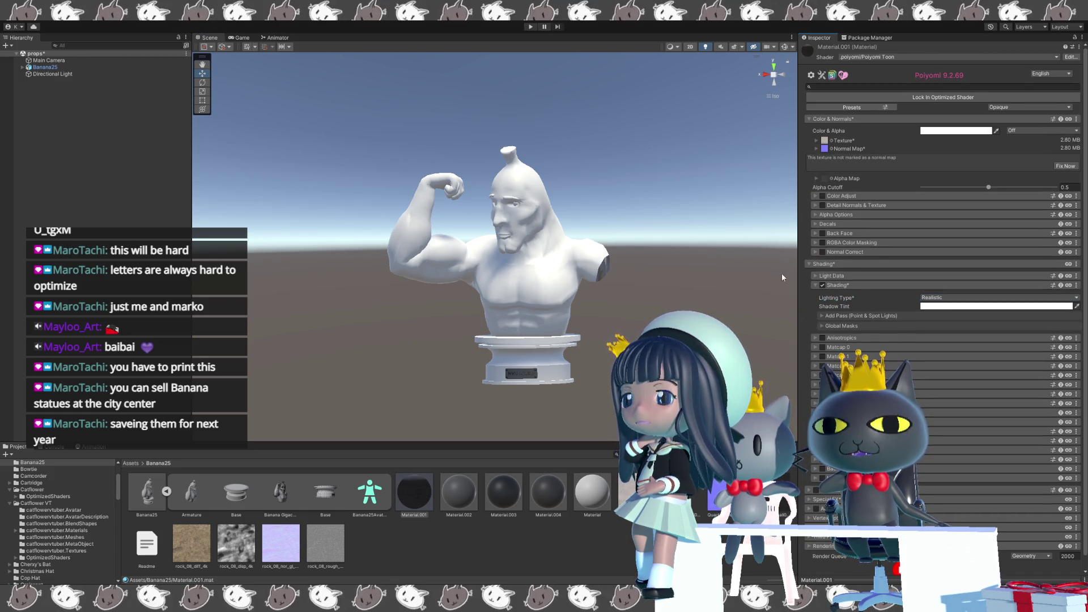
click(1066, 168)
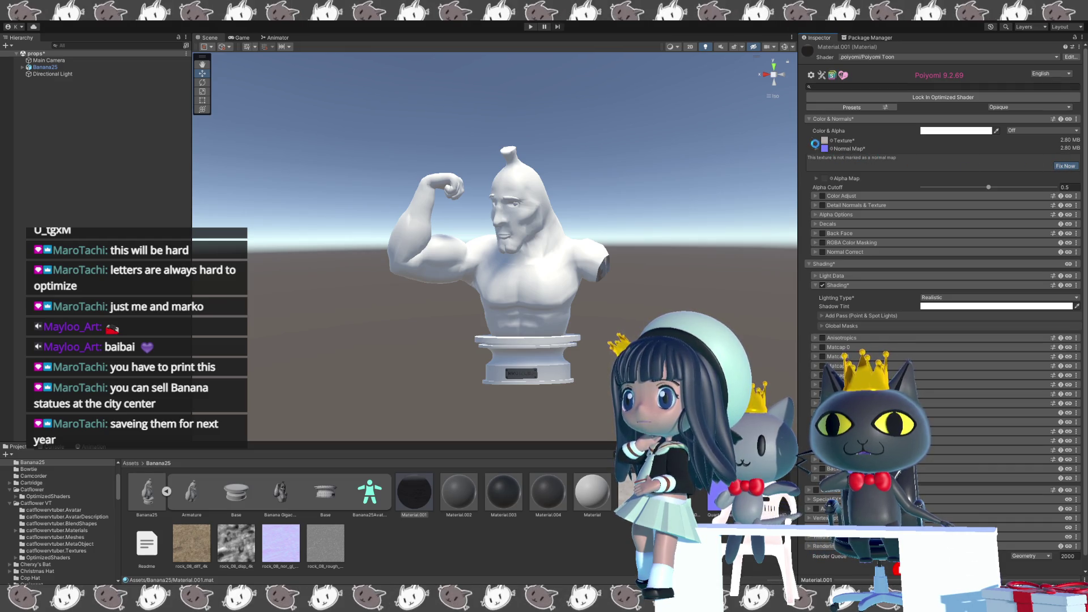
click(817, 140)
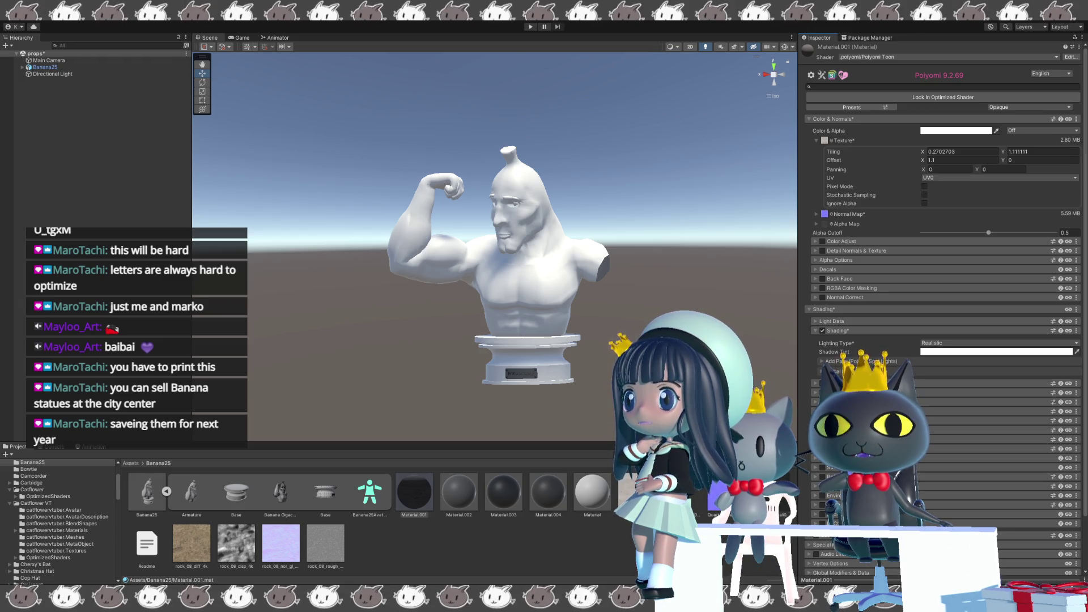
Check the METALNESS and ROUGHNESS texture import settings, then return to Material.001.
double_click(824, 139)
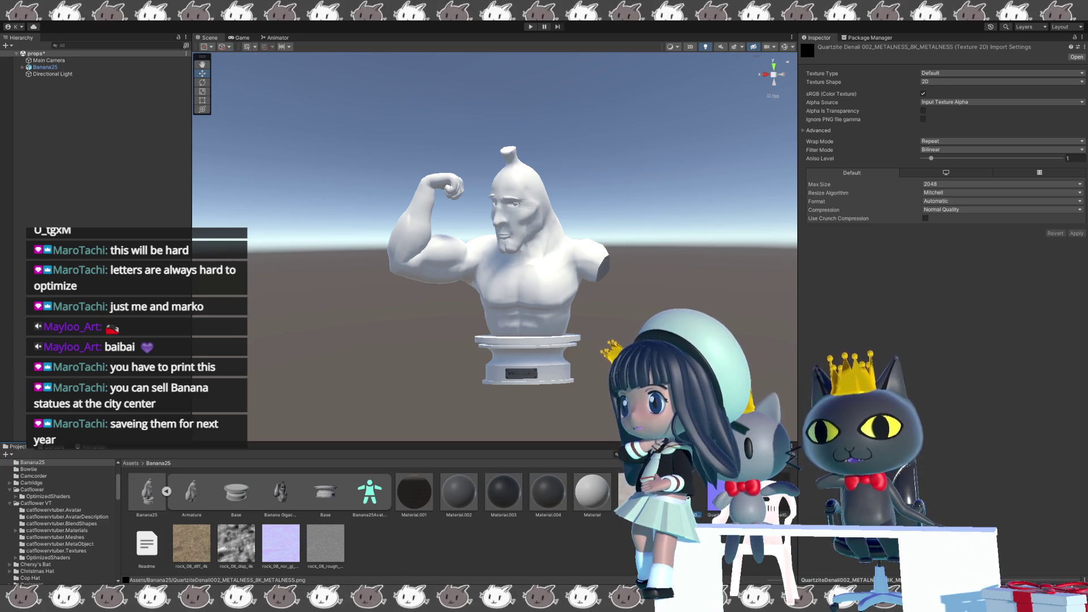
key(Right)
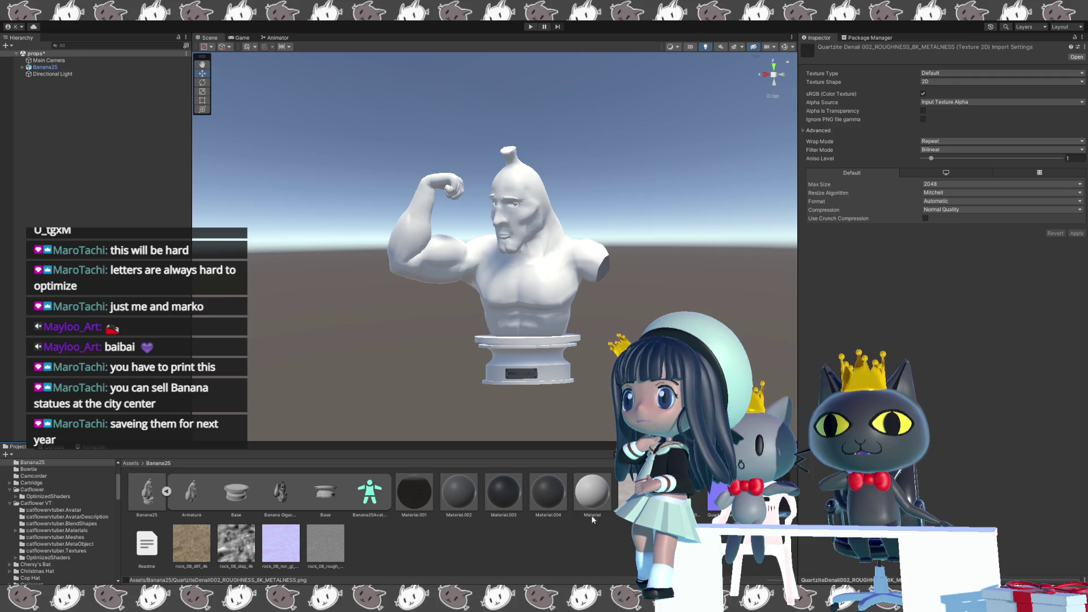
click(414, 492)
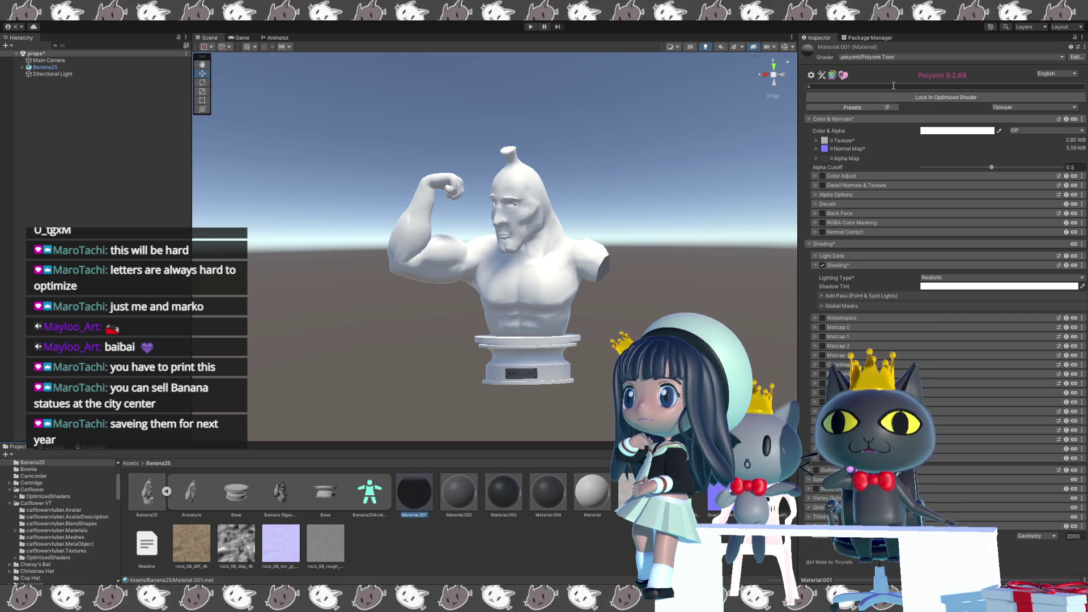
text(rough)
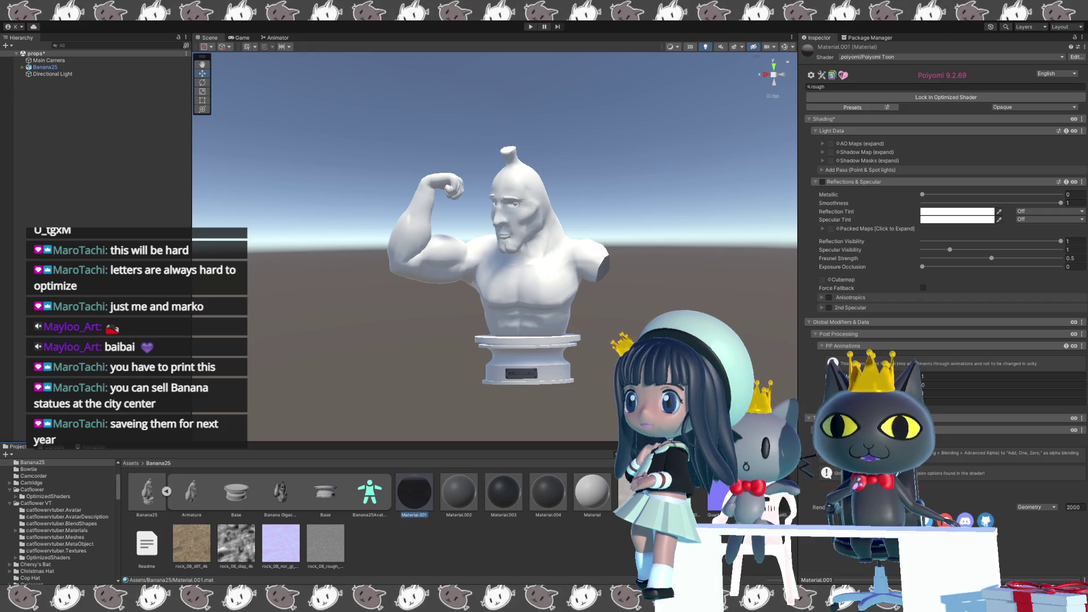
Enable Reflections & Specular on Material.001 with the roughness texture as an inverted G Smoothness Map.
click(824, 182)
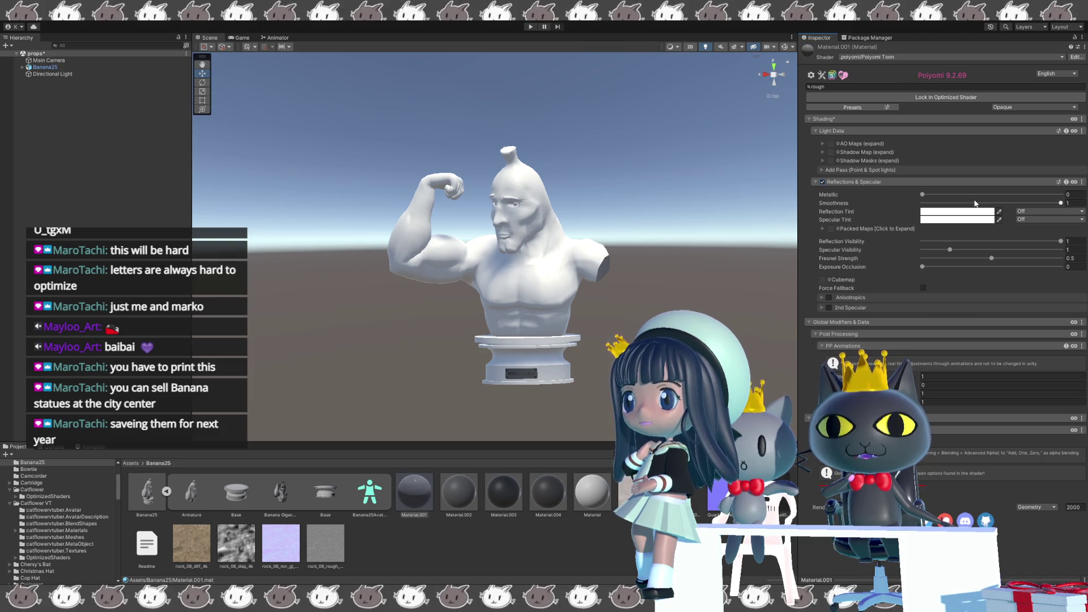
click(822, 229)
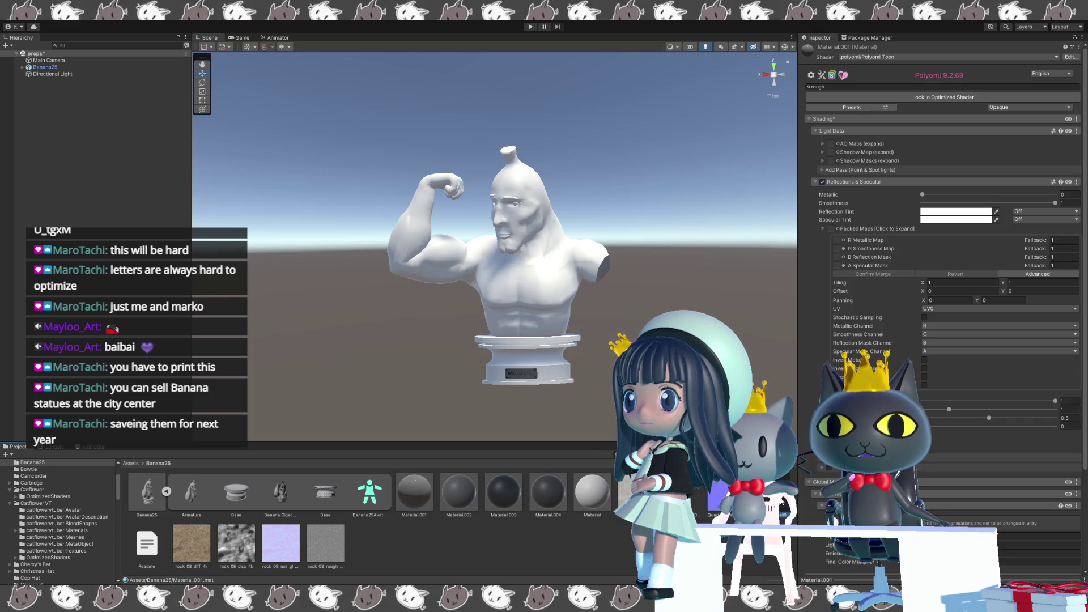
drag(818, 327, 836, 249)
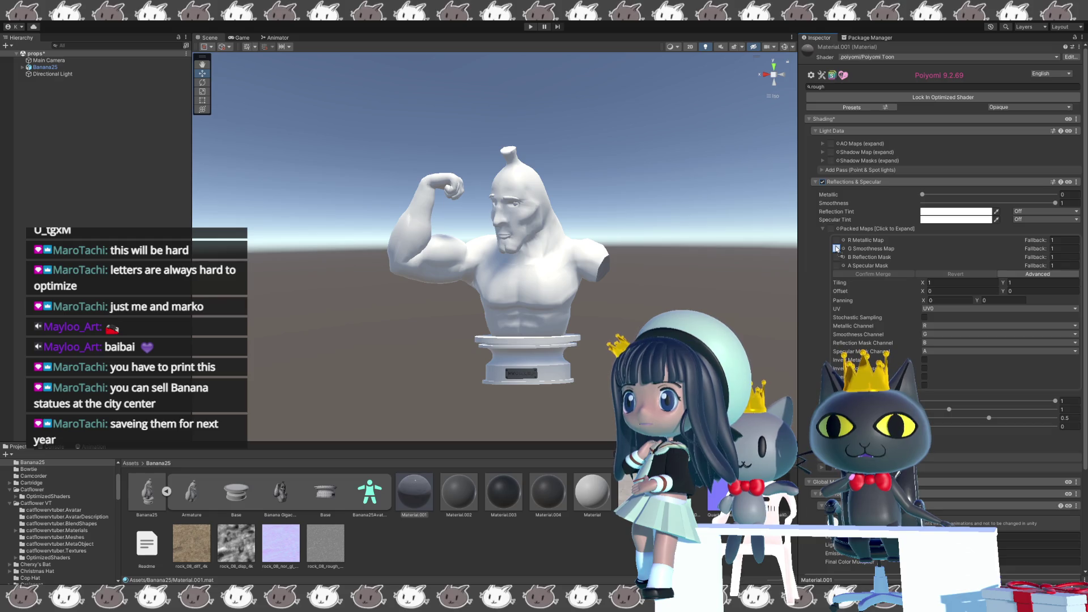
drag(836, 249, 836, 249)
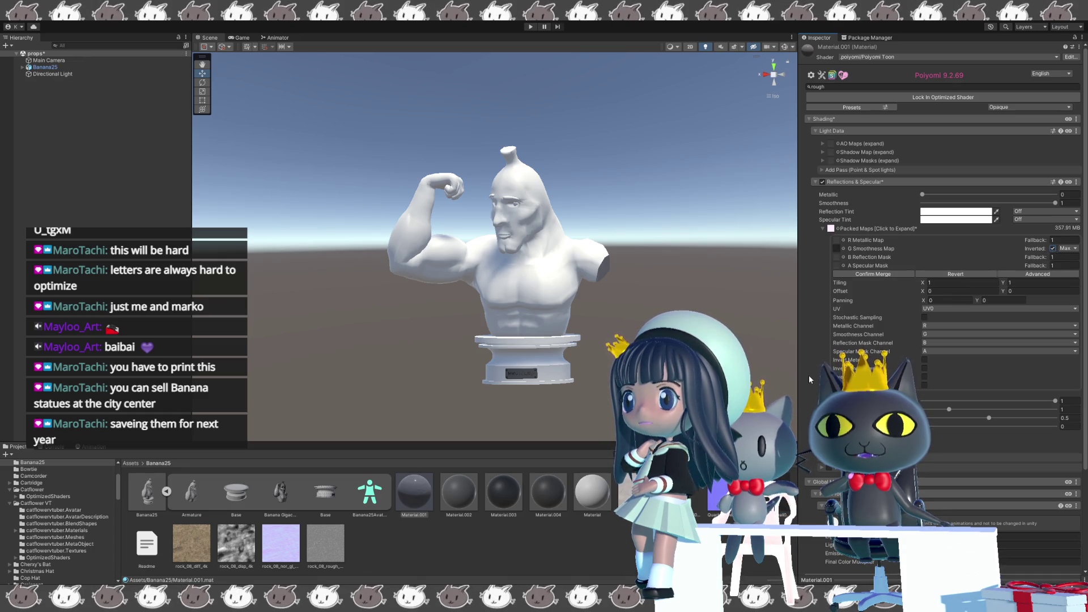
click(722, 491)
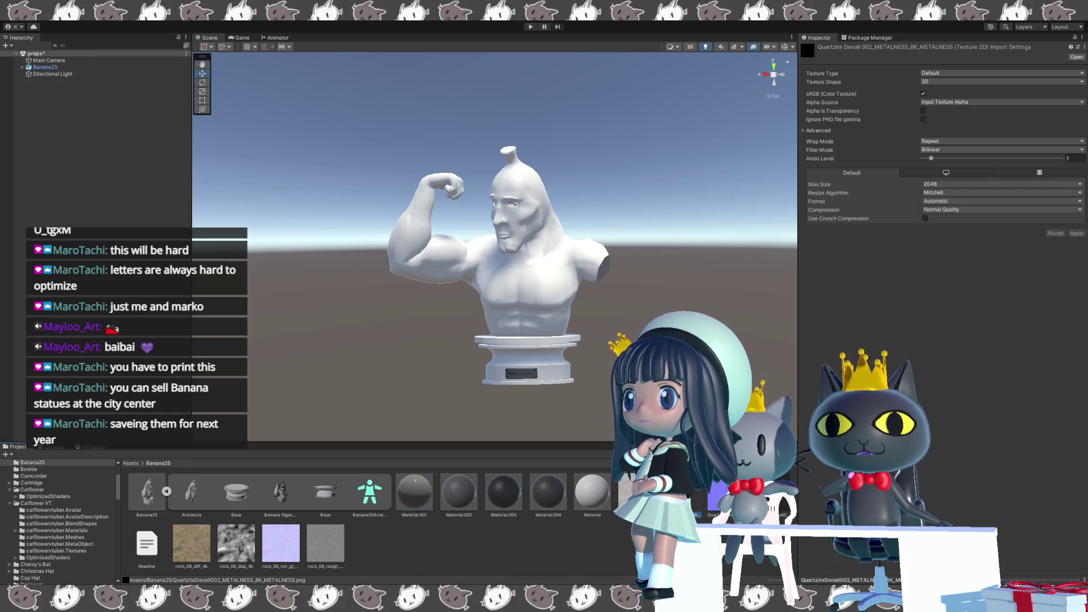
Clear the Inspector search and review Material.001's Packed Maps.
click(423, 497)
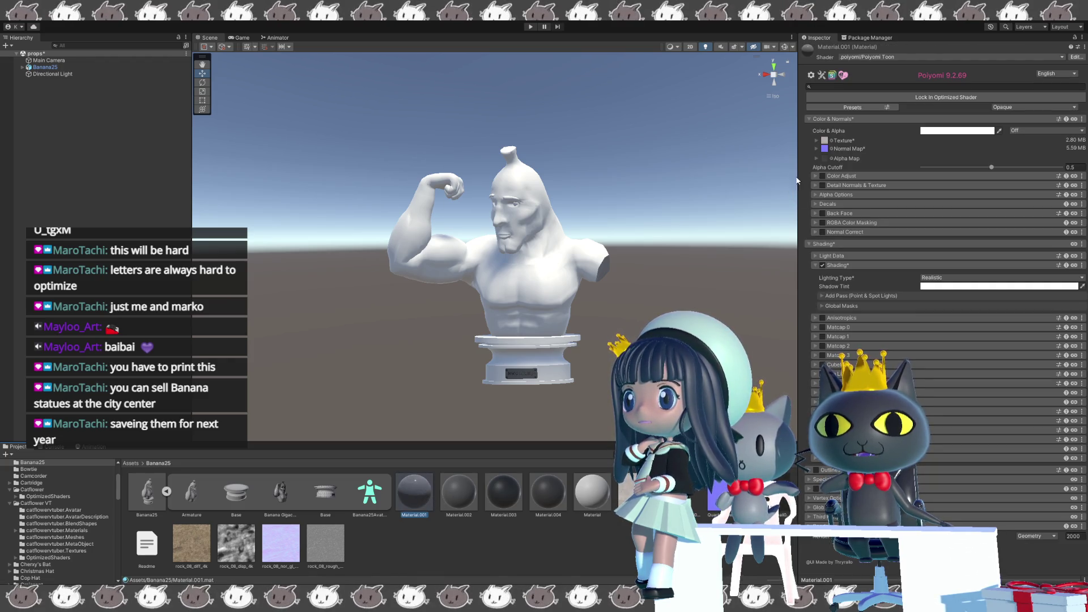
click(859, 87)
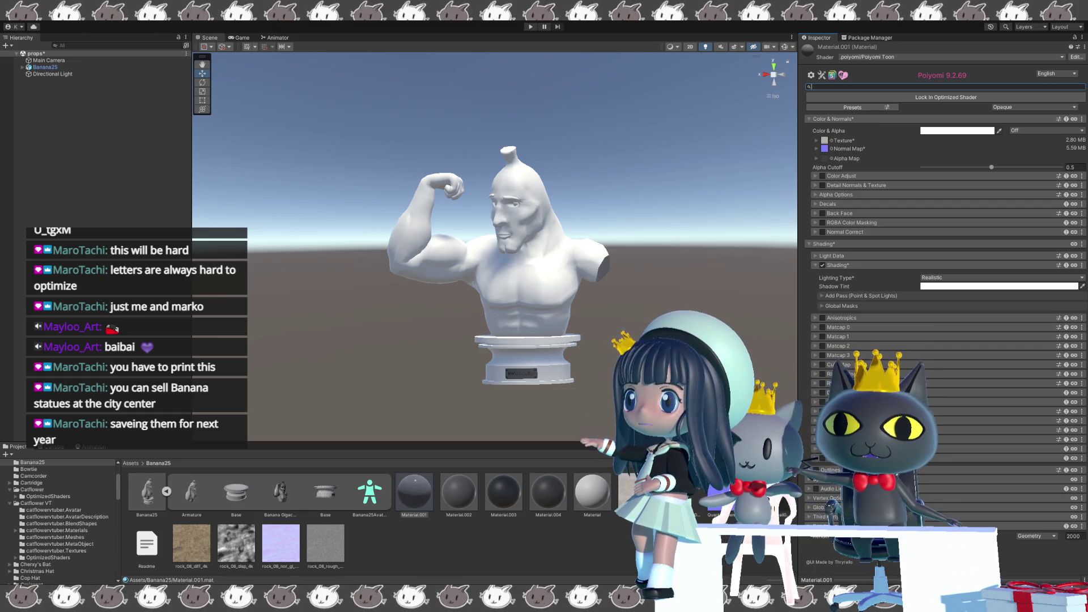
click(815, 412)
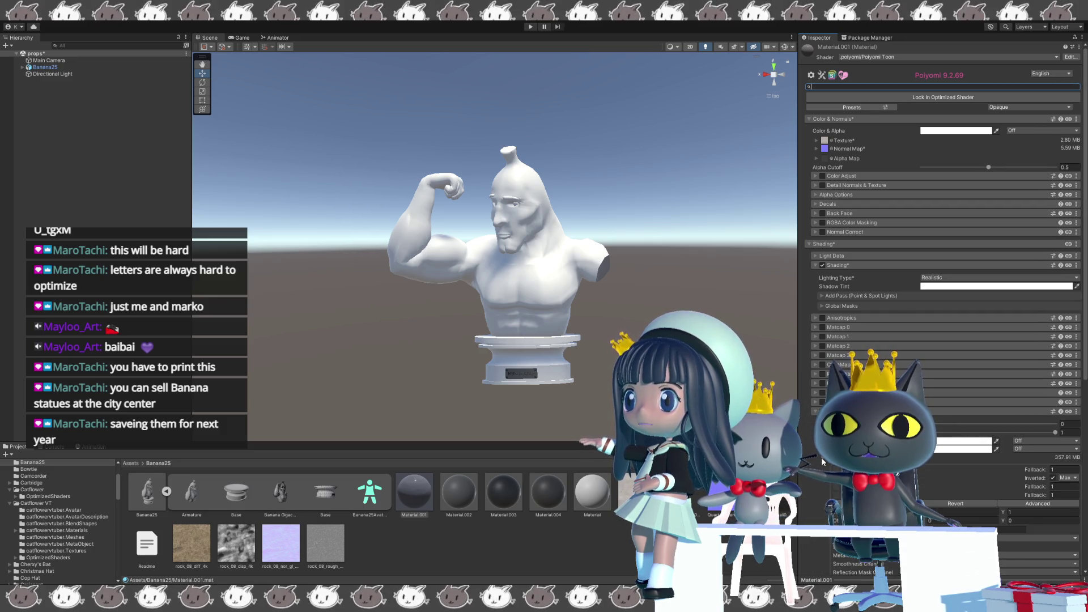
scroll(821, 458, down, 3)
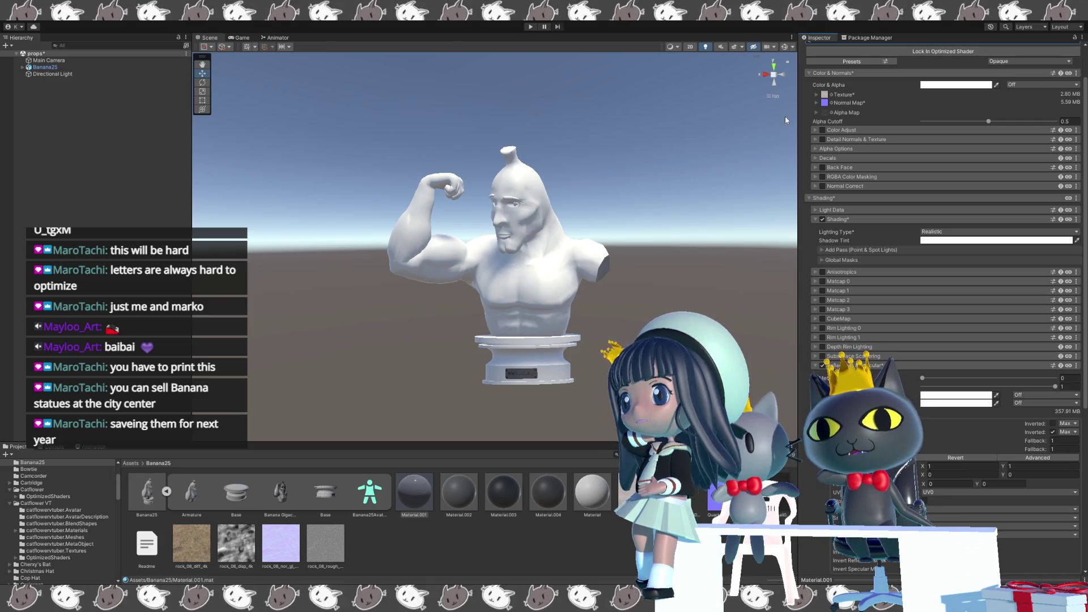
scroll(493, 247, up, 2)
scroll(493, 247, up, 2)
scroll(493, 247, up, 2)
scroll(493, 247, up, 2)
scroll(493, 256, down, 3)
scroll(493, 255, down, 2)
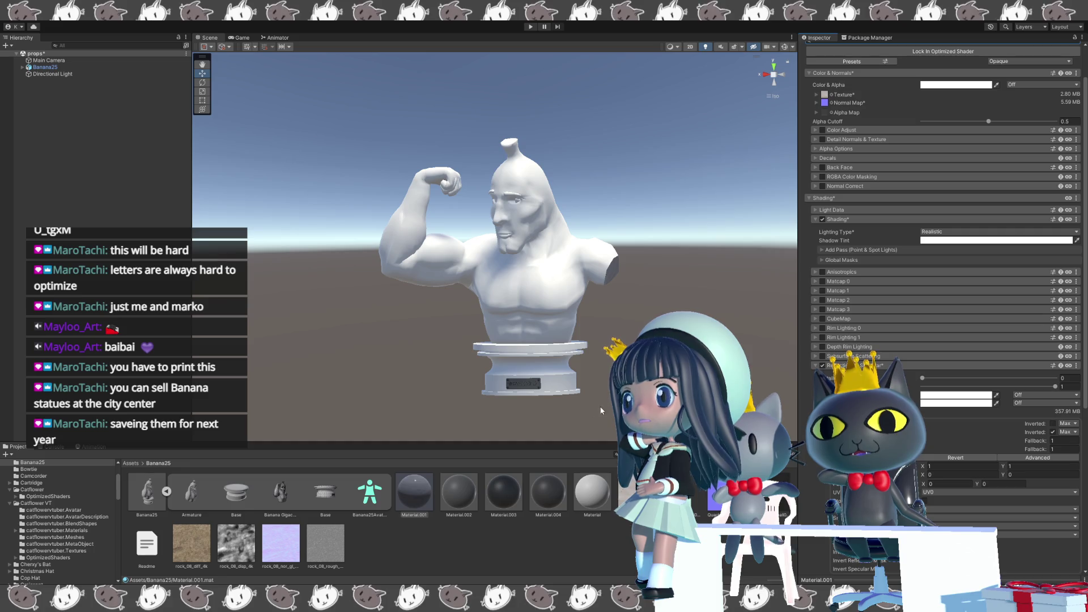
Look over the statue in the Scene view and select Material.002 for editing.
click(416, 496)
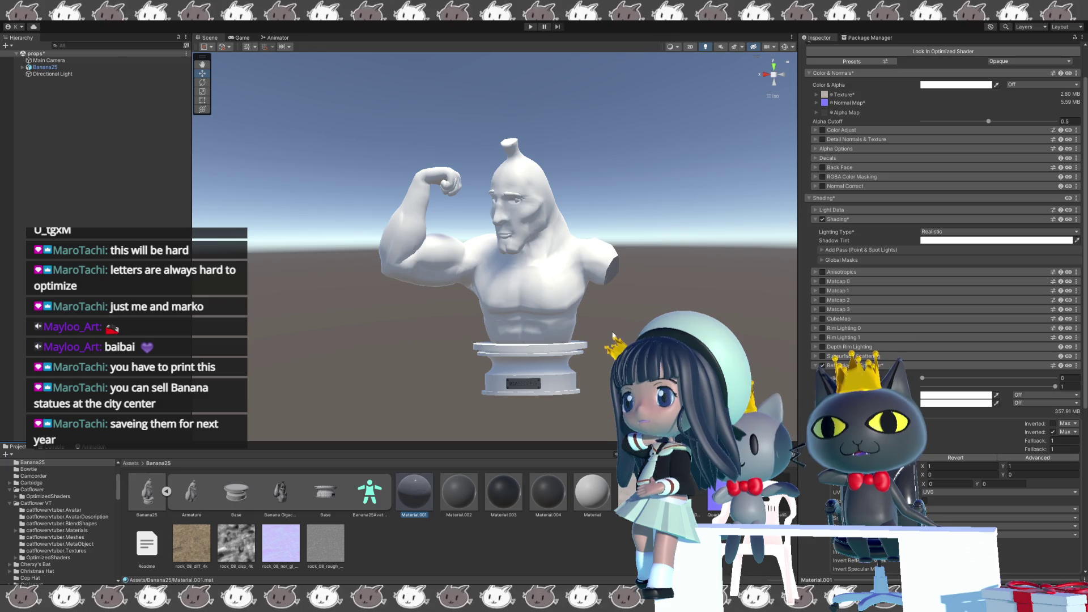
scroll(851, 159, up, 3)
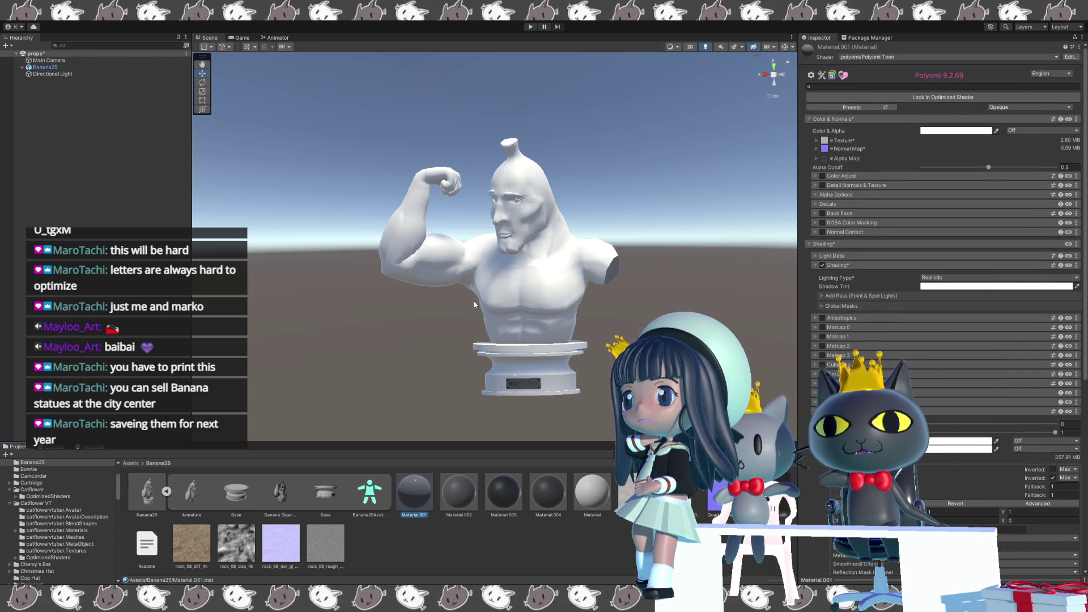
mouse_move(469, 304)
alt+mouse_down()
mouse_move(386, 353)
mouse_move(432, 347)
alt+mouse_up()
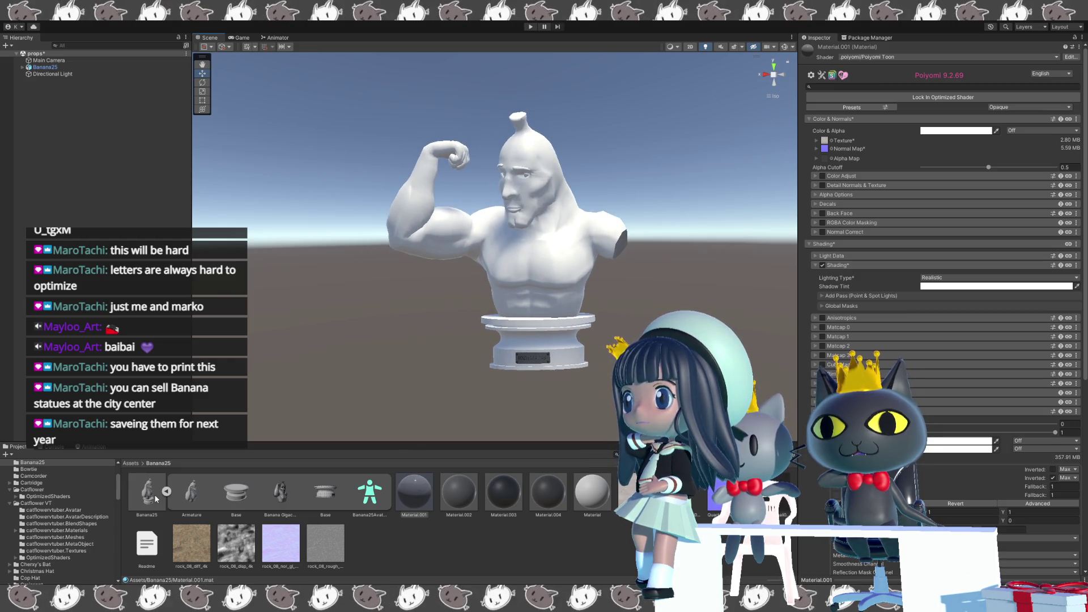
click(458, 495)
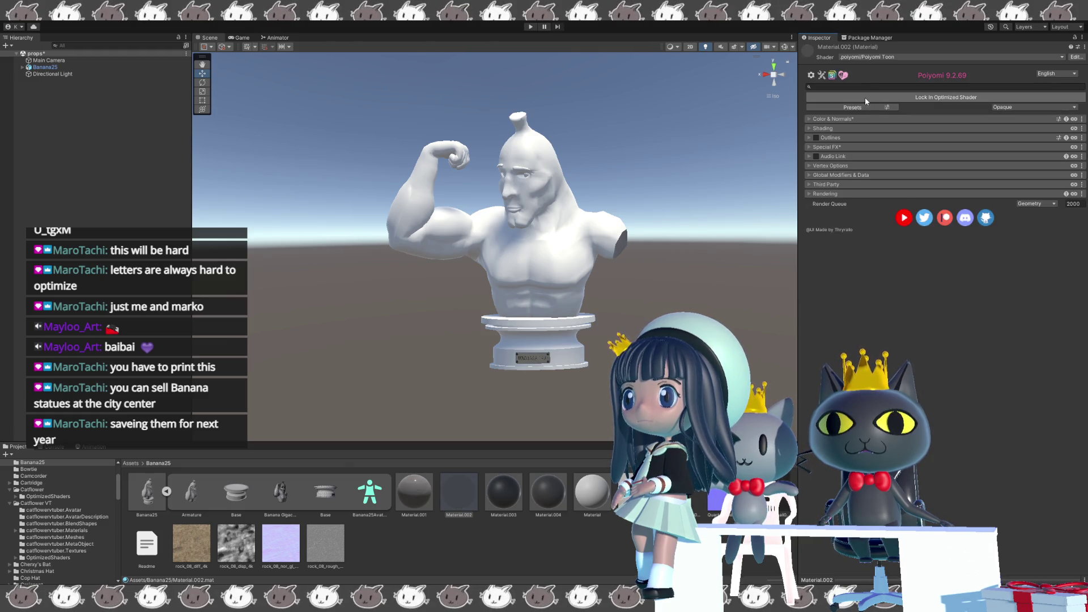
Give Material.002 Realistic lighting and the rock normal map, fixed as a normal map.
click(812, 128)
click(814, 148)
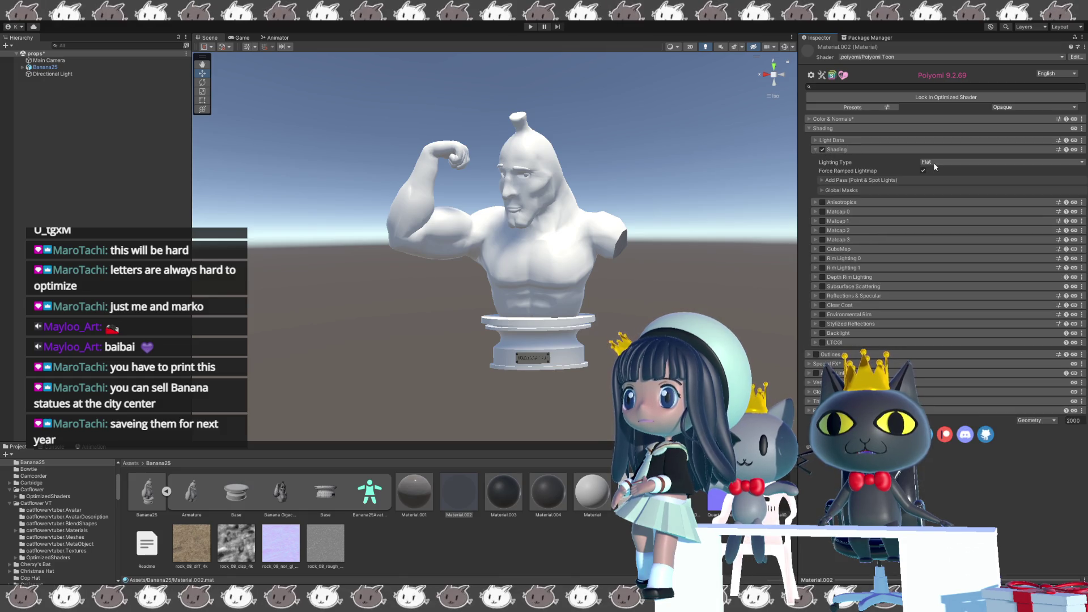
click(932, 223)
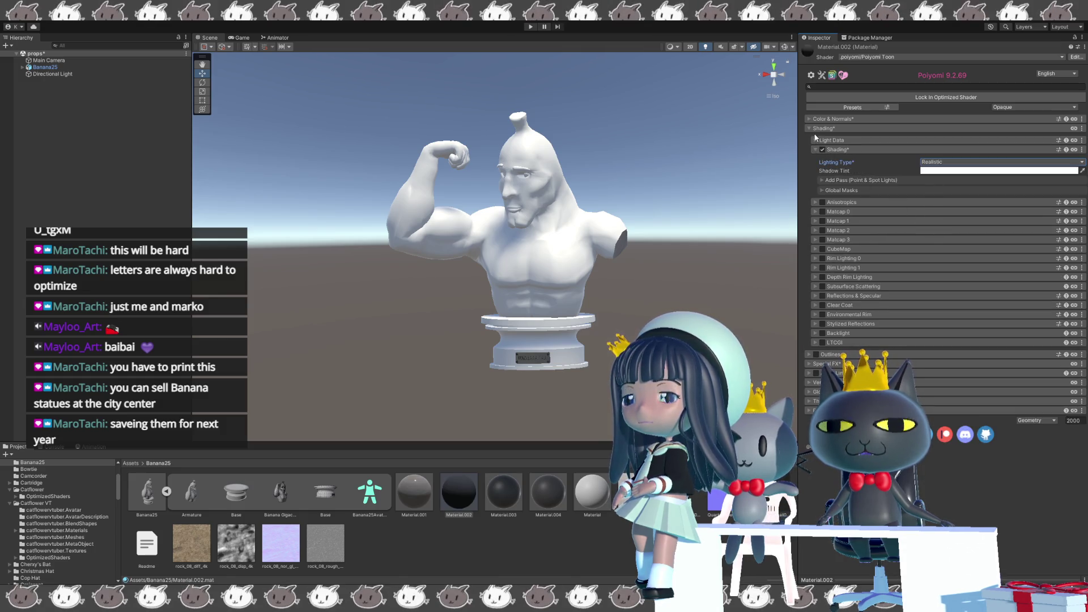
click(808, 120)
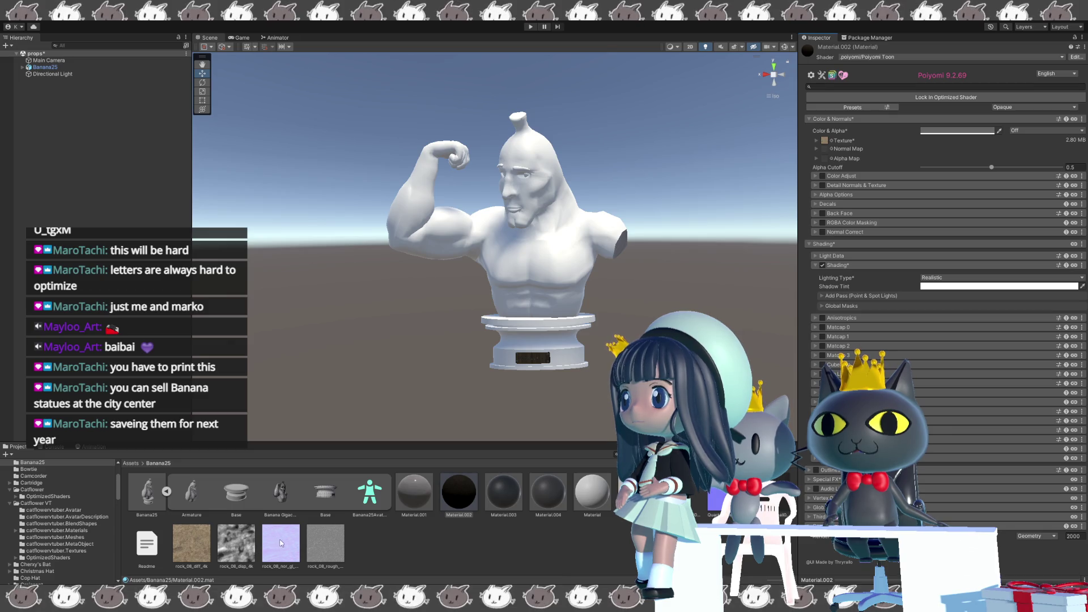
drag(281, 541, 824, 149)
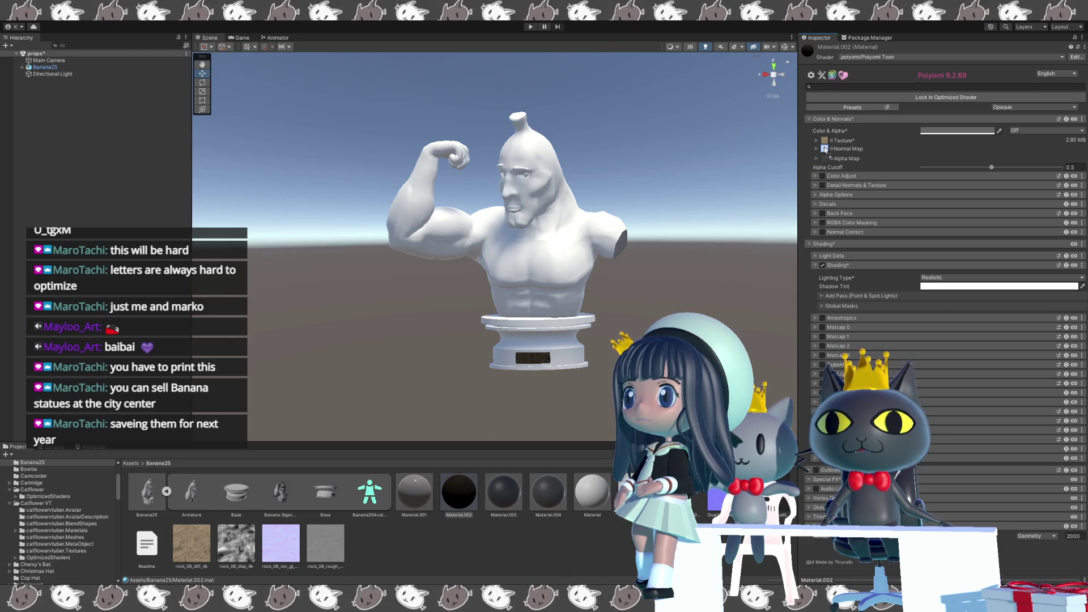
click(1067, 164)
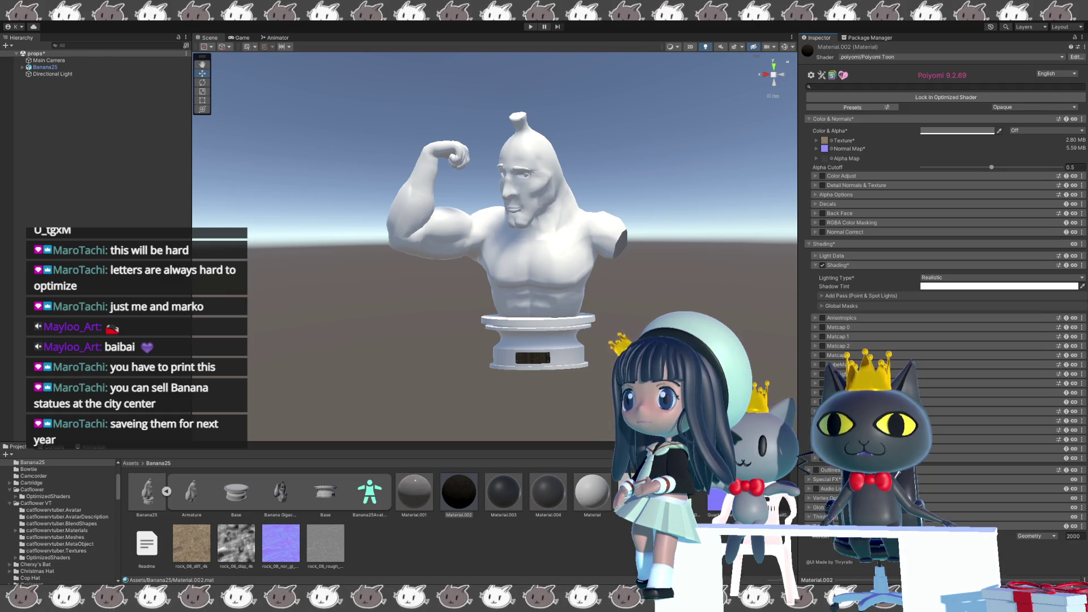
Drive Material.002's reflections with the rock roughness texture as an inverted smoothness map.
click(850, 412)
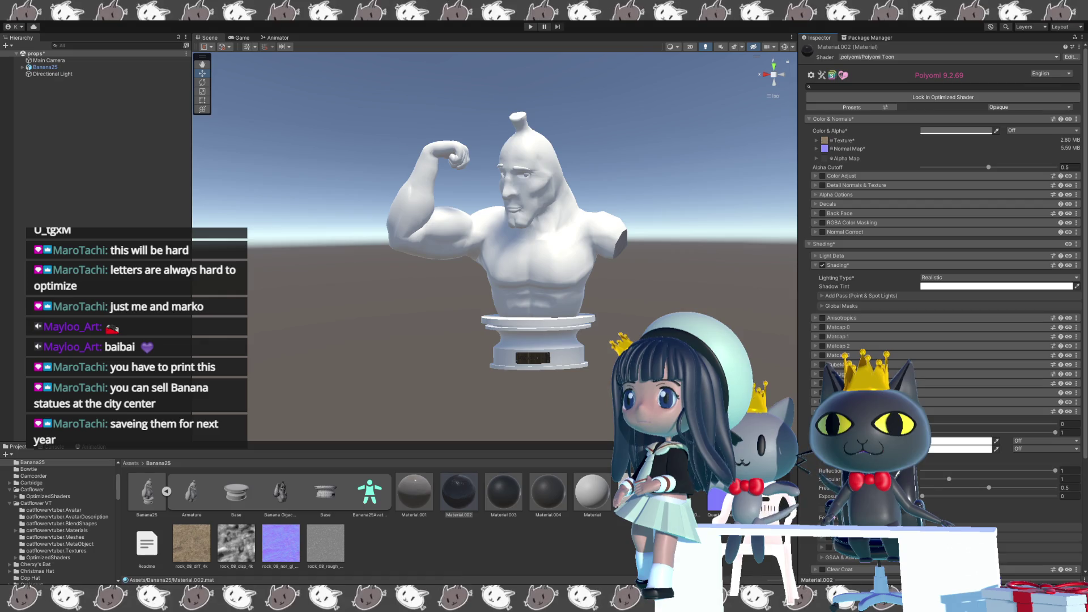
click(819, 459)
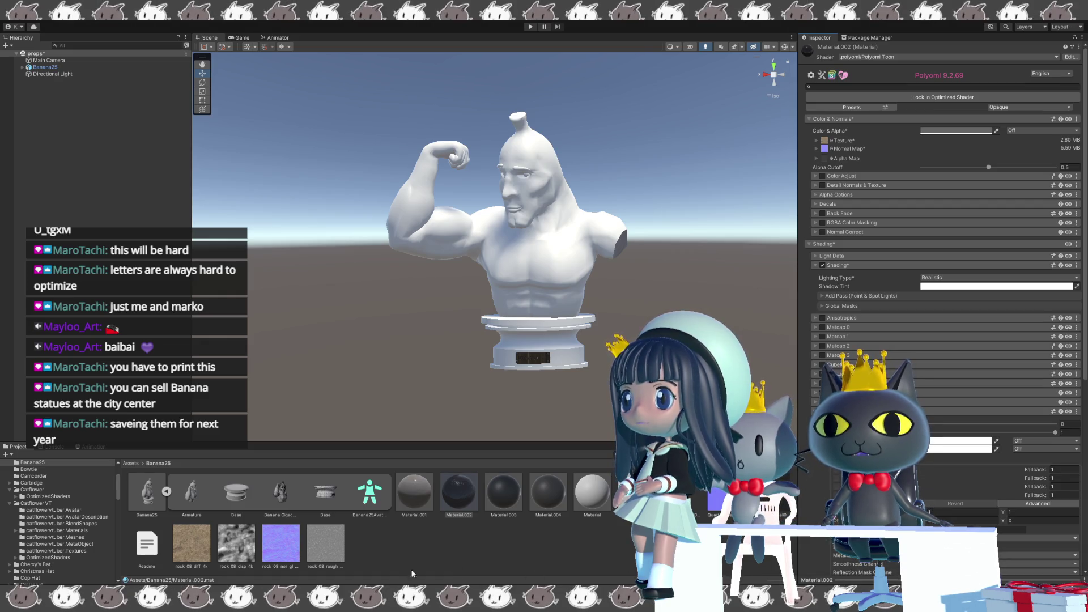
click(322, 549)
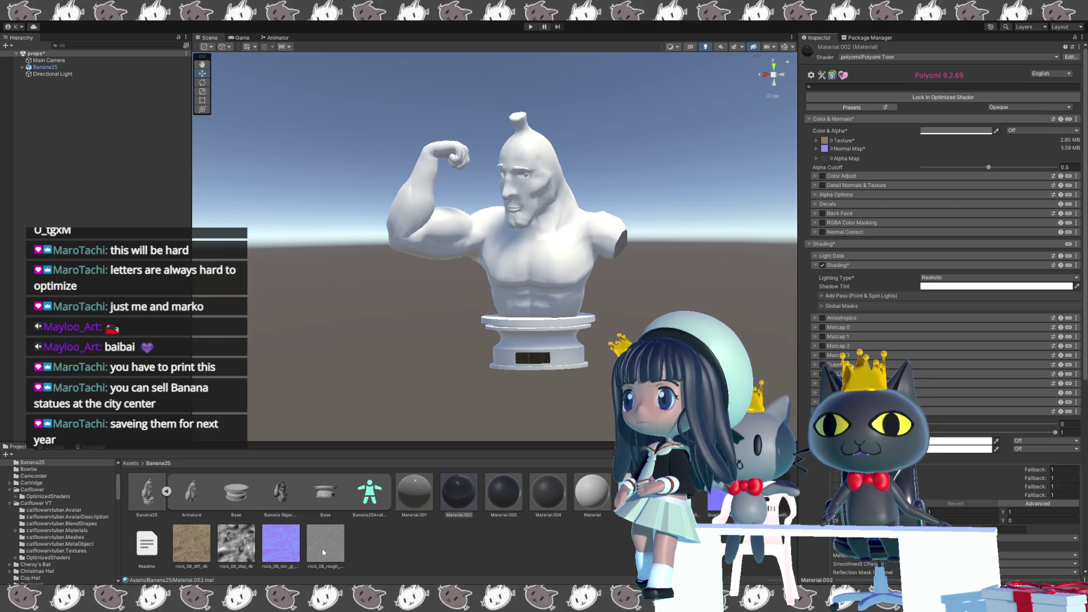
drag(322, 548, 850, 511)
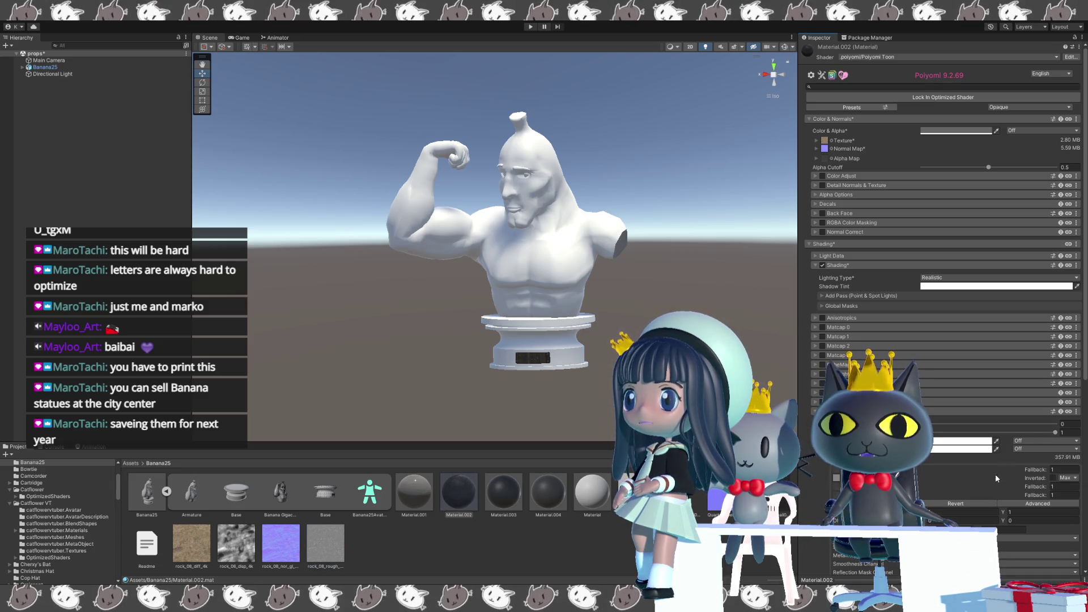
click(1052, 477)
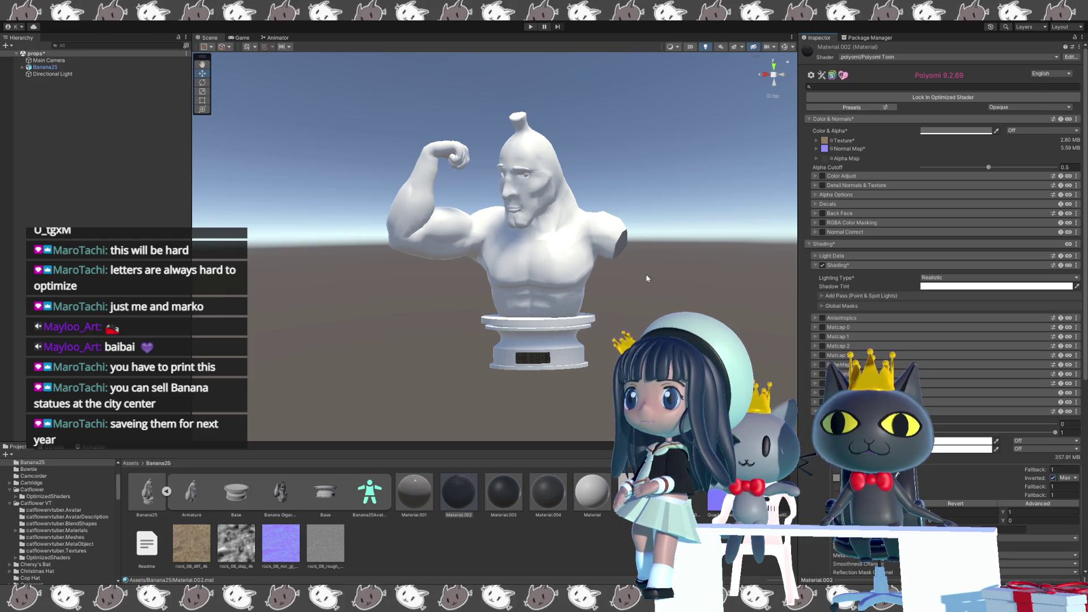
click(875, 87)
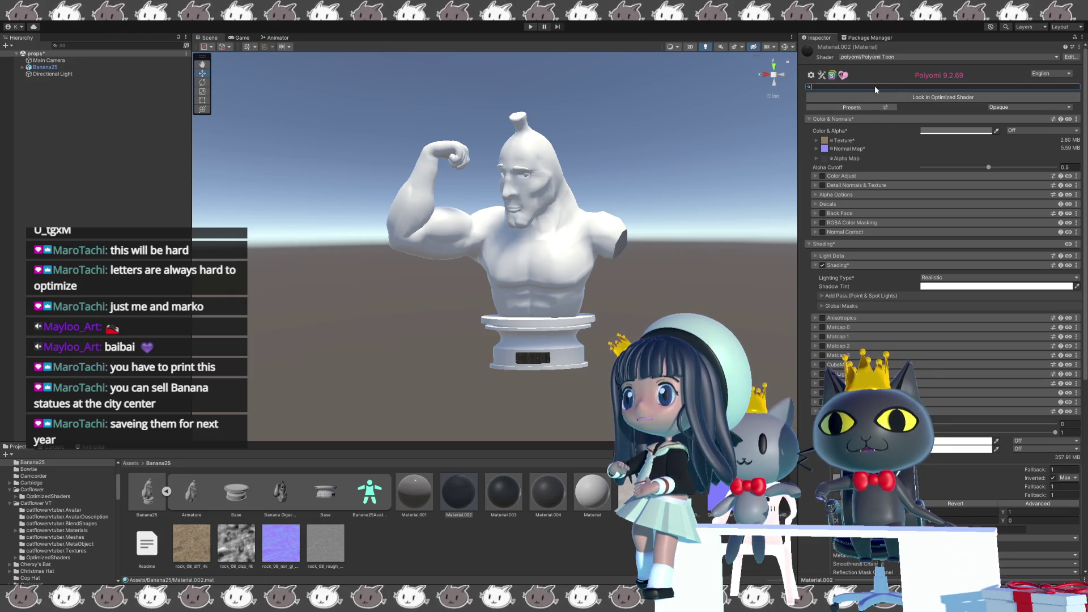
text(displ)
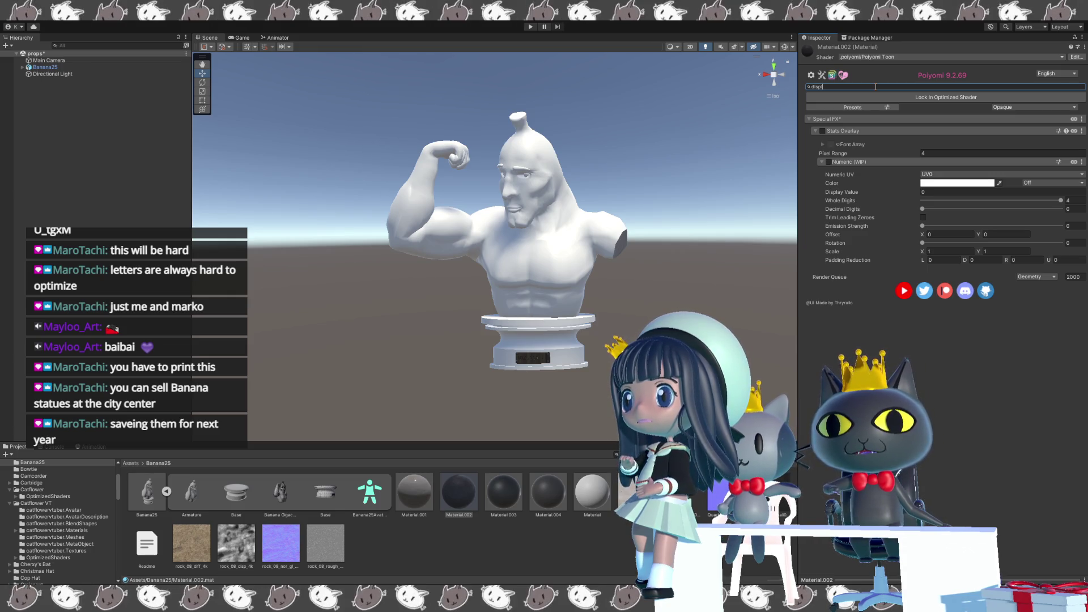
text(a)
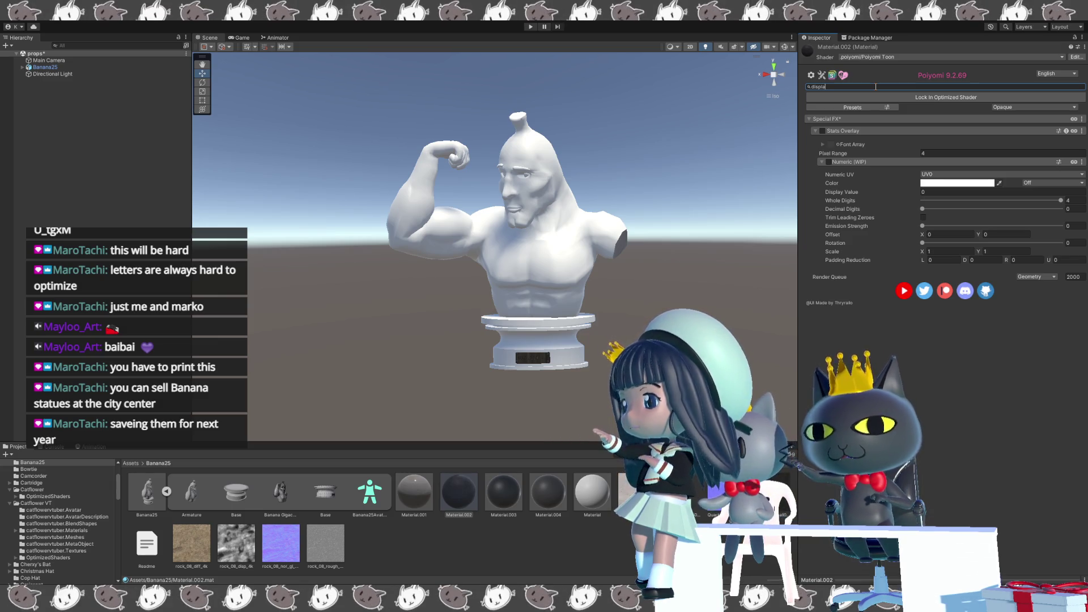
text(ce)
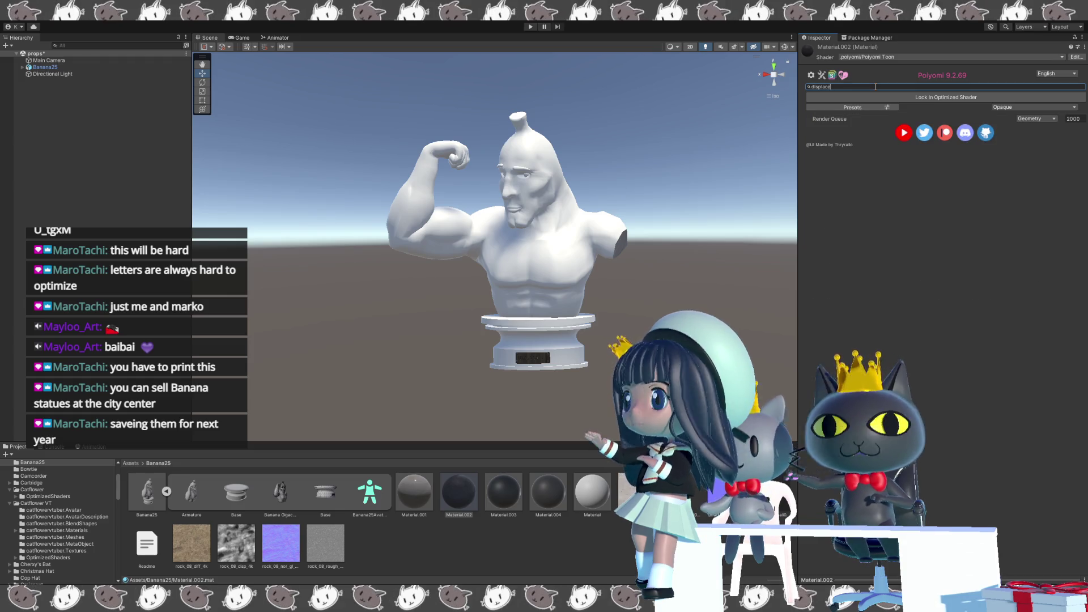
Filter Material.002 for bump properties and reveal tiling/offset for its texture, normal and alpha maps.
key(BackSpace)
key(BackSpace)
key(BackSpace)
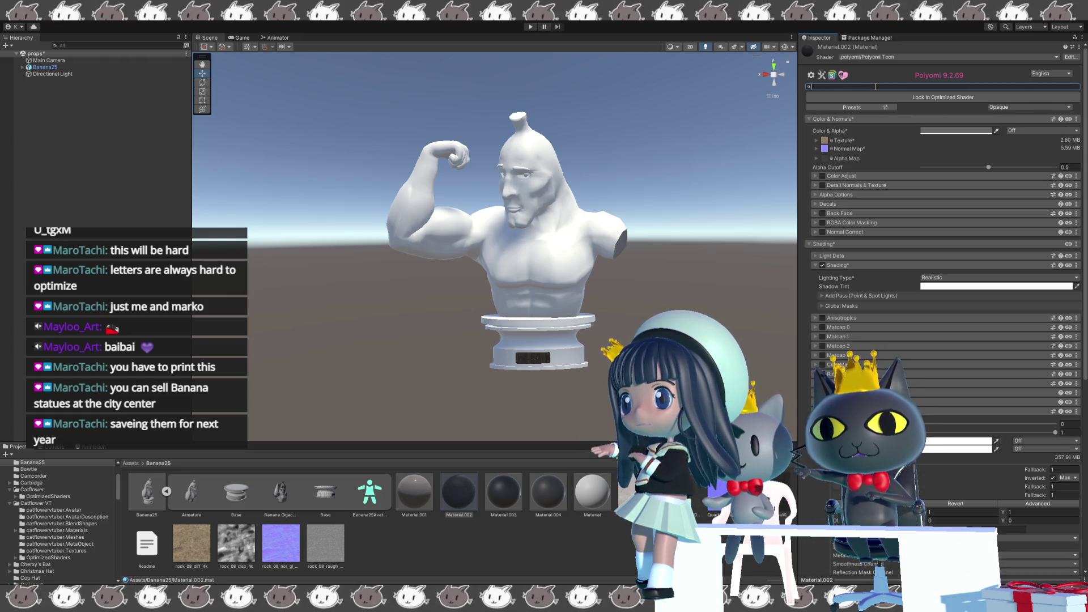
text(%bump)
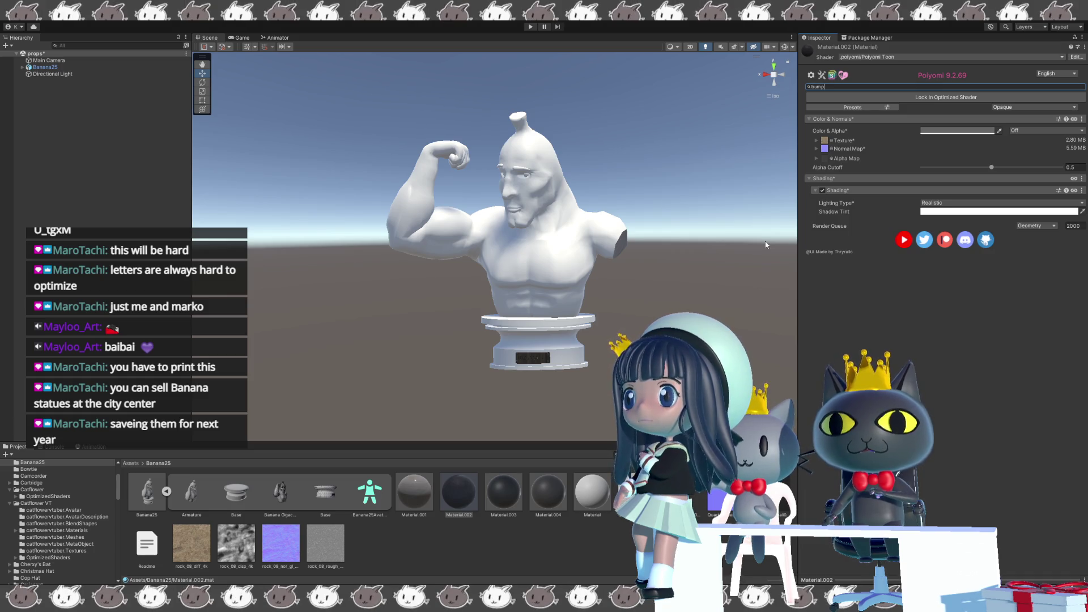
click(823, 140)
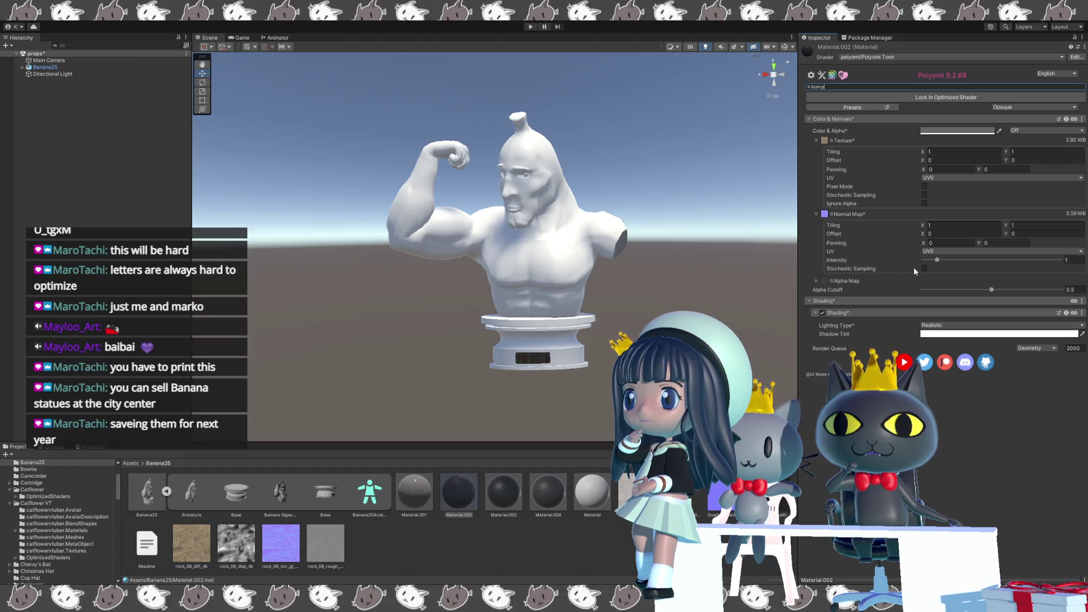
click(816, 281)
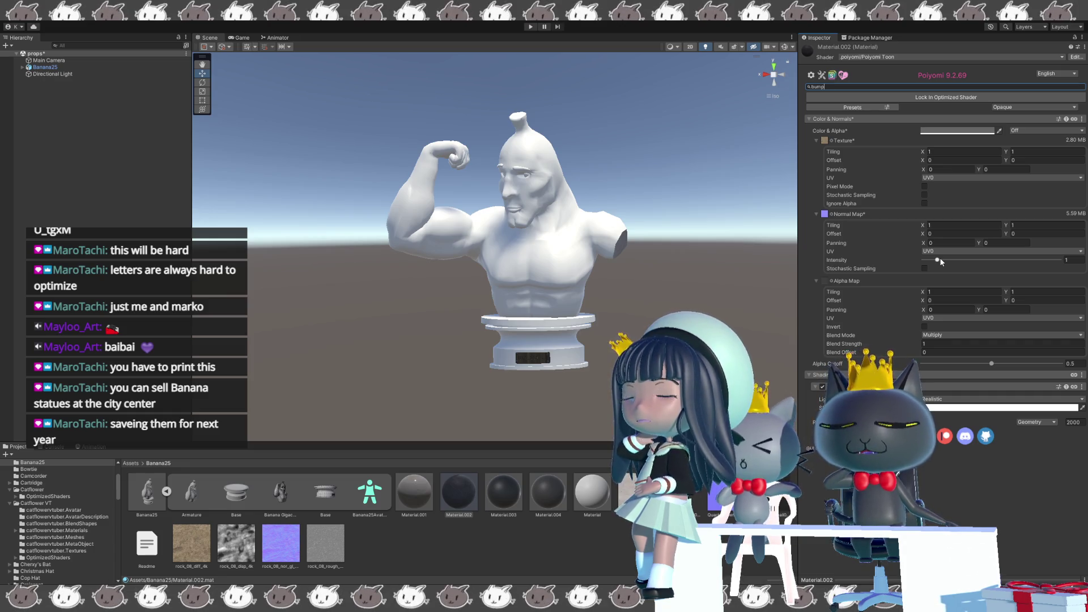
right_drag(762, 305, 613, 316)
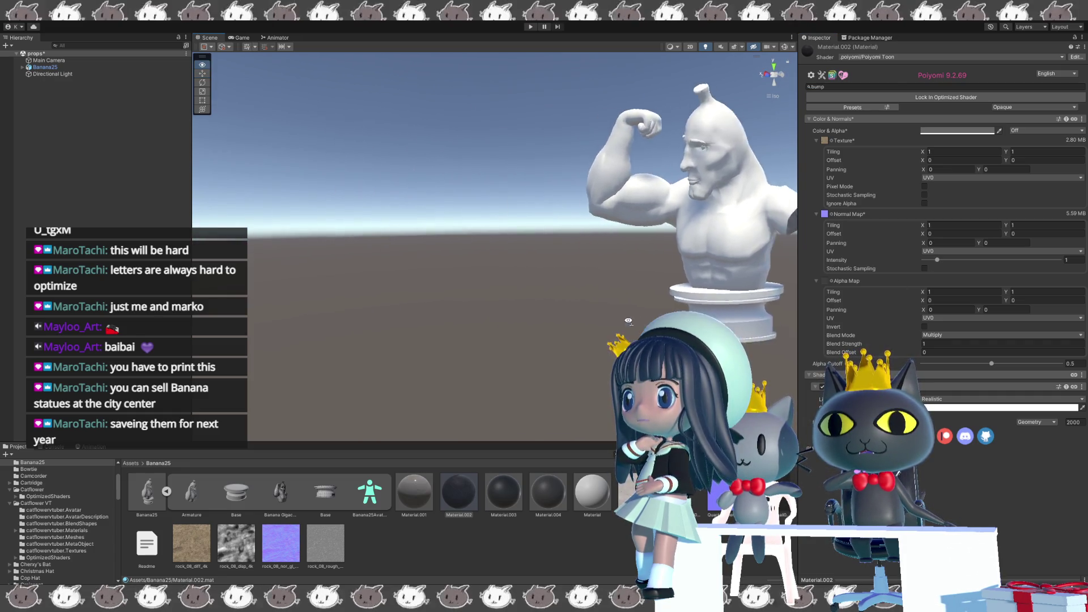
key(f)
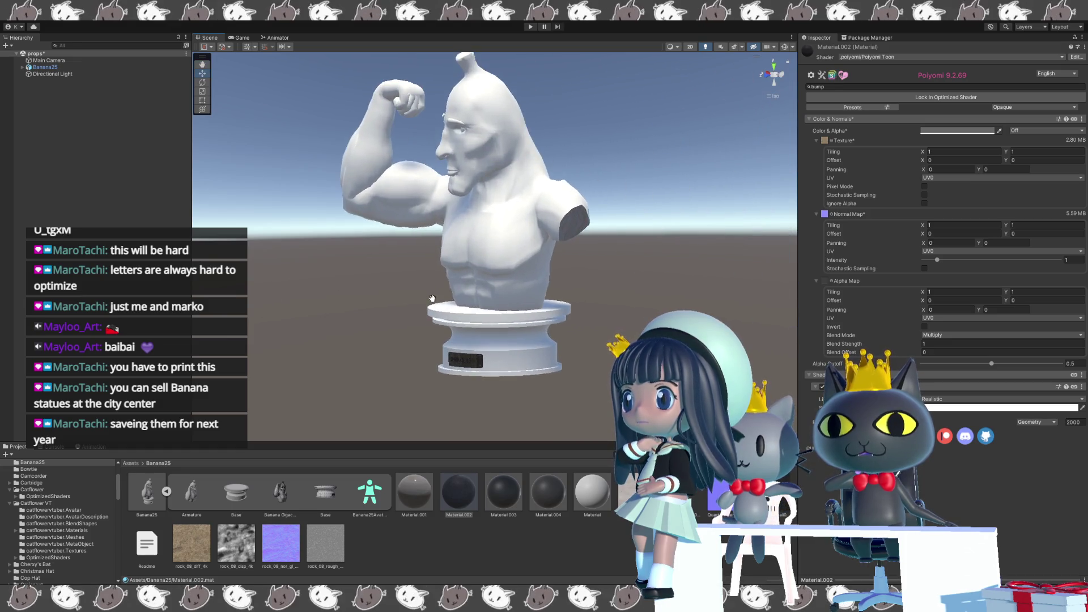
scroll(477, 289, up, 3)
mouse_move(477, 288)
right_down()
mouse_move(506, 243)
mouse_move(266, 187)
right_up()
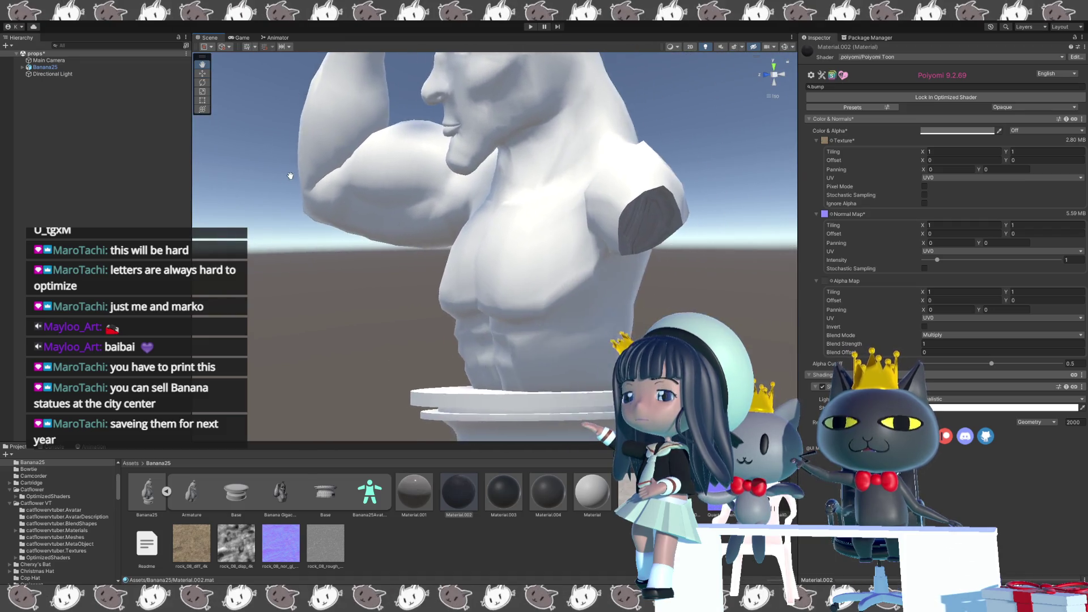
scroll(616, 236, up, 5)
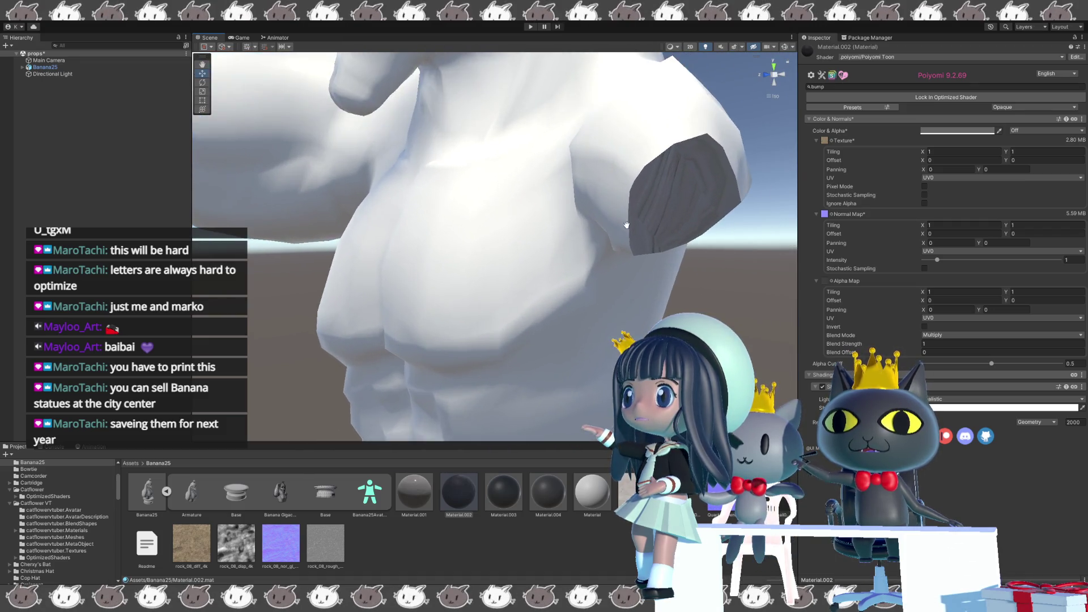
right_drag(715, 218, 609, 252)
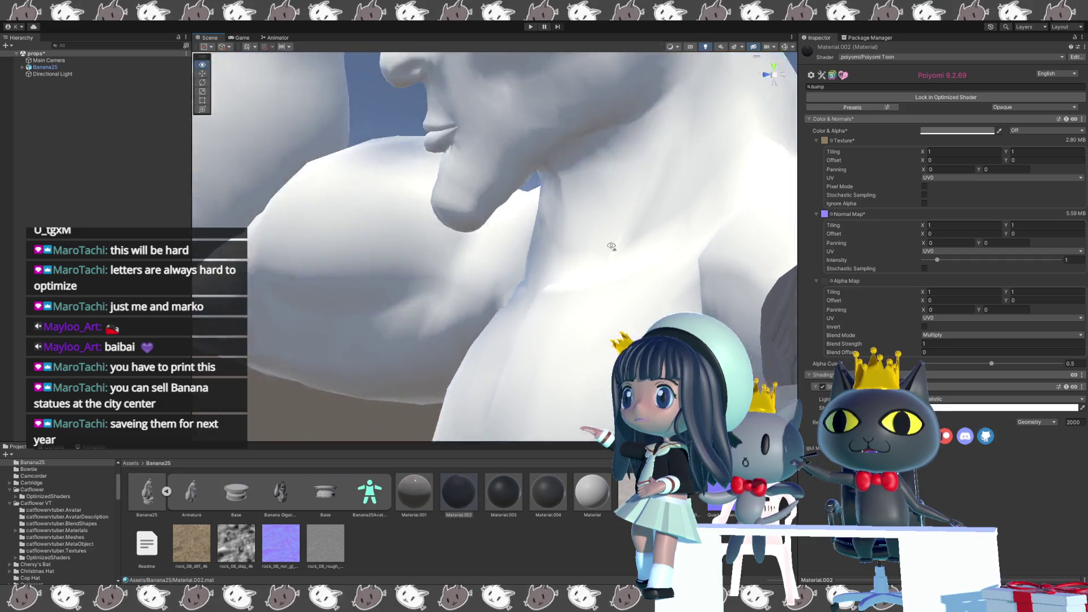
scroll(609, 253, down, 5)
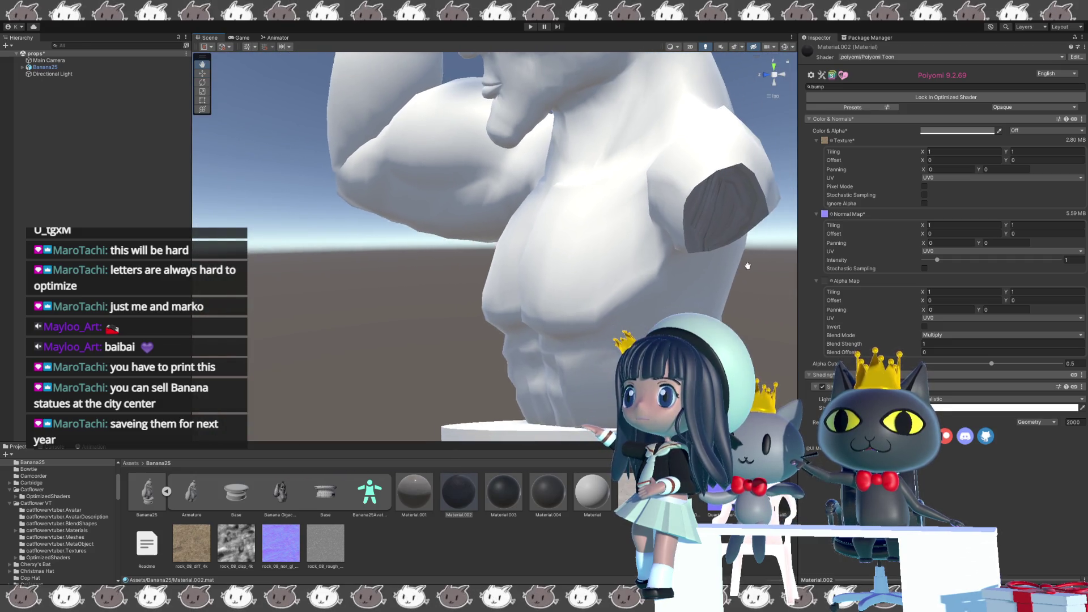
middle_drag(609, 252, 516, 222)
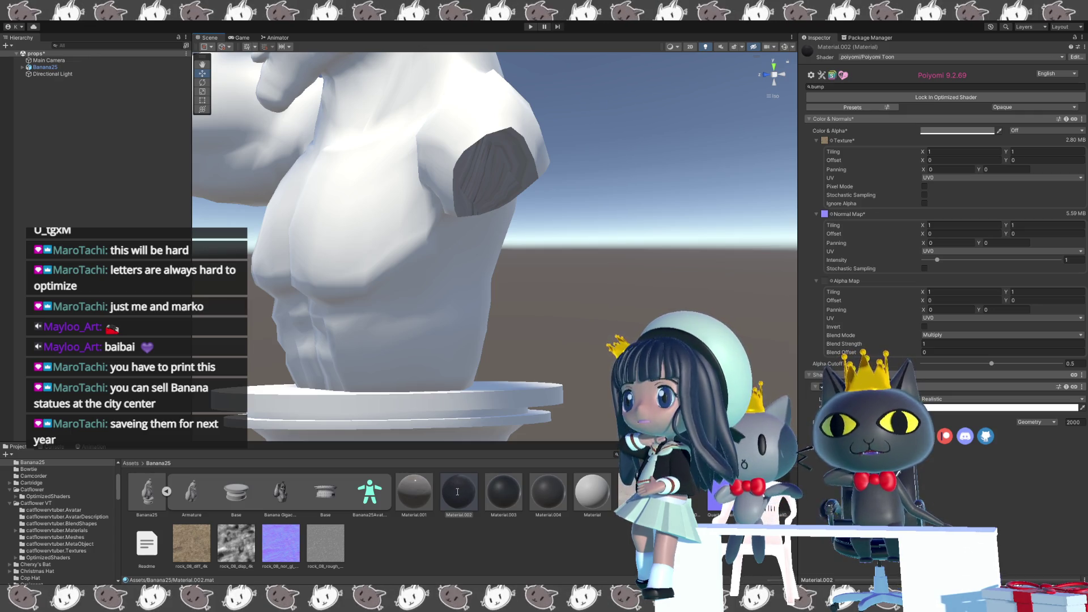
click(457, 491)
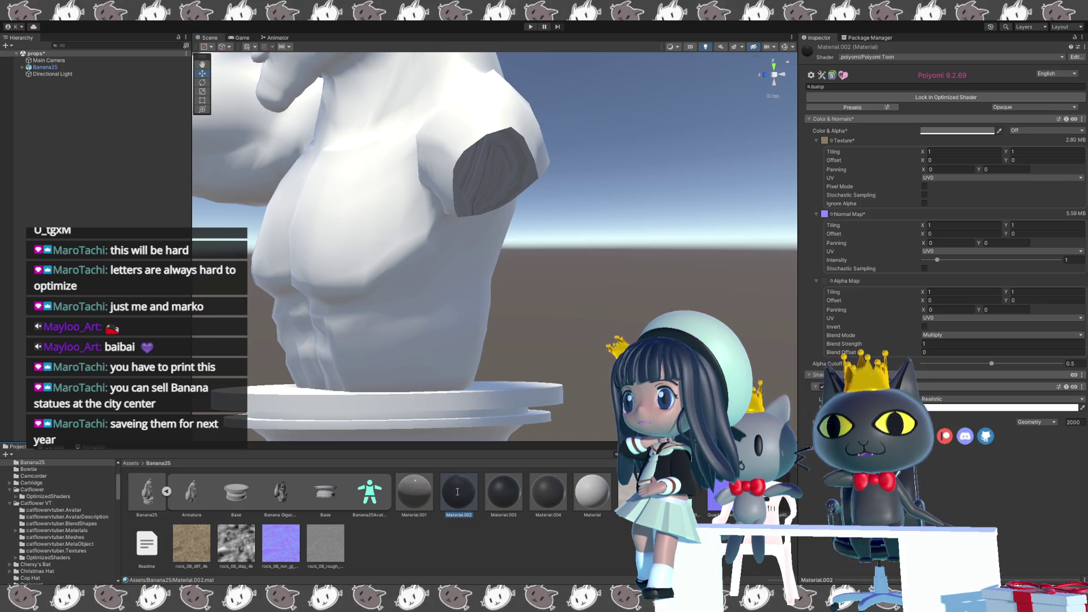
Review Material.001's texture tiling and look at the statue's face and chest.
click(426, 491)
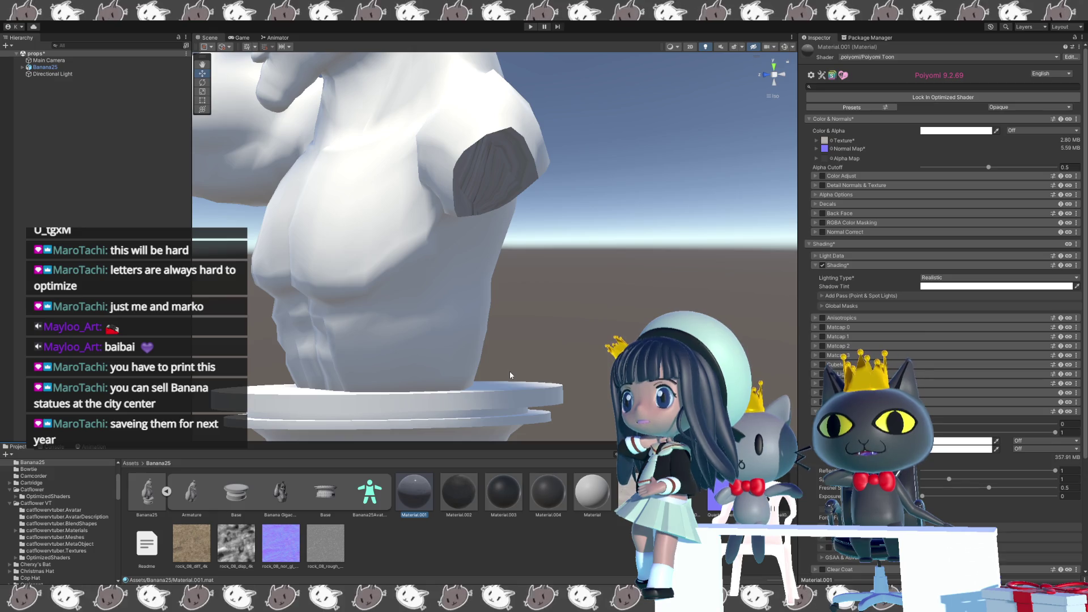
click(814, 141)
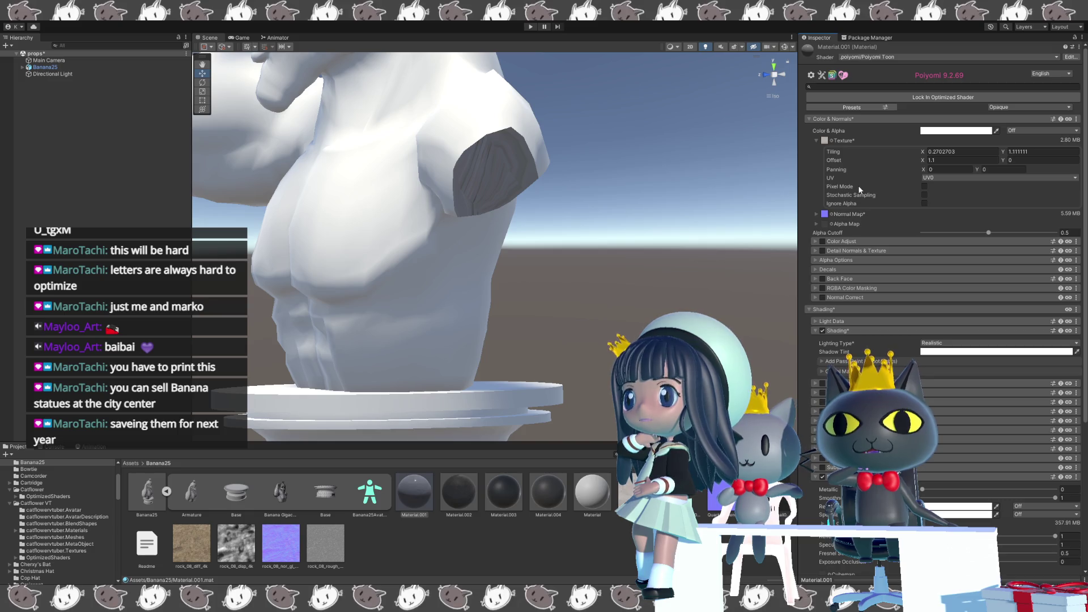
alt+drag(669, 228, 609, 294)
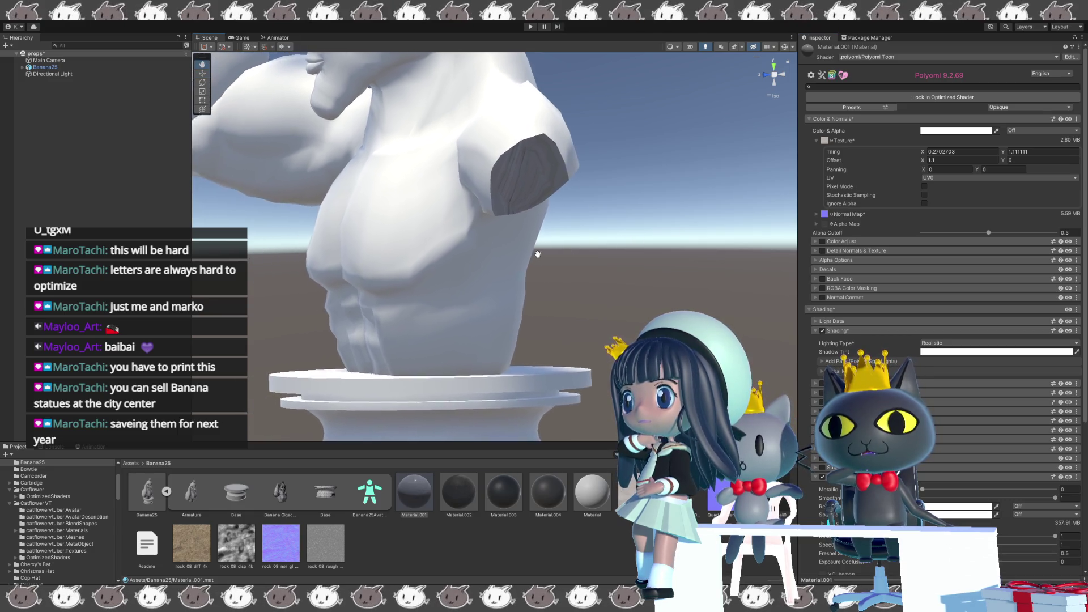
alt+drag(604, 342, 748, 297)
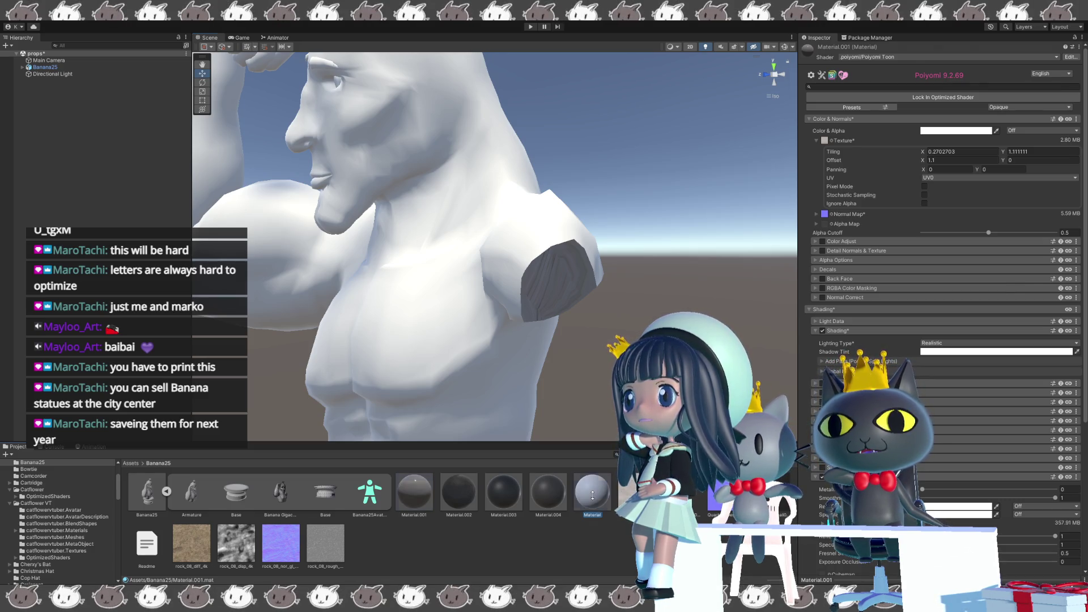
Compare the plain Material with Material.001 and switch its shader from Standard to Poiyomi Toon.
click(589, 493)
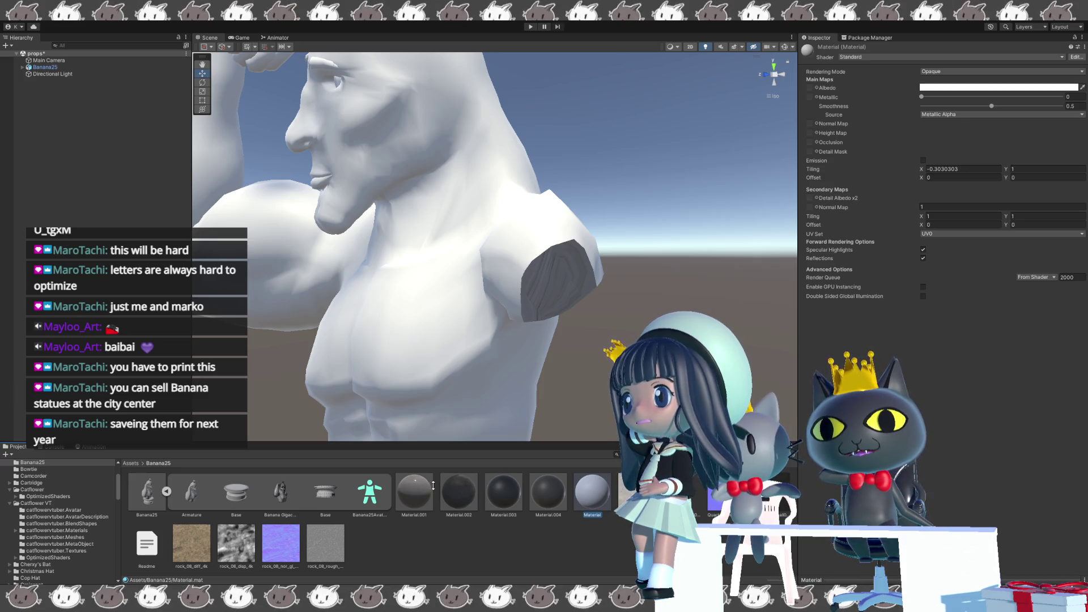
click(423, 491)
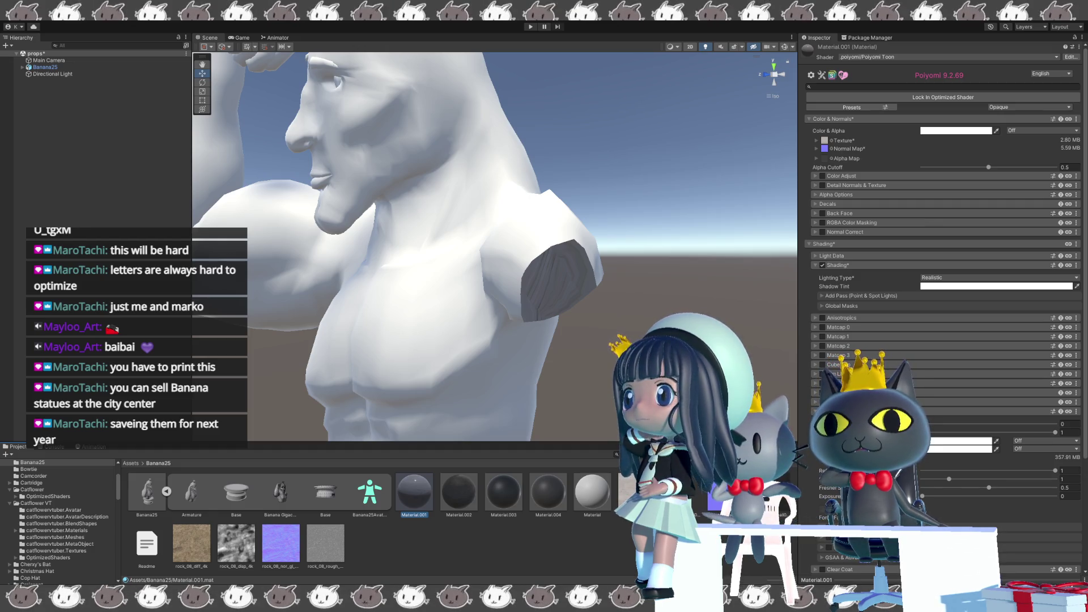
click(592, 492)
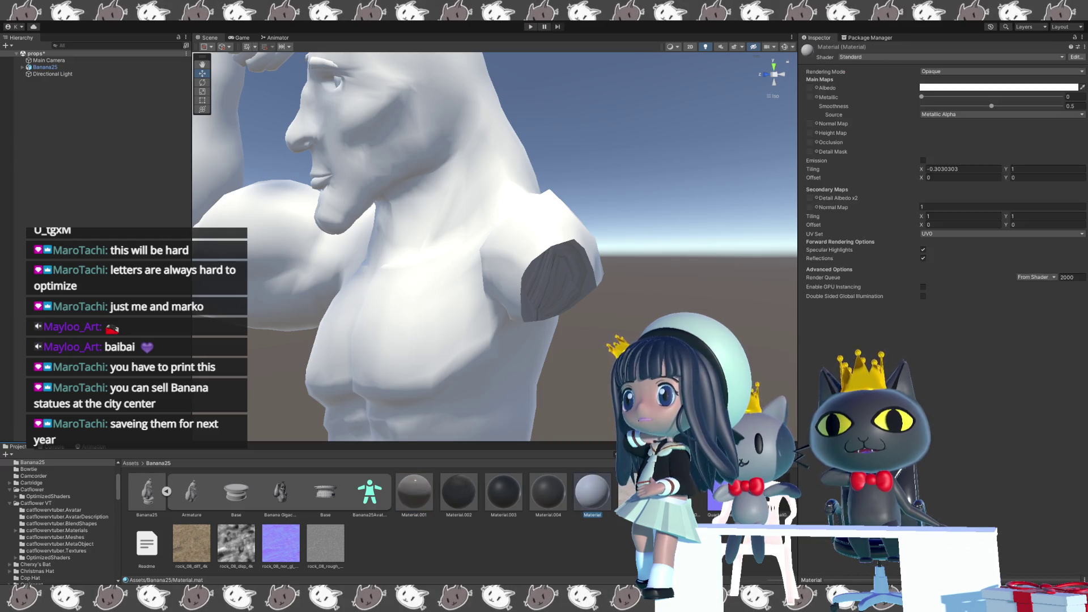
click(926, 72)
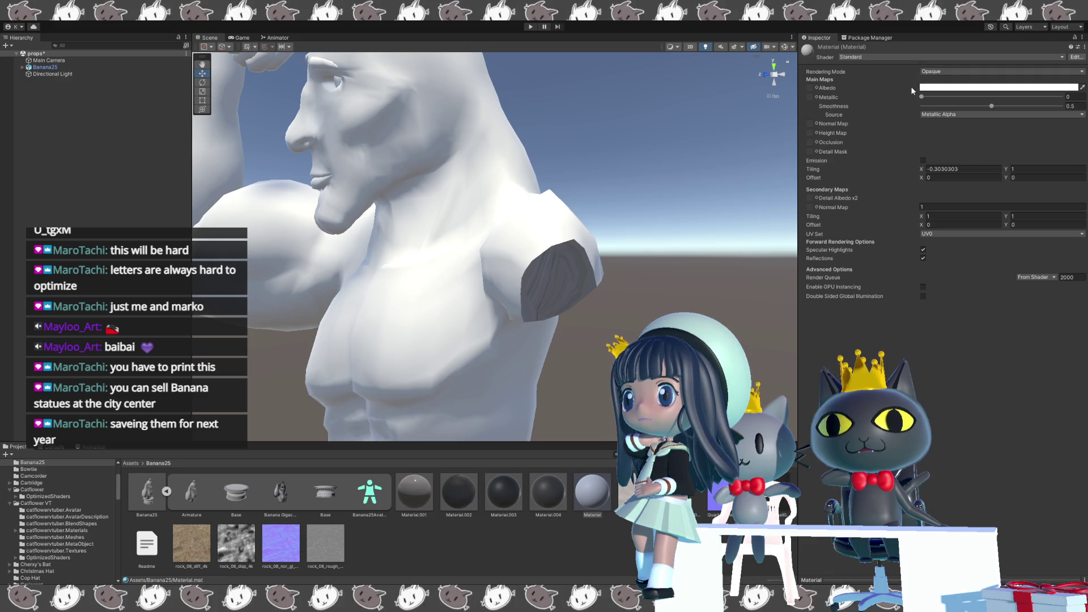
key(ctrl+z)
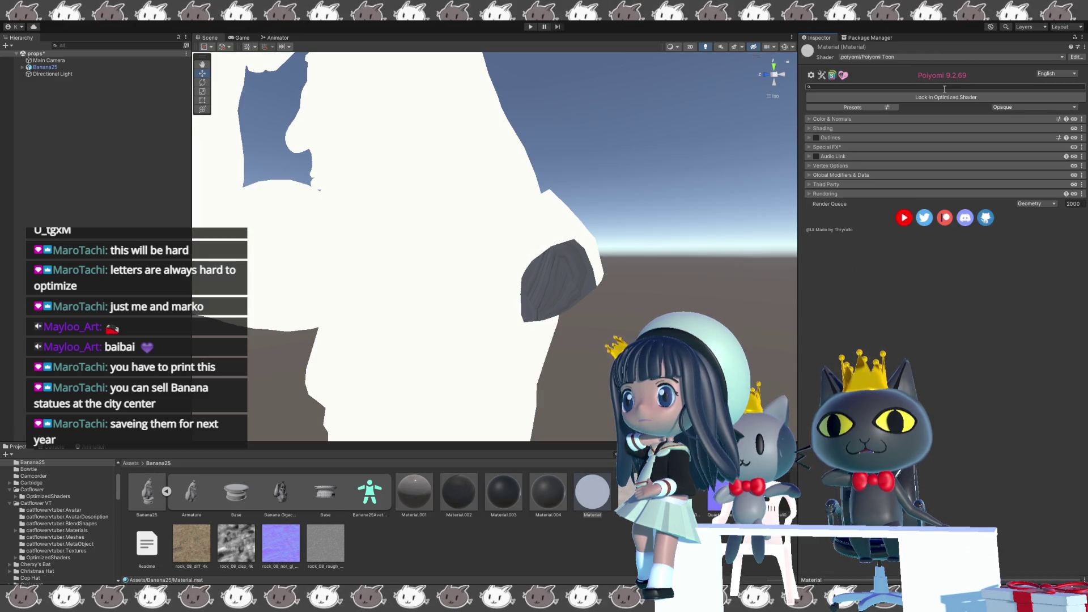
Set the plain Material's Lighting Type to Realistic and compare it against Material.001.
click(811, 130)
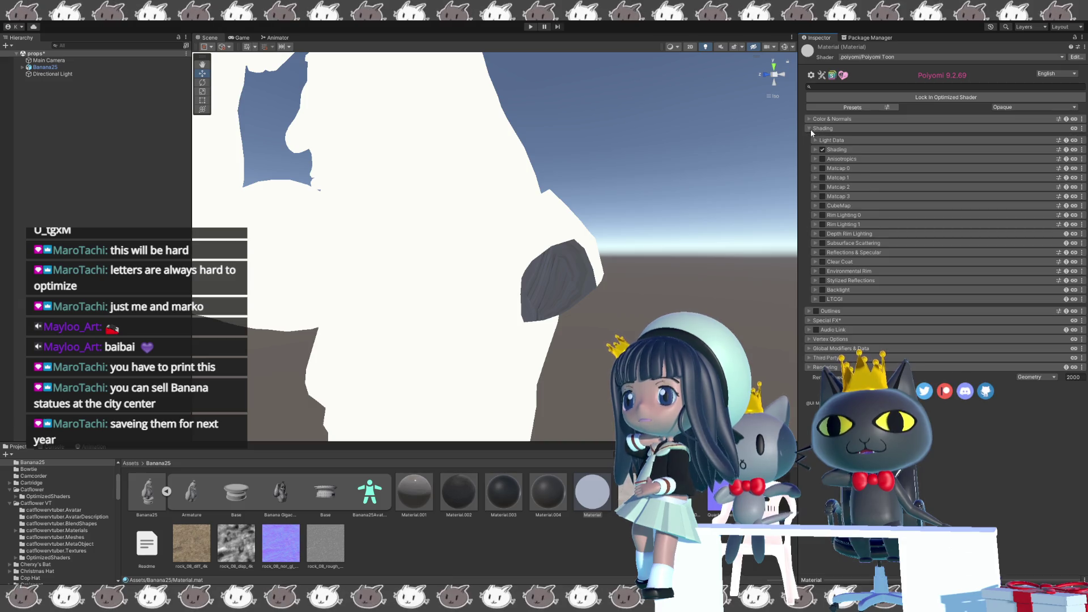
click(841, 149)
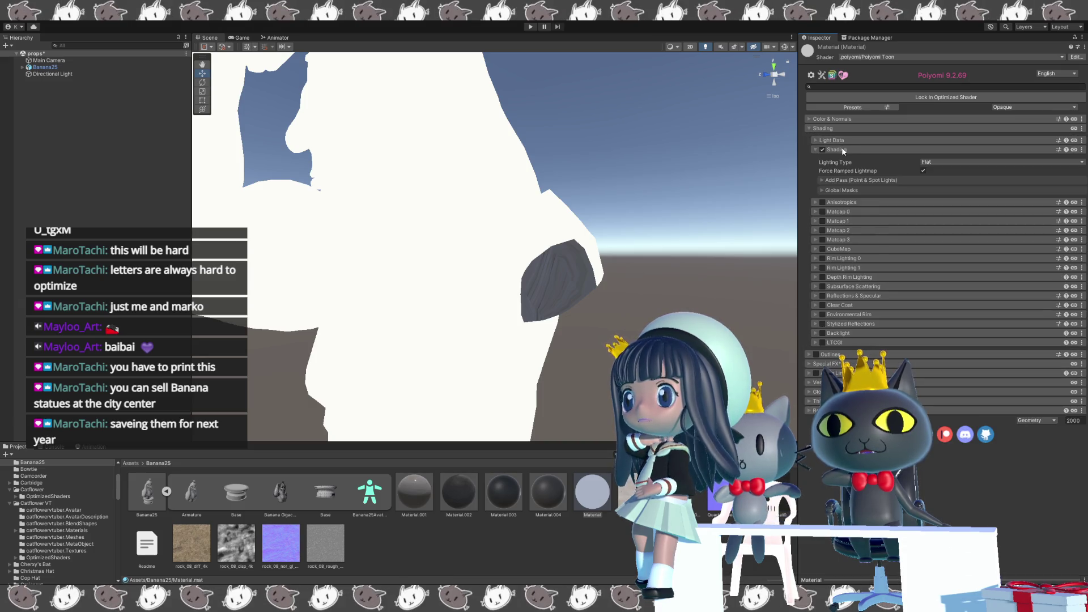
click(937, 162)
click(937, 228)
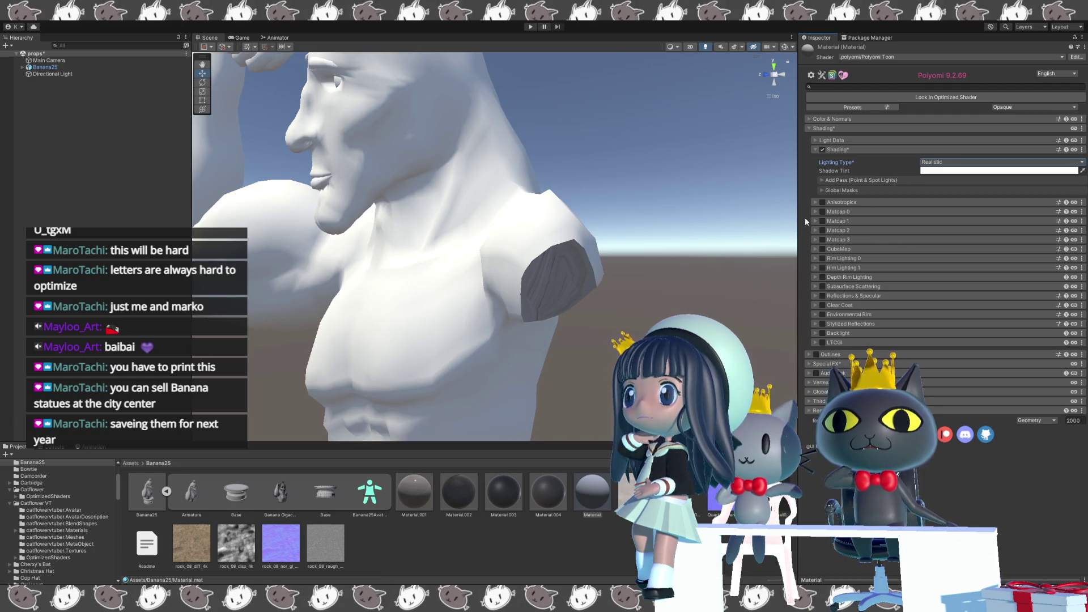
click(414, 493)
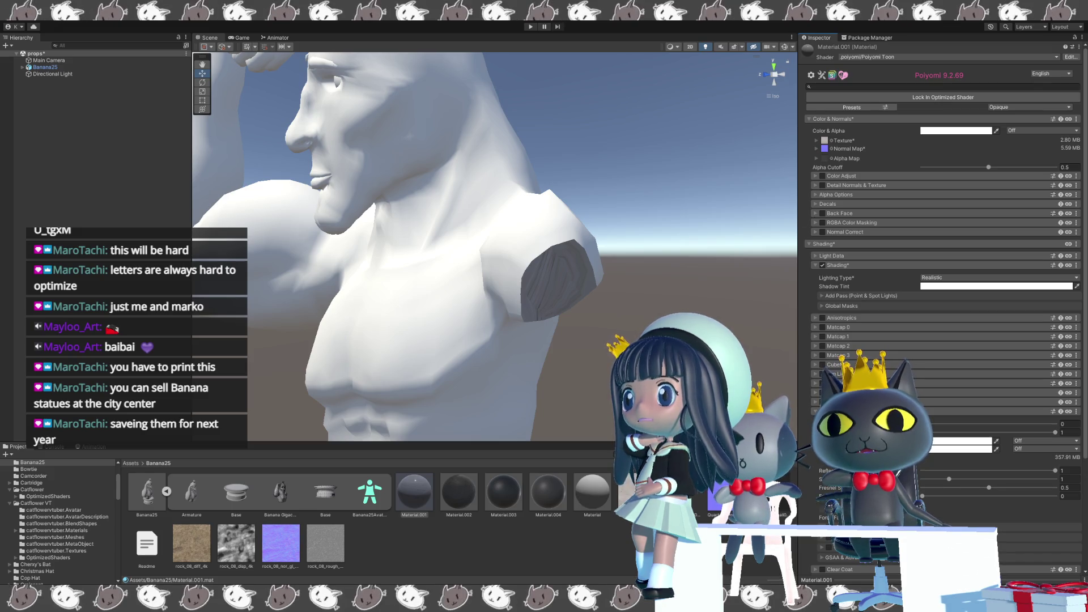
click(599, 493)
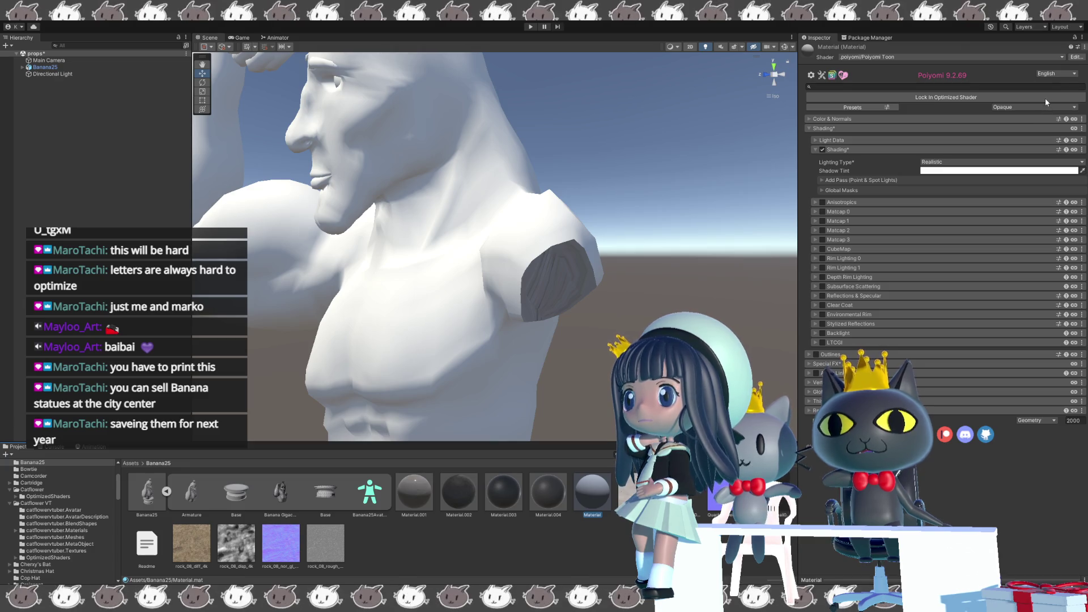
scroll(699, 262, down, 2)
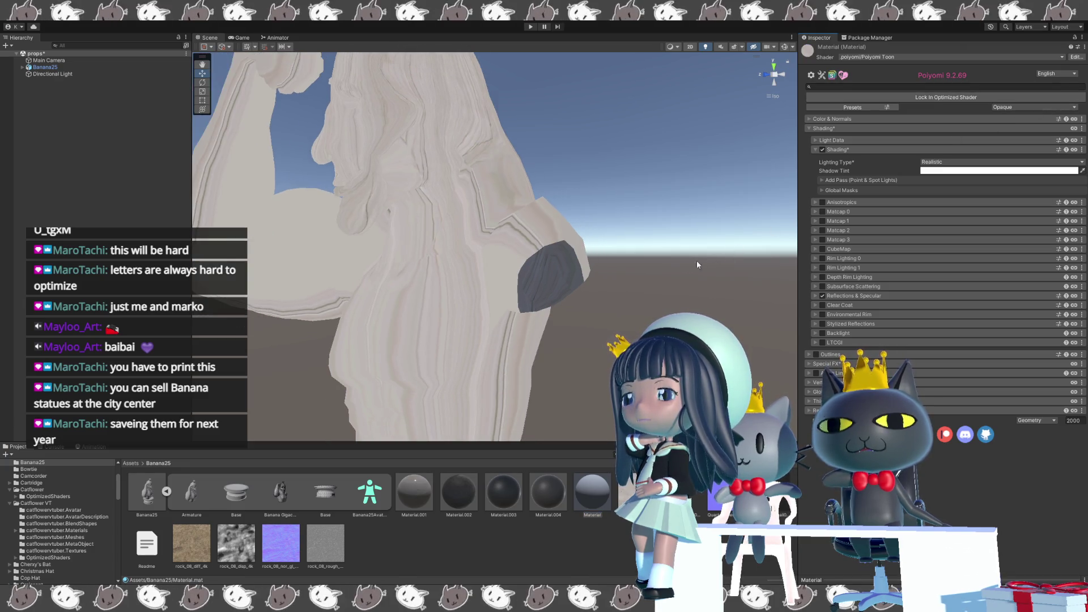
scroll(650, 274, down, 2)
Check the statue from several angles, show Color & Normals, and reselect Material to refresh it.
alt+drag(650, 275, 563, 285)
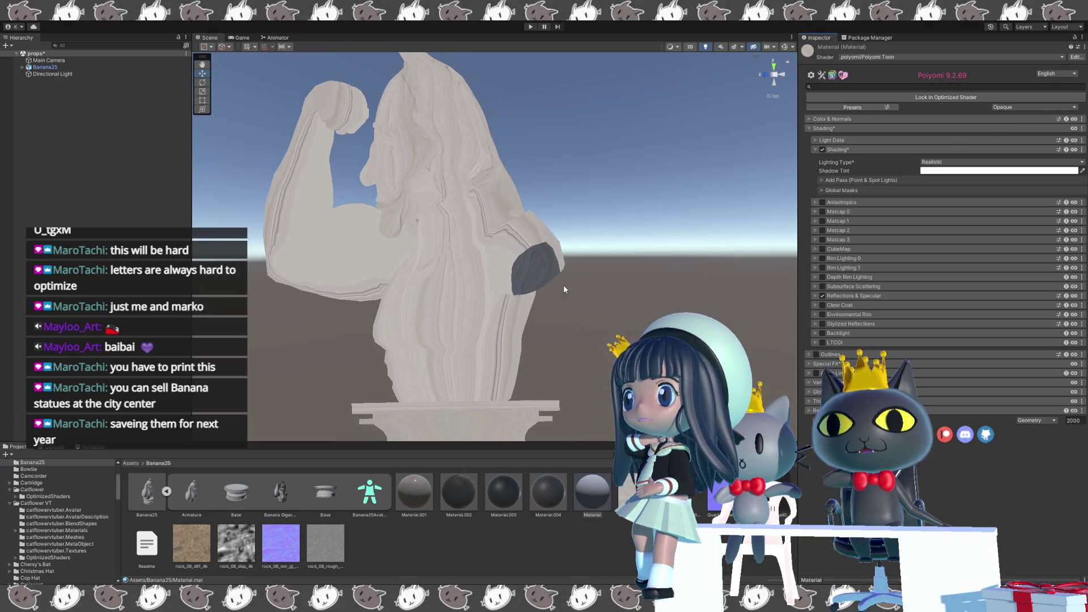
click(812, 120)
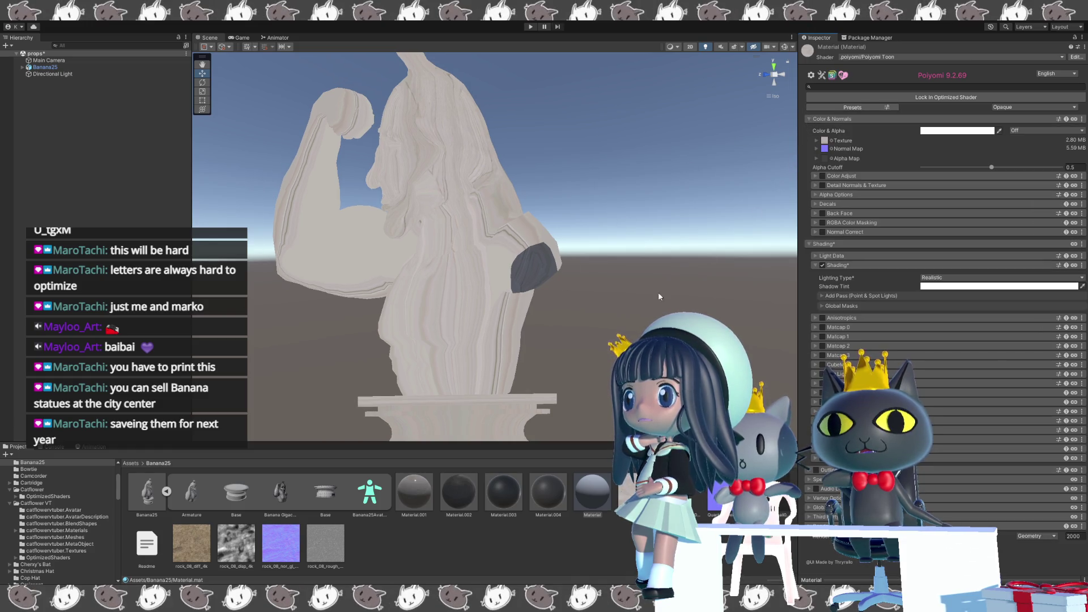
mouse_move(562, 311)
alt+mouse_down()
mouse_move(620, 314)
mouse_move(641, 263)
mouse_move(679, 276)
alt+mouse_up()
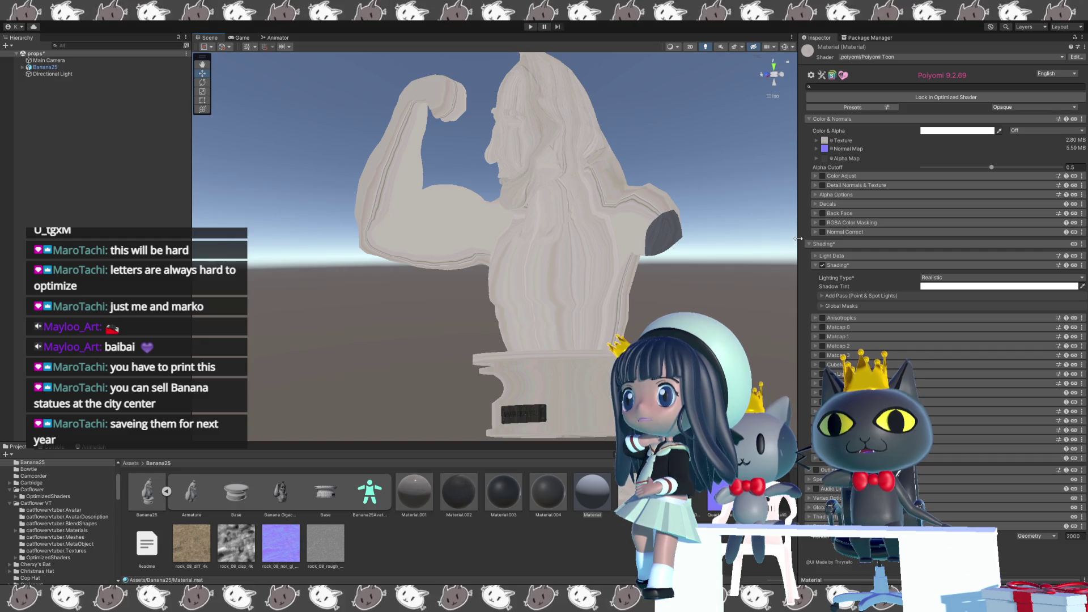
alt+drag(702, 294, 606, 324)
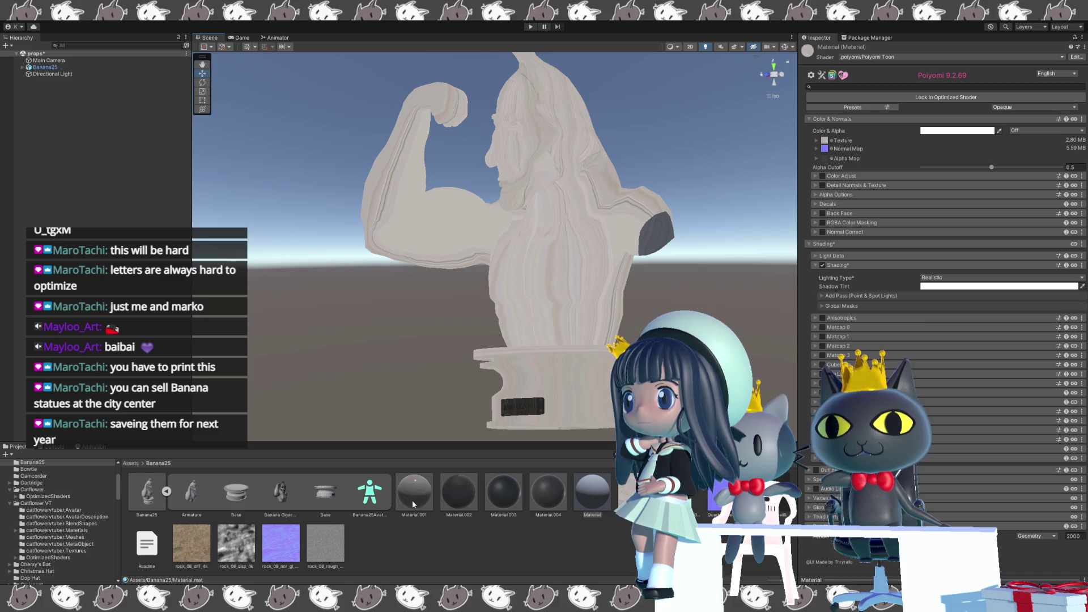
click(600, 493)
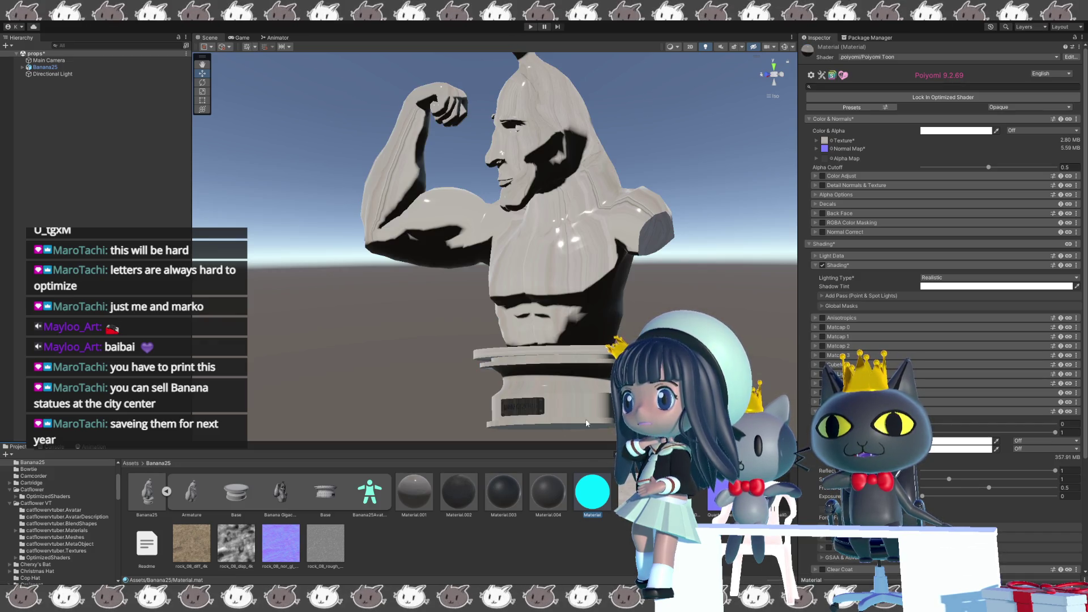
Inspect the glossy bust in profile and from above, then reselect the Material.
alt+drag(583, 429, 646, 425)
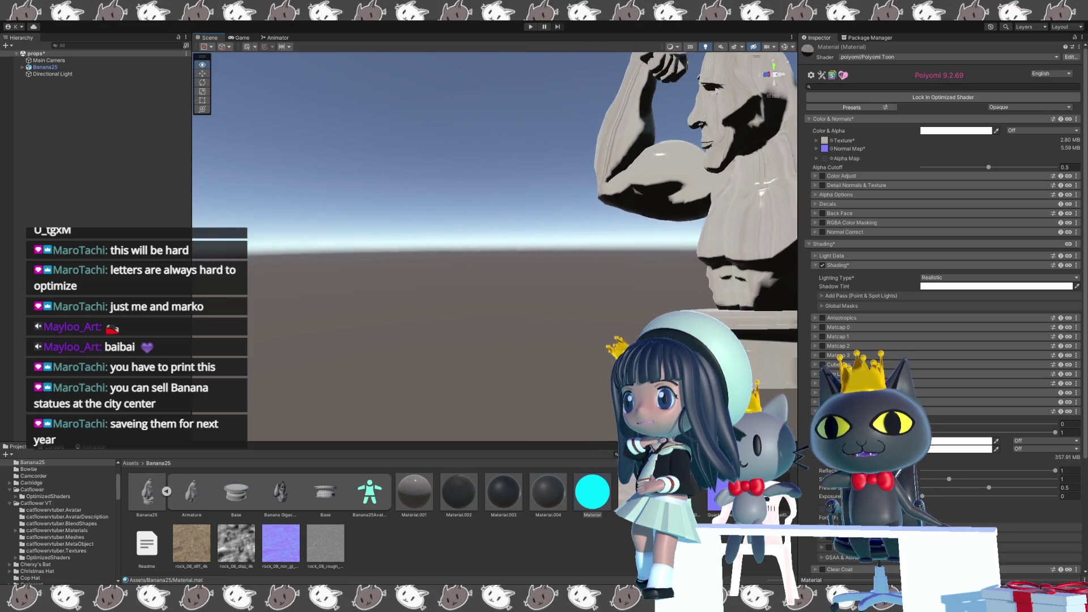
alt+drag(494, 246, 561, 246)
scroll(493, 247, up, 2)
alt+drag(732, 282, 744, 307)
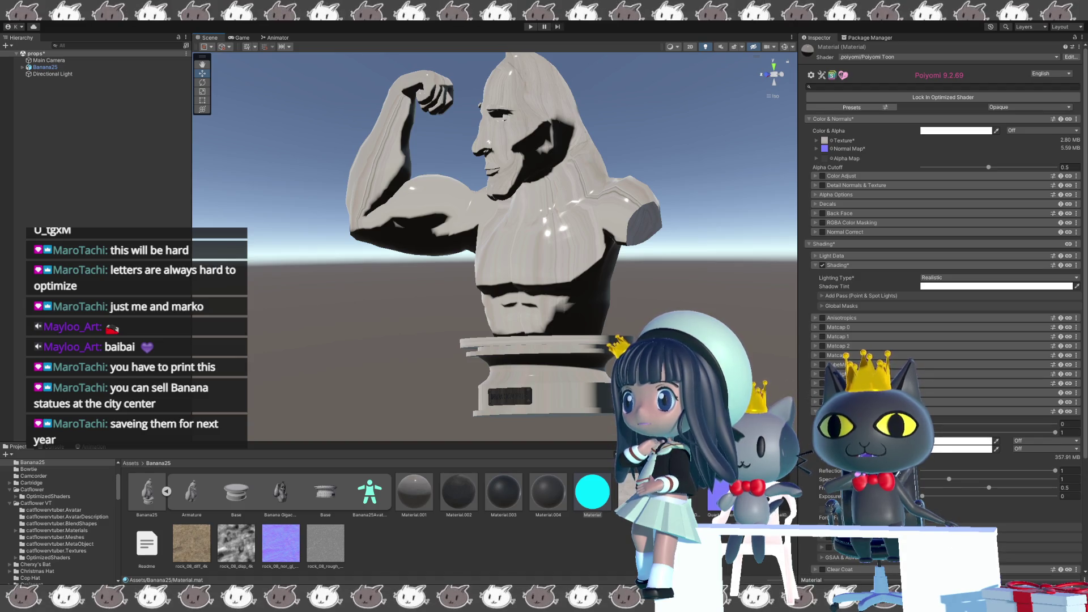
click(583, 545)
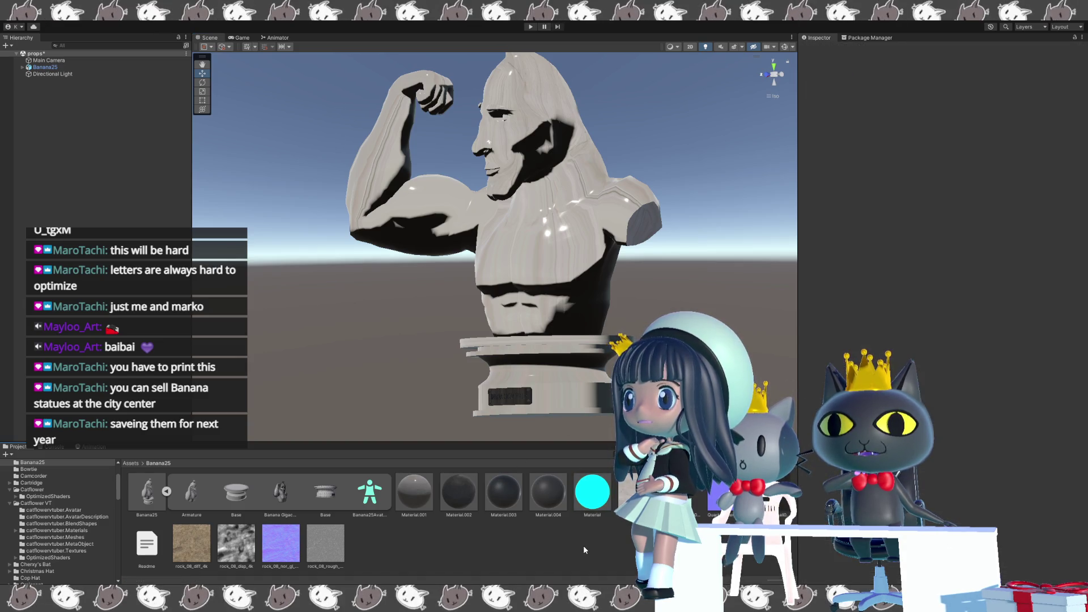
click(593, 502)
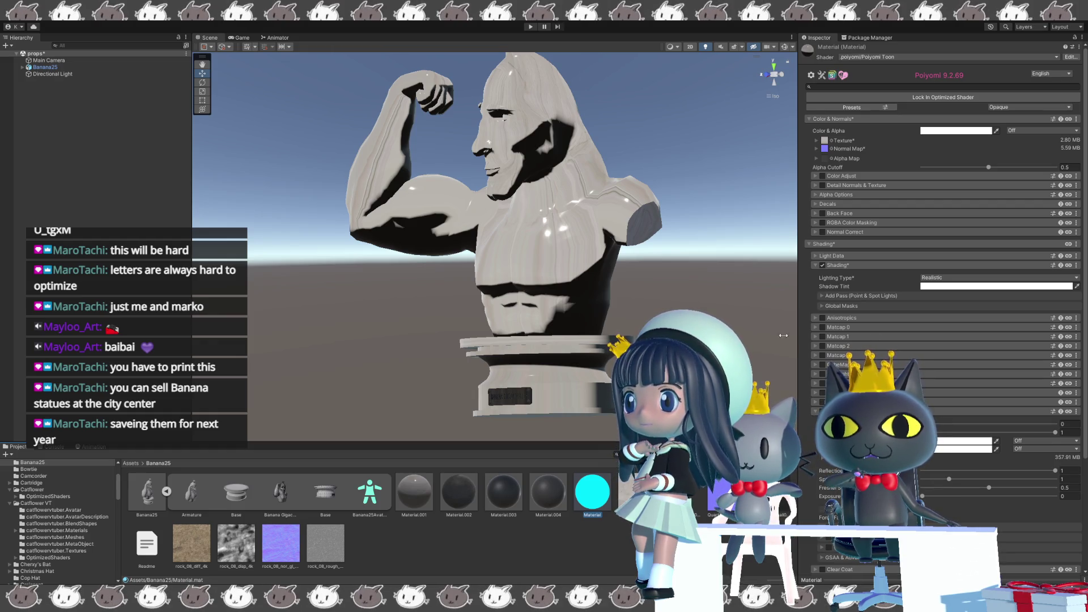
Select the Banana25 bust, frame it and view it from behind with its Transform and Animator shown.
mouse_move(493, 255)
alt+mouse_down()
mouse_move(578, 255)
mouse_move(562, 298)
mouse_move(570, 345)
alt+mouse_up()
click(570, 349)
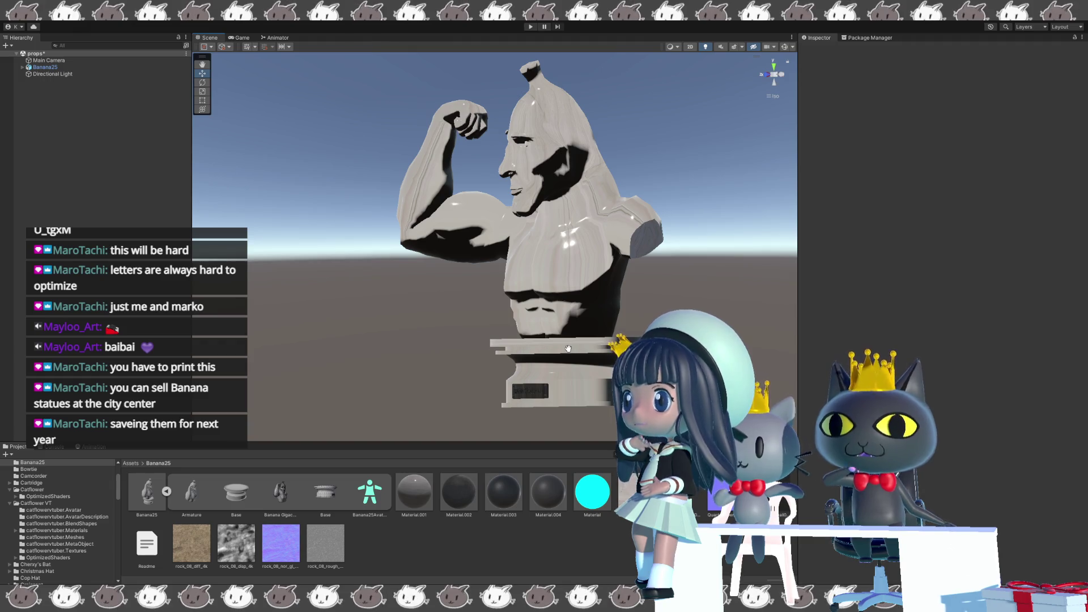
click(570, 348)
key(f)
mouse_move(557, 346)
alt+mouse_down()
mouse_move(868, 320)
mouse_move(499, 316)
mouse_move(522, 392)
alt+mouse_up()
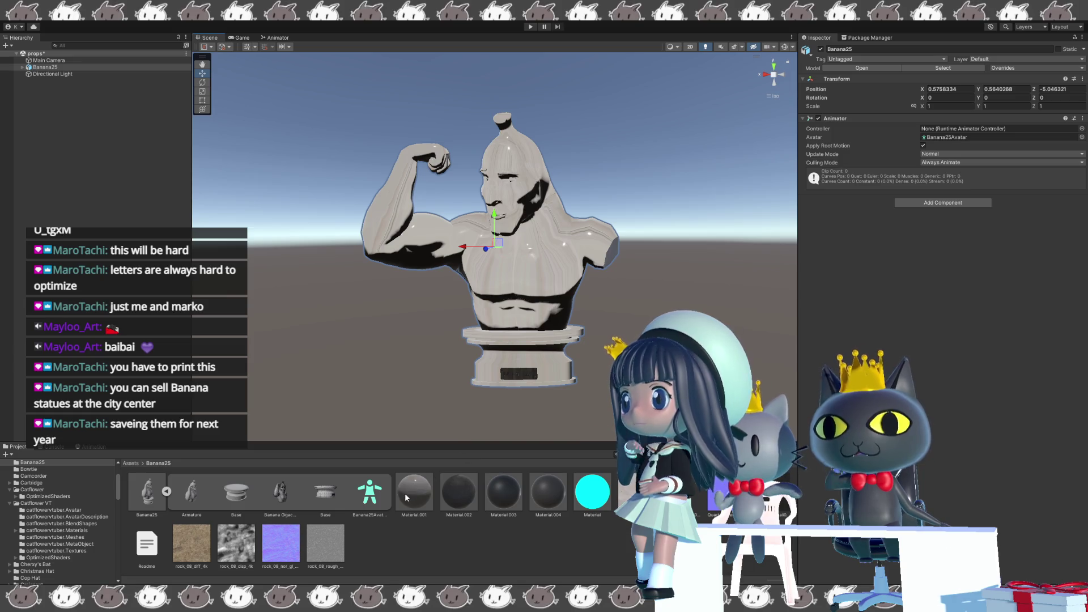
Turn off the first Inverted option on Material after orbiting the statue to face the viewer.
click(543, 540)
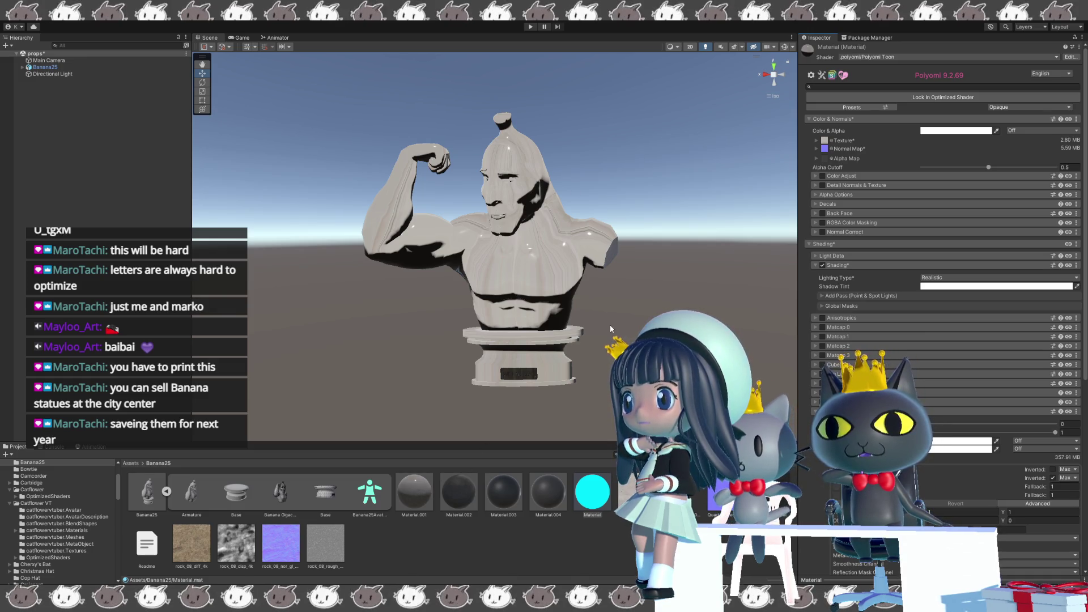
alt+drag(607, 327, 622, 325)
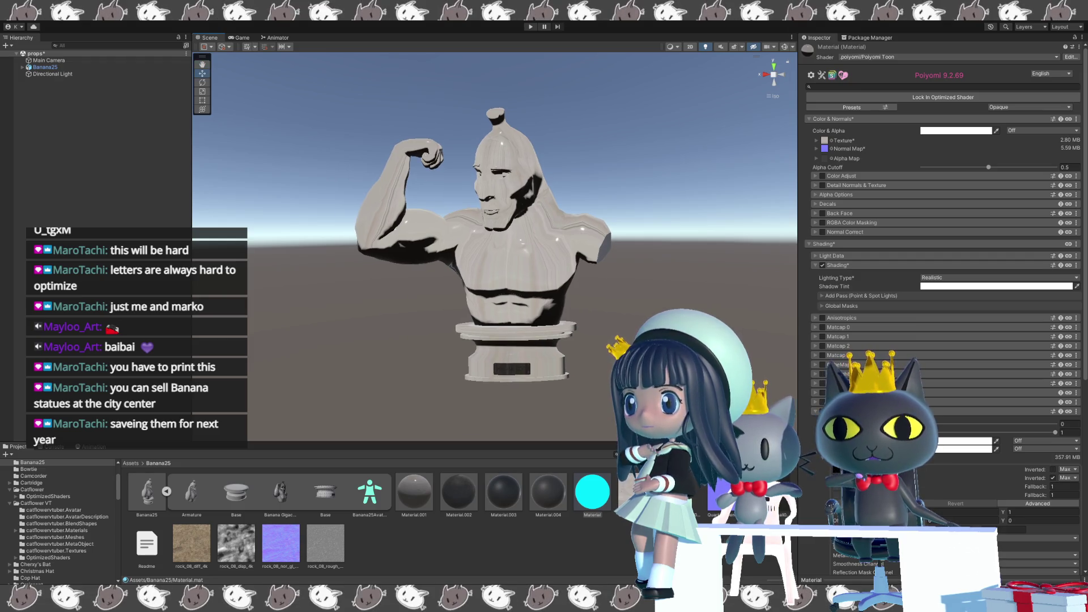
alt+drag(622, 325, 633, 323)
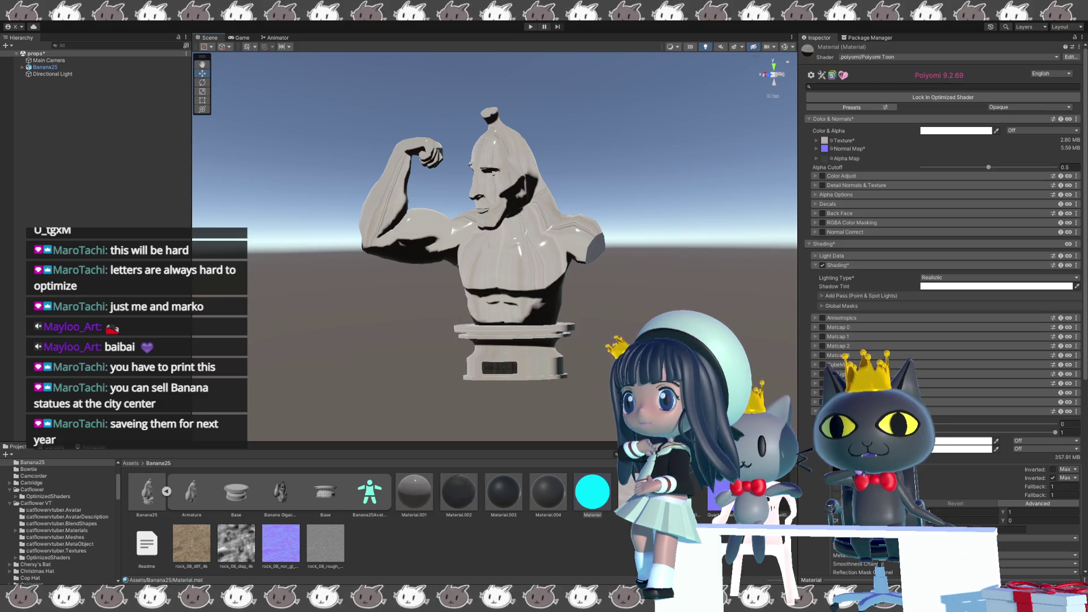
click(1051, 466)
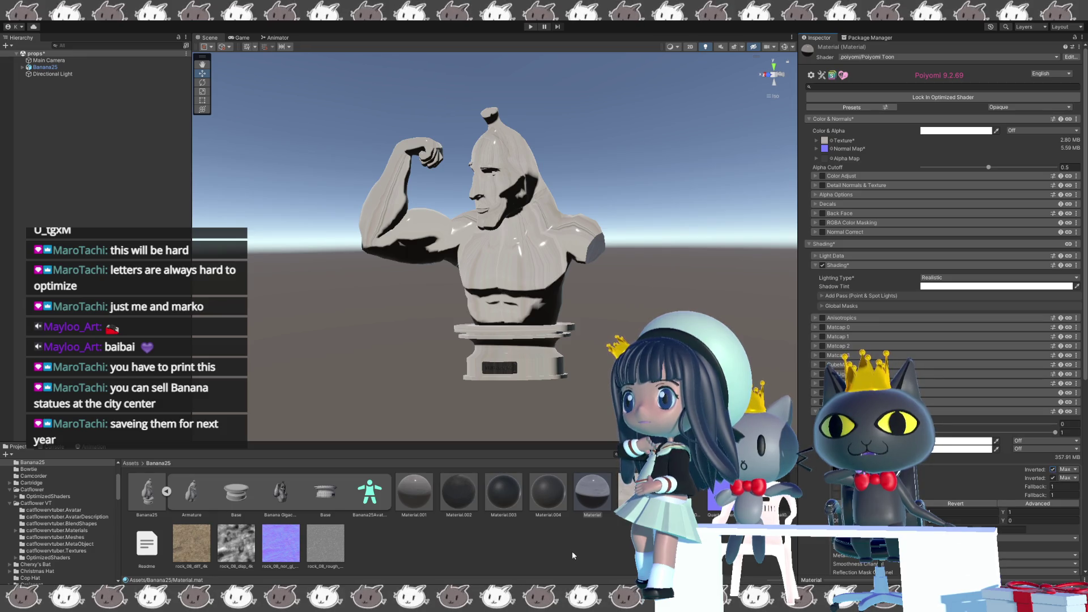
click(1052, 470)
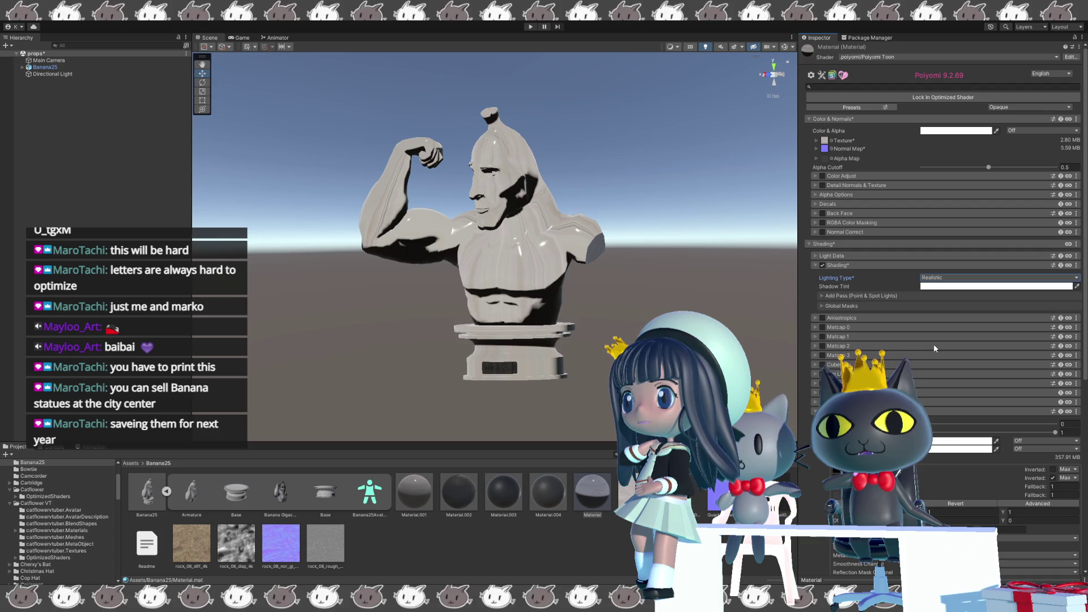
Reselect the Material asset, then bring up Material.001's Poiyomi settings.
click(586, 514)
click(587, 515)
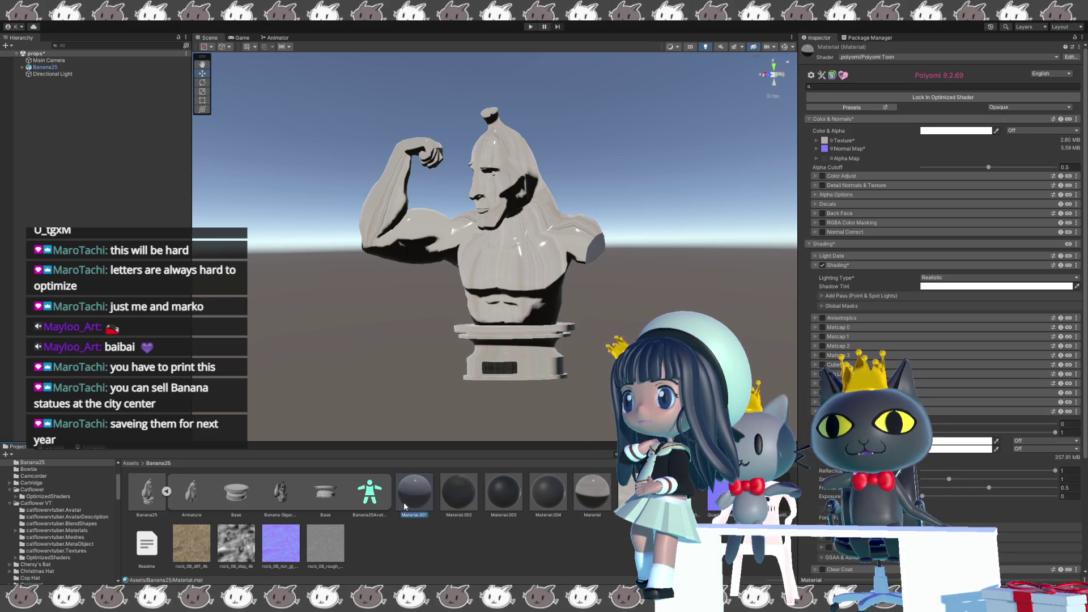
click(413, 517)
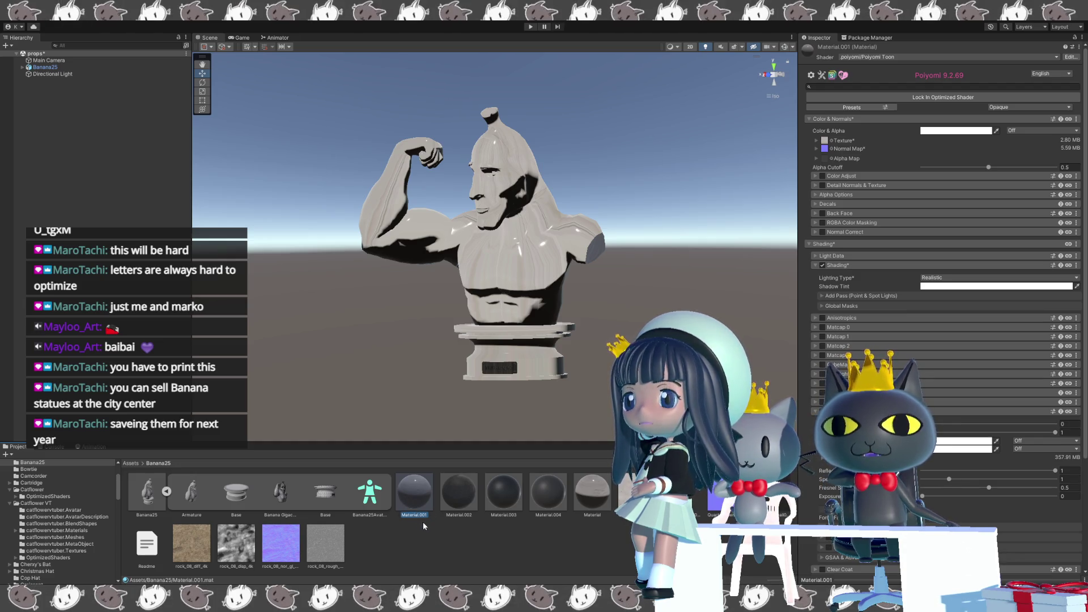
Reveal Material's normal map tiling of 0.2702703 by 1.111111 and its offset.
click(596, 499)
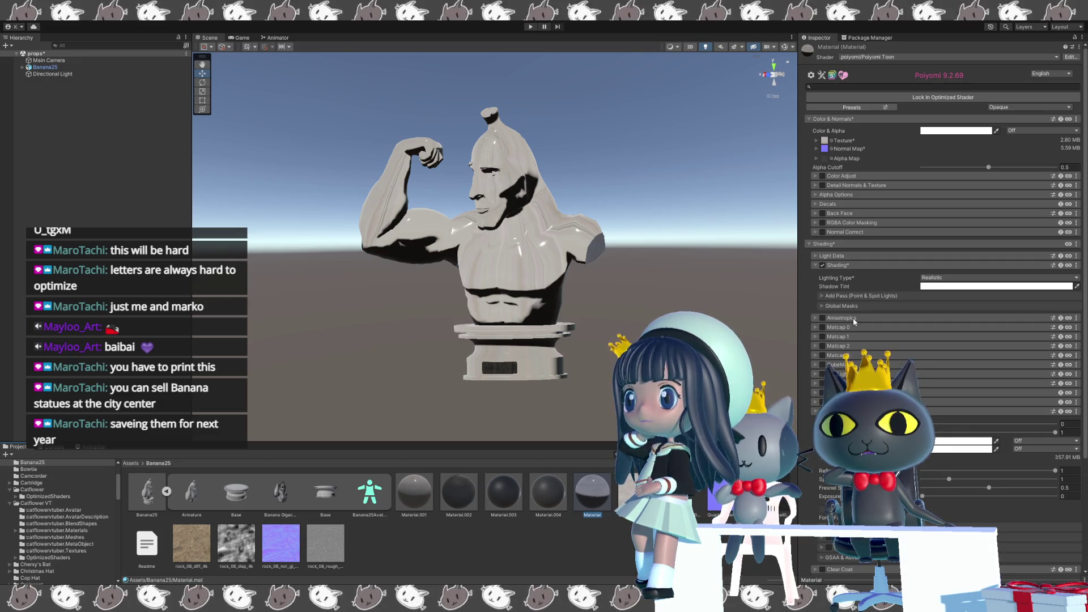
click(410, 492)
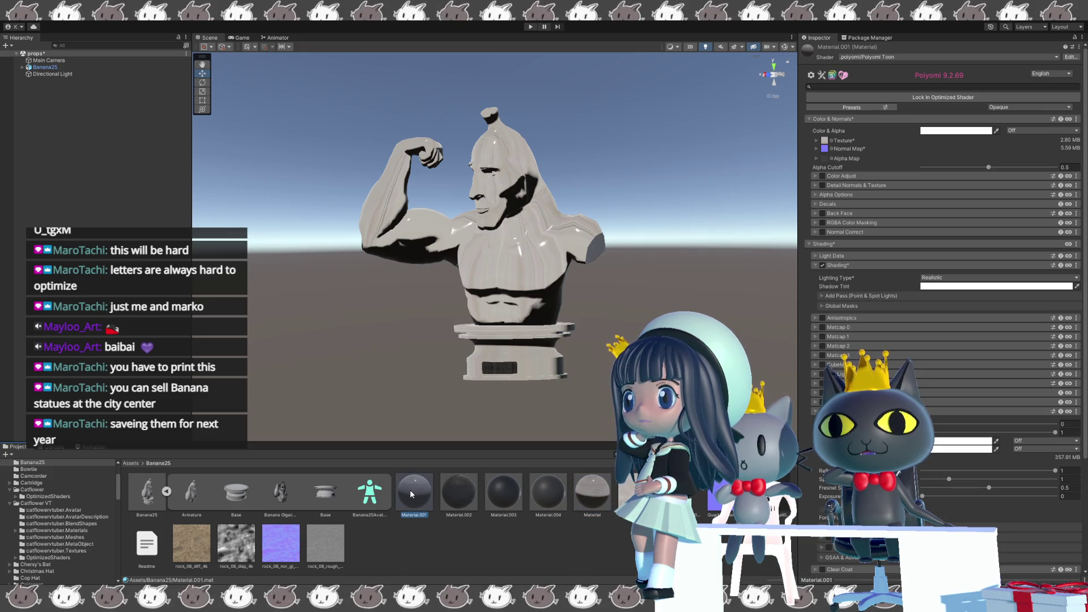
click(588, 492)
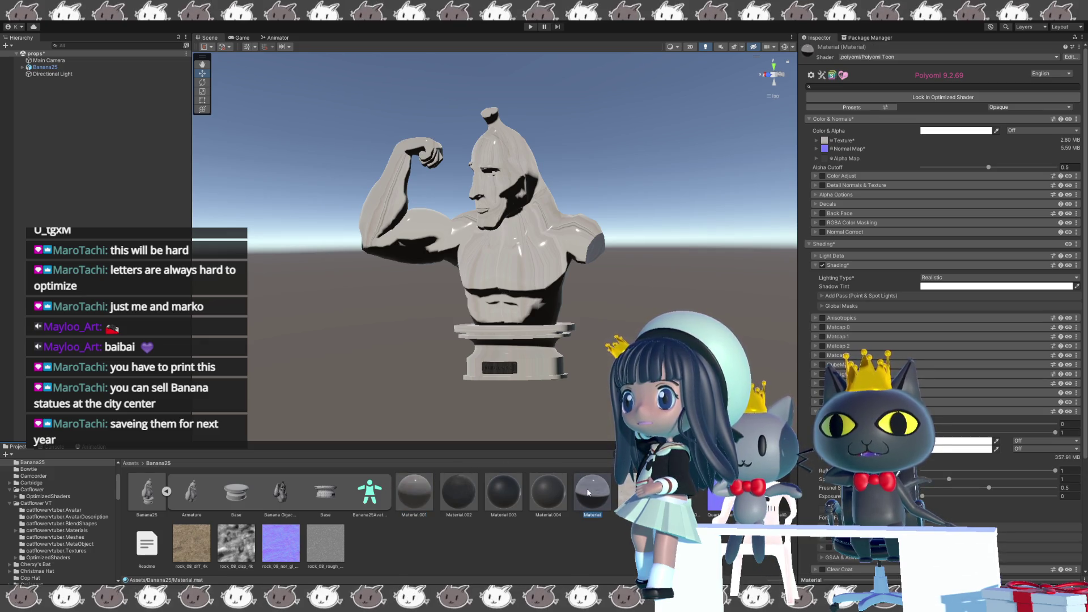
click(824, 149)
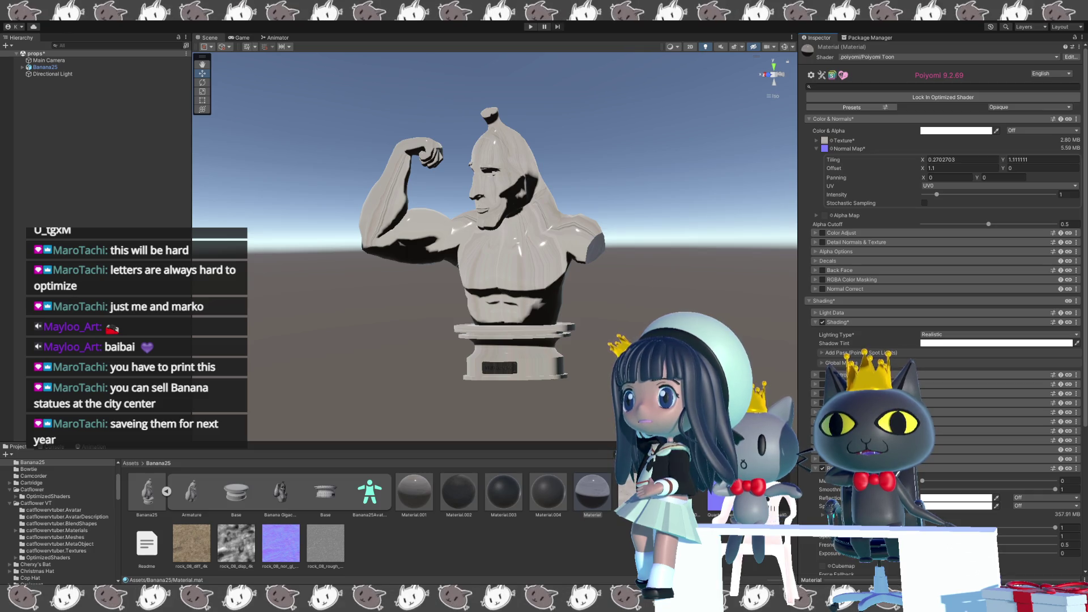
Switch from Material to Material.002's shader settings.
click(593, 493)
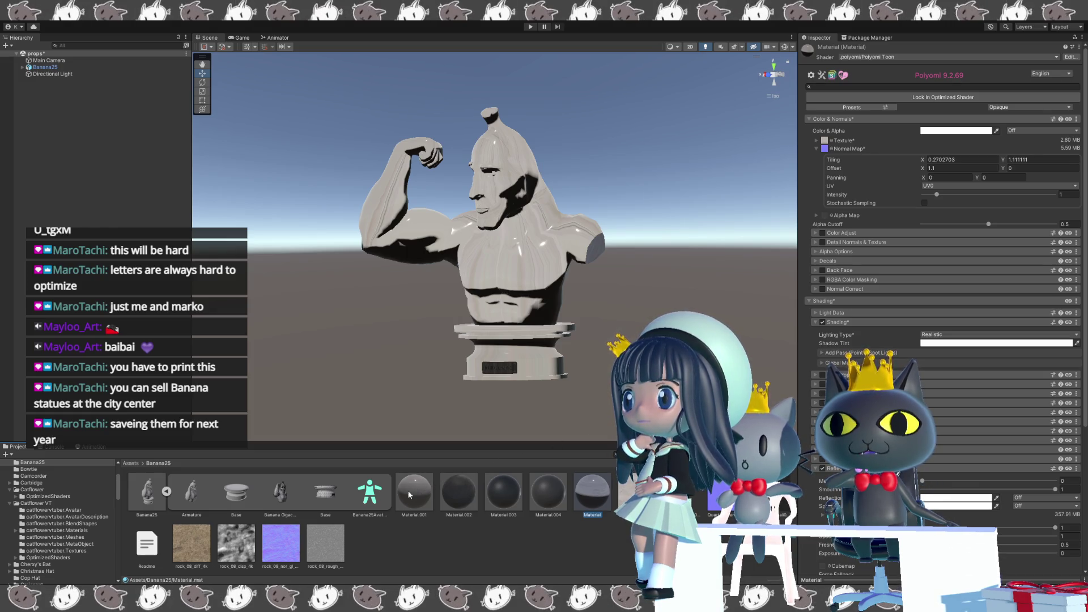
click(451, 493)
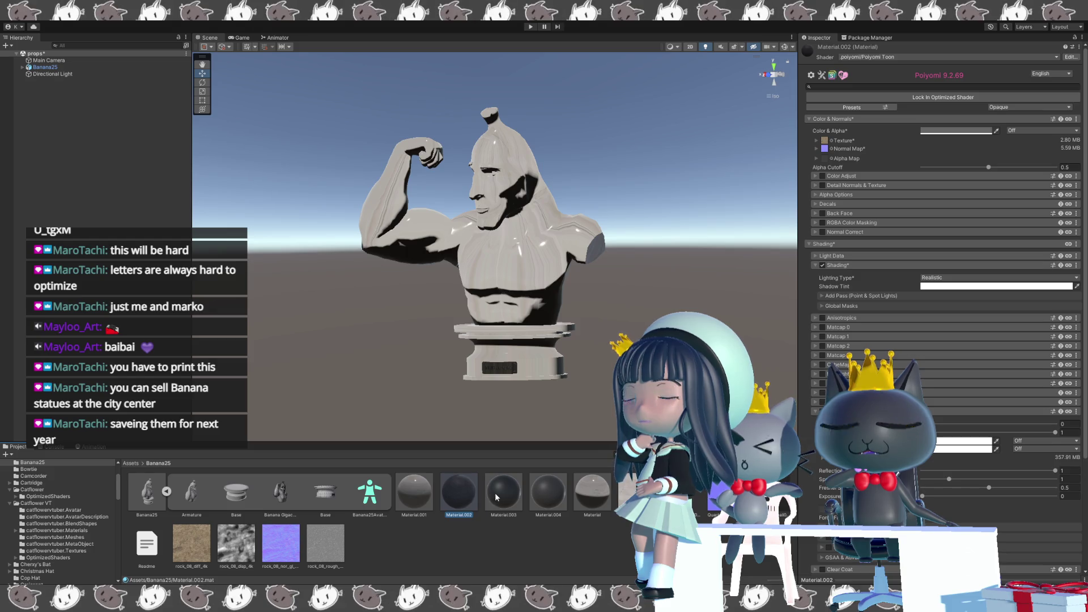
Expand Material's main texture to show 0.2702703 by 1.111111 tiling and 1.1 offset, peeking at Light Data.
click(623, 489)
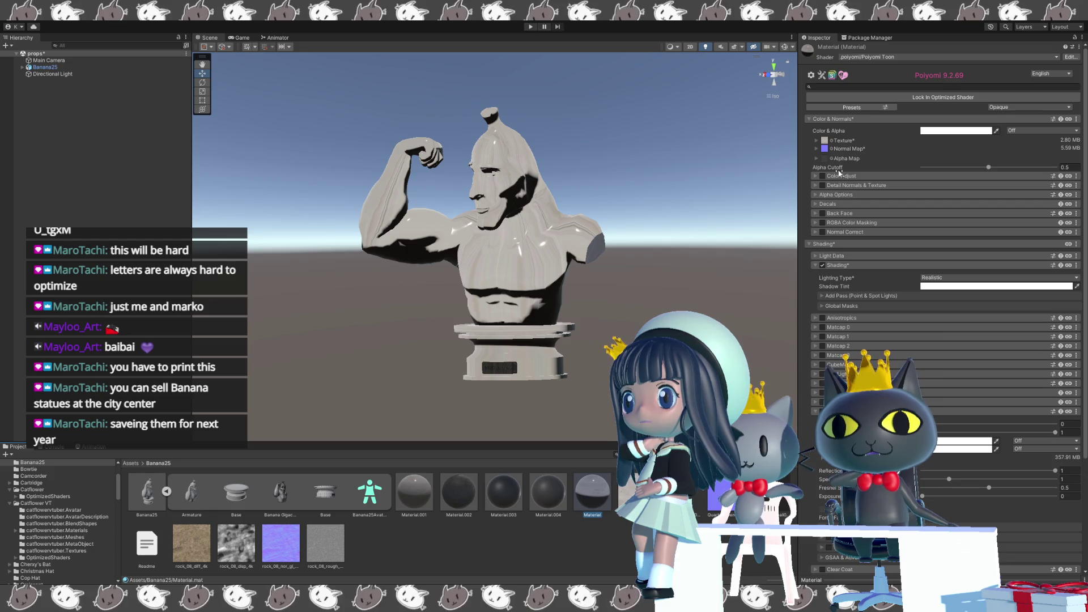
click(817, 141)
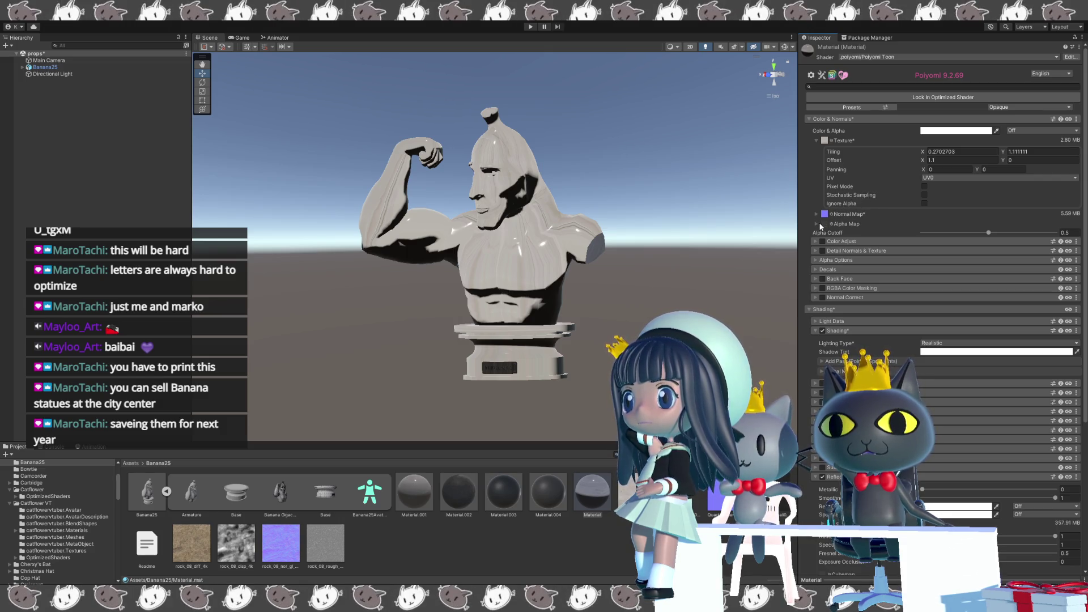
click(817, 321)
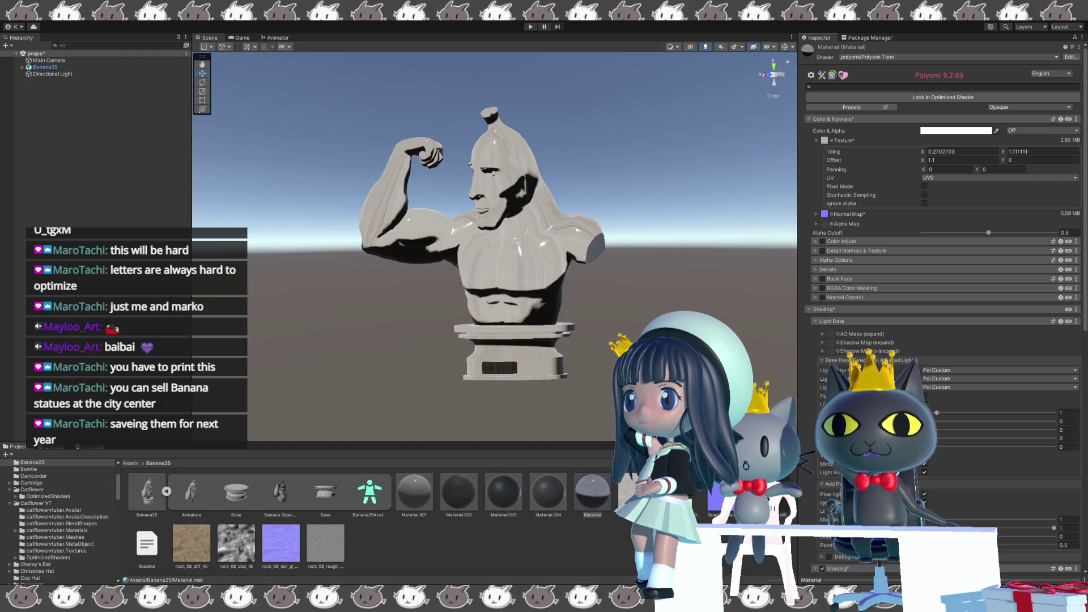
click(813, 323)
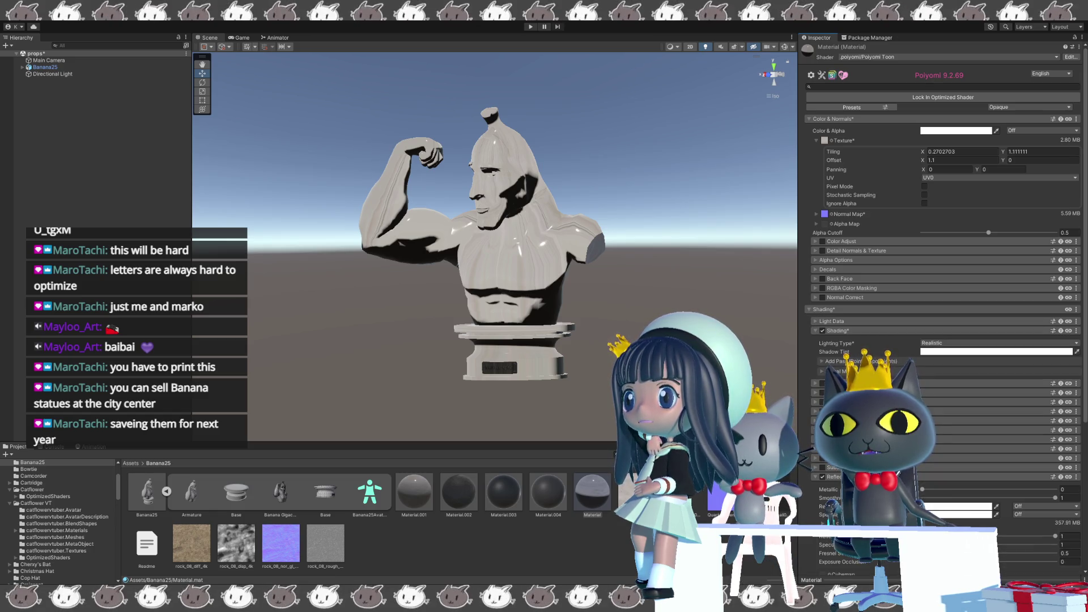
scroll(944, 298, down, 2)
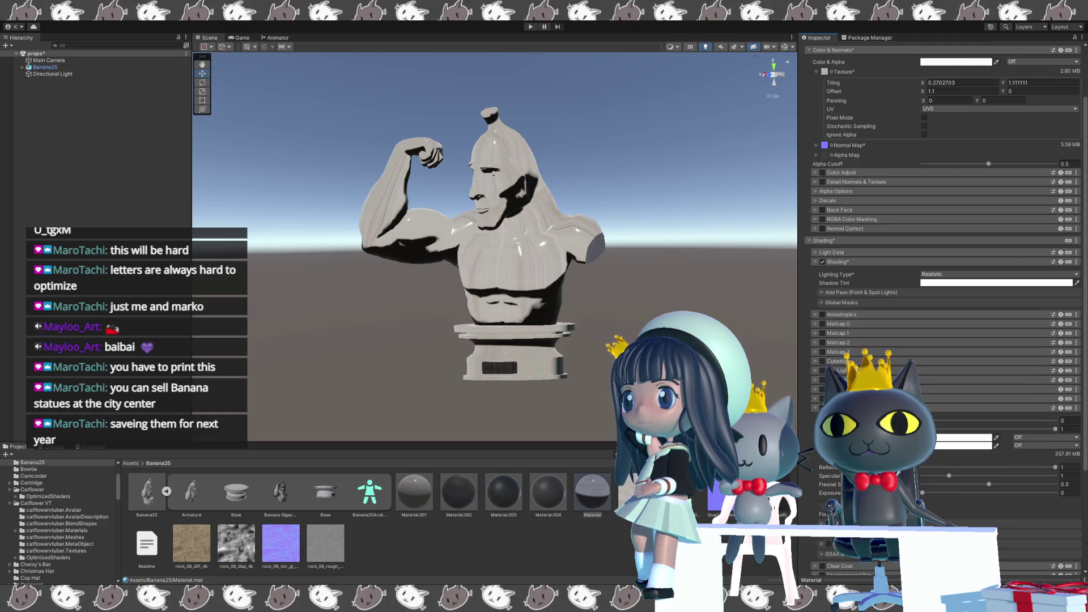
scroll(943, 298, down, 2)
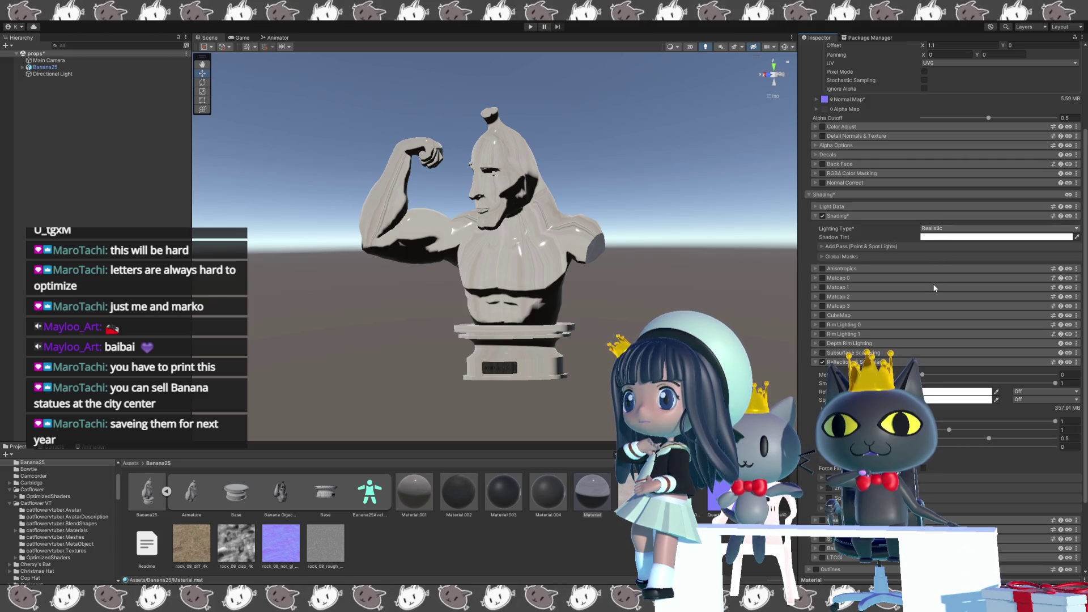
Try Flat lighting on Material, revert to Realistic, then select Material.001.
click(933, 228)
click(933, 244)
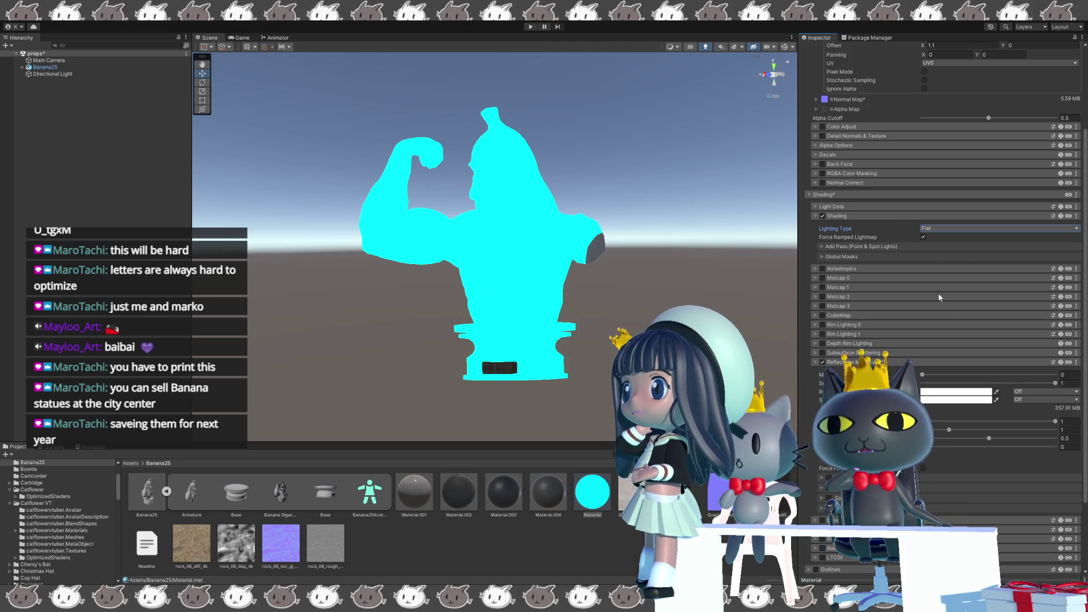
click(933, 227)
click(938, 291)
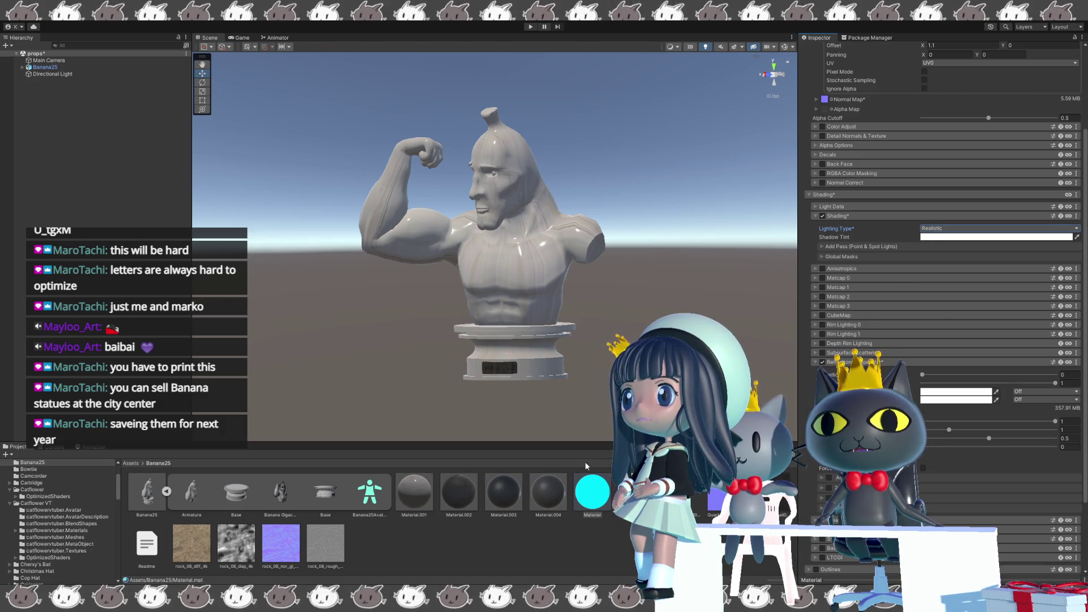
click(407, 494)
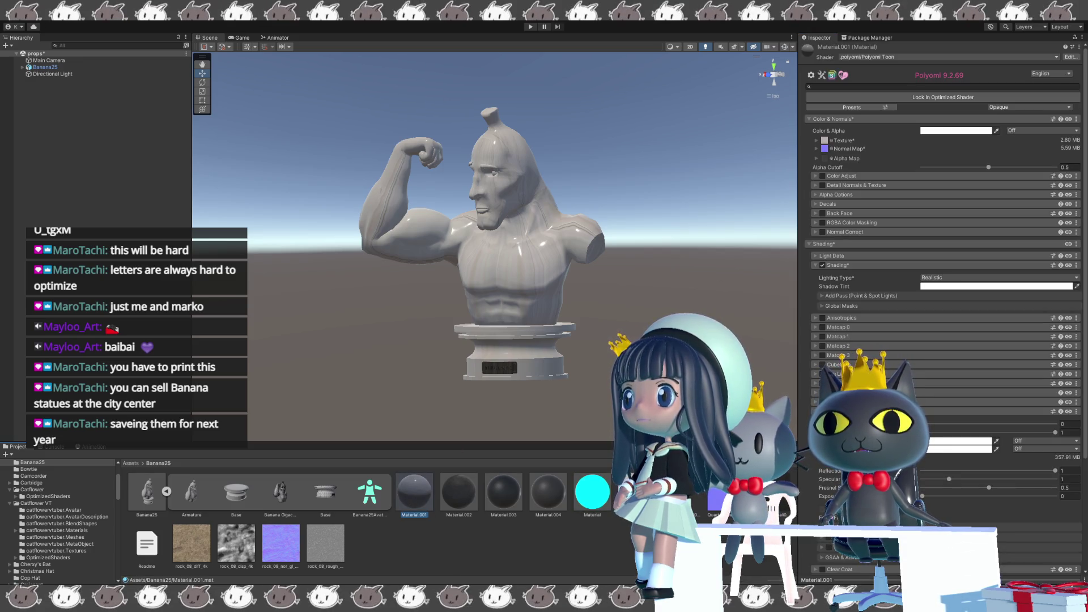
Darken Material.001's Color & Alpha so the bust's shoulder cap renders black.
click(466, 496)
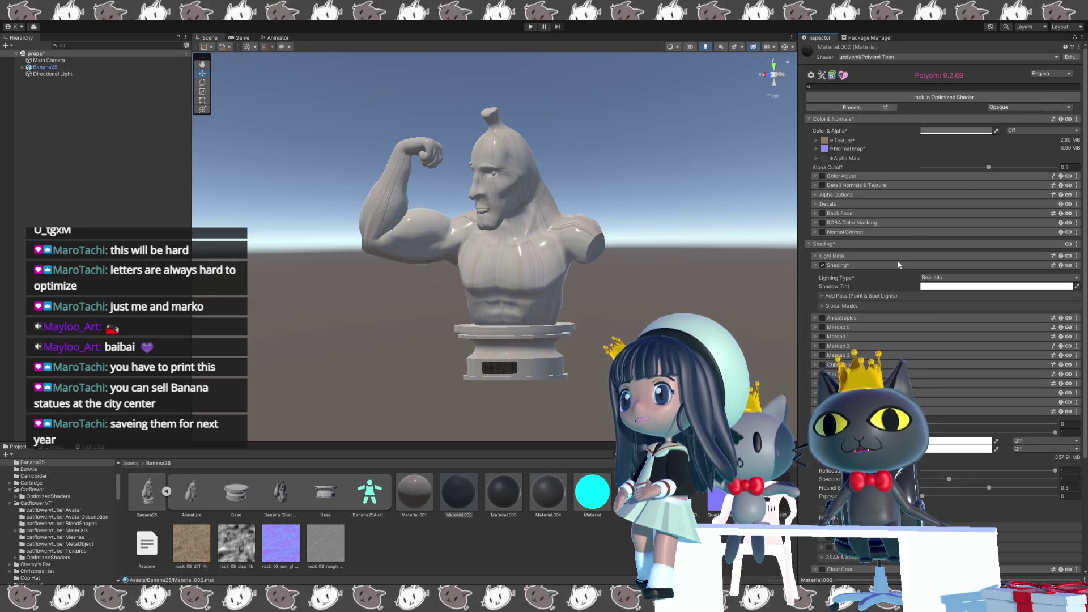
click(414, 491)
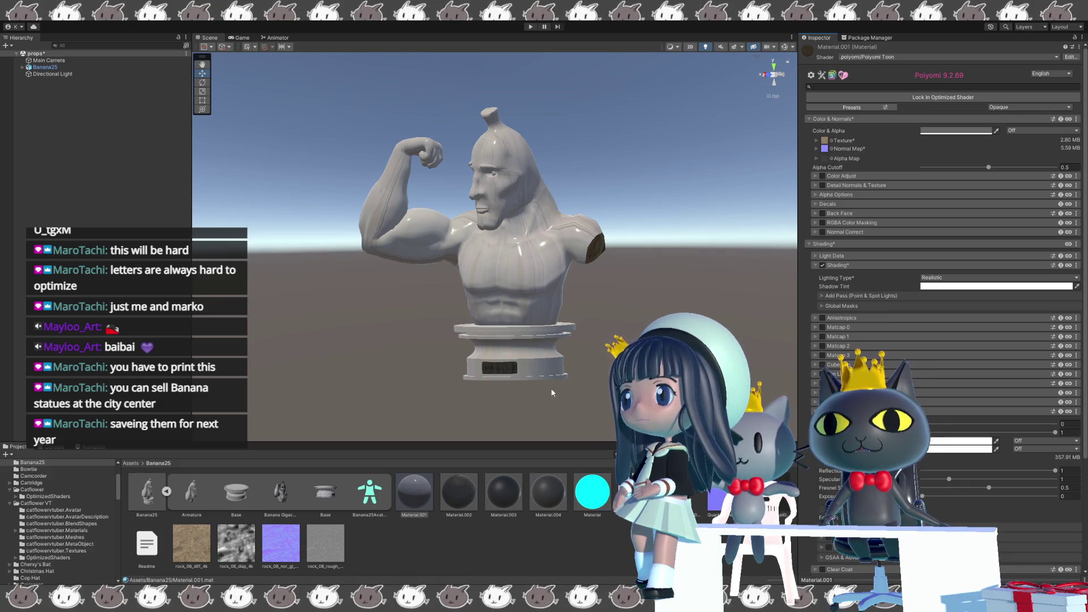
click(423, 500)
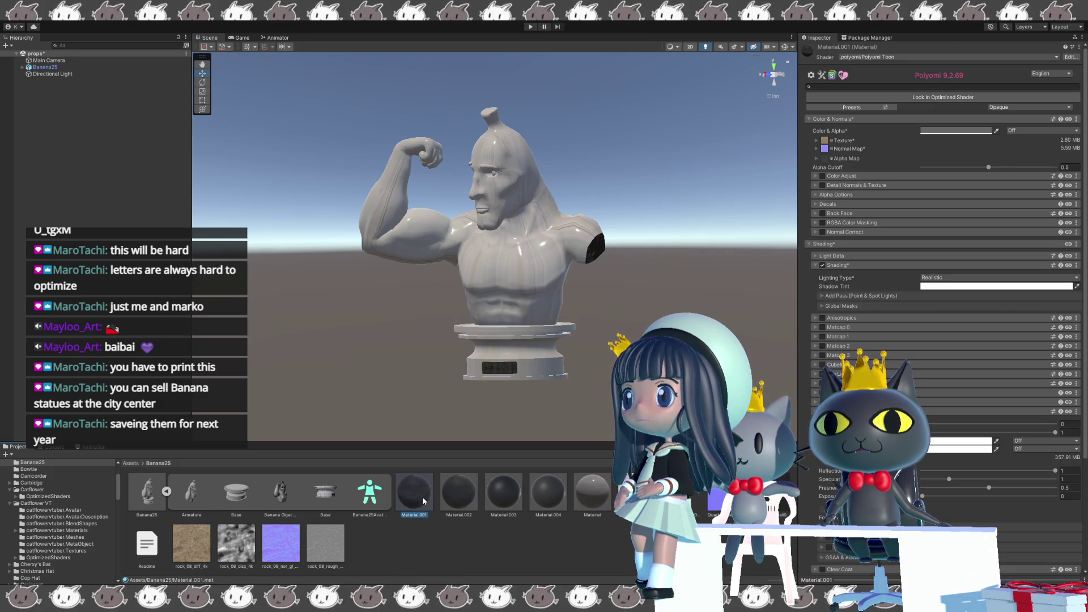
scroll(501, 247, up, 2)
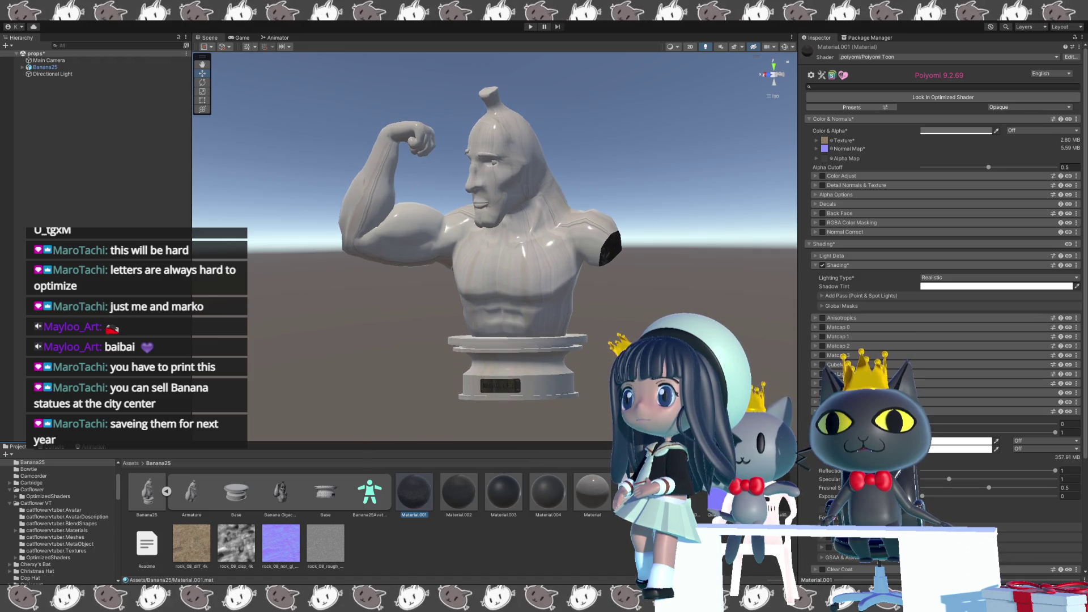
scroll(477, 247, up, 2)
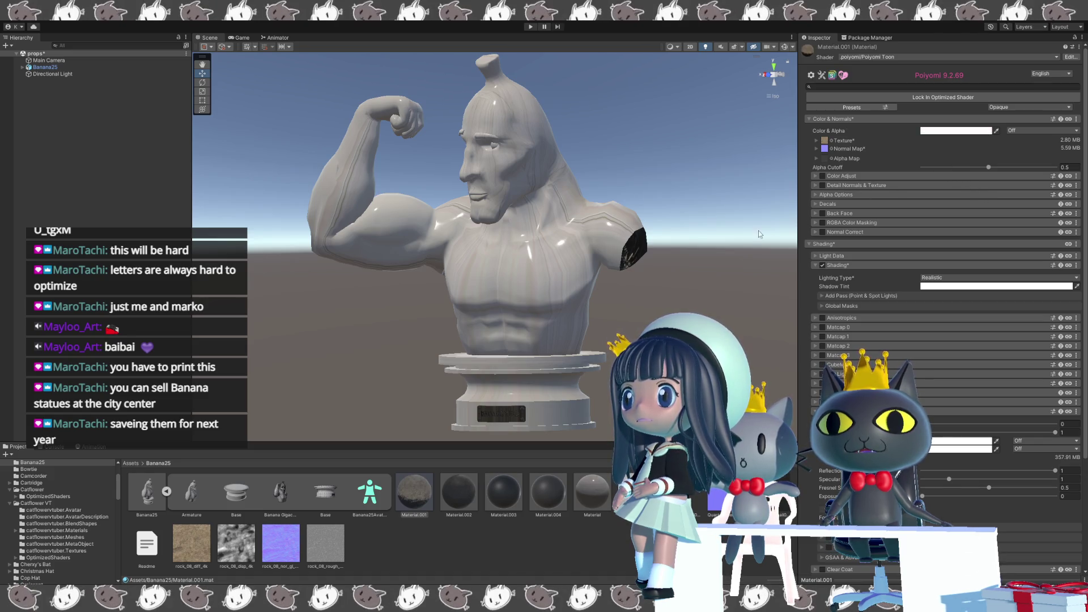
mouse_move(705, 247)
alt+mouse_down()
mouse_move(511, 235)
mouse_move(503, 246)
mouse_move(649, 274)
alt+mouse_up()
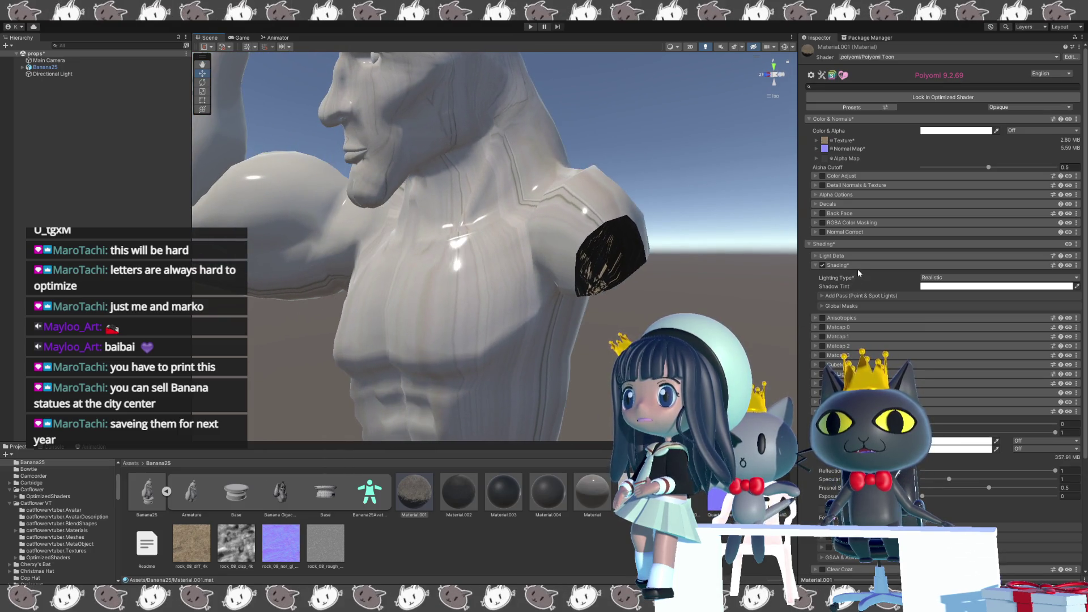
click(938, 334)
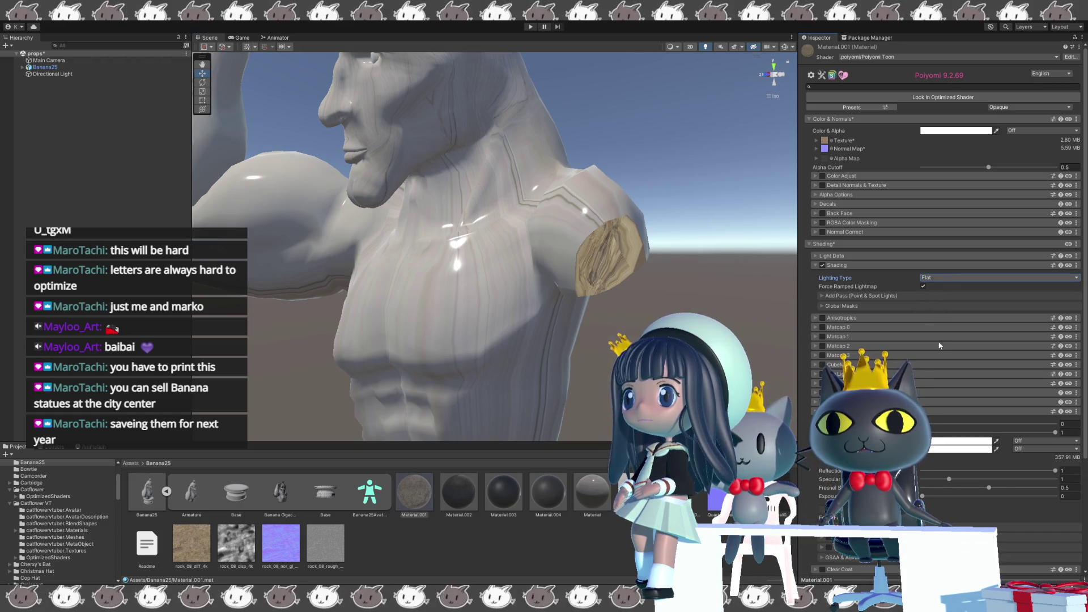
key(ctrl+z)
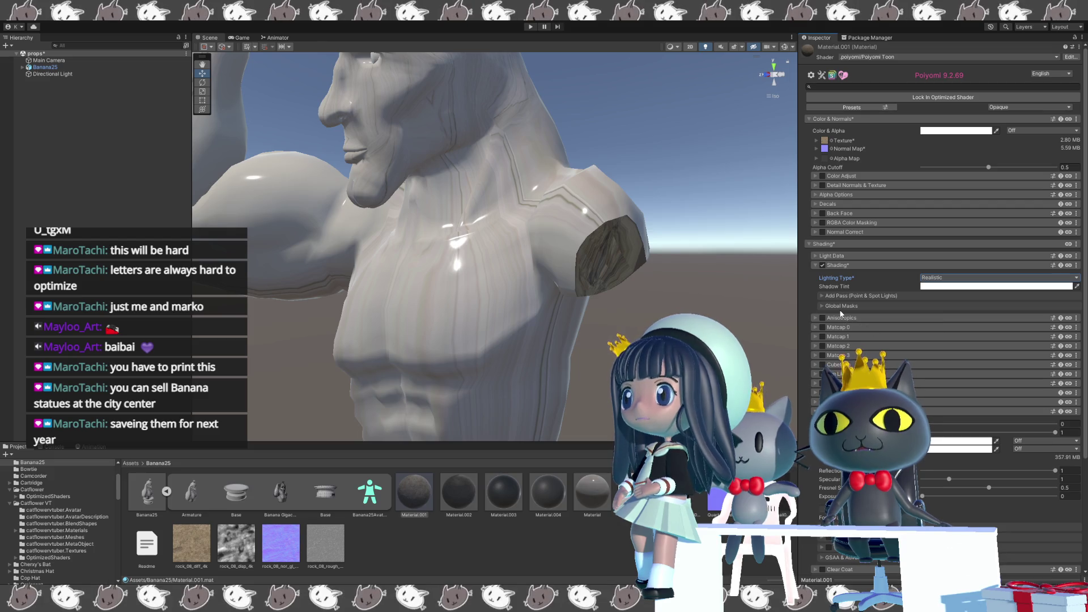
Orbit toward the shoulder opening and switch to the plain Material's settings.
mouse_move(630, 333)
alt+mouse_down()
mouse_move(585, 293)
mouse_move(560, 187)
mouse_move(583, 279)
mouse_move(524, 256)
alt+mouse_up()
scroll(525, 256, up, 2)
scroll(525, 256, up, 2)
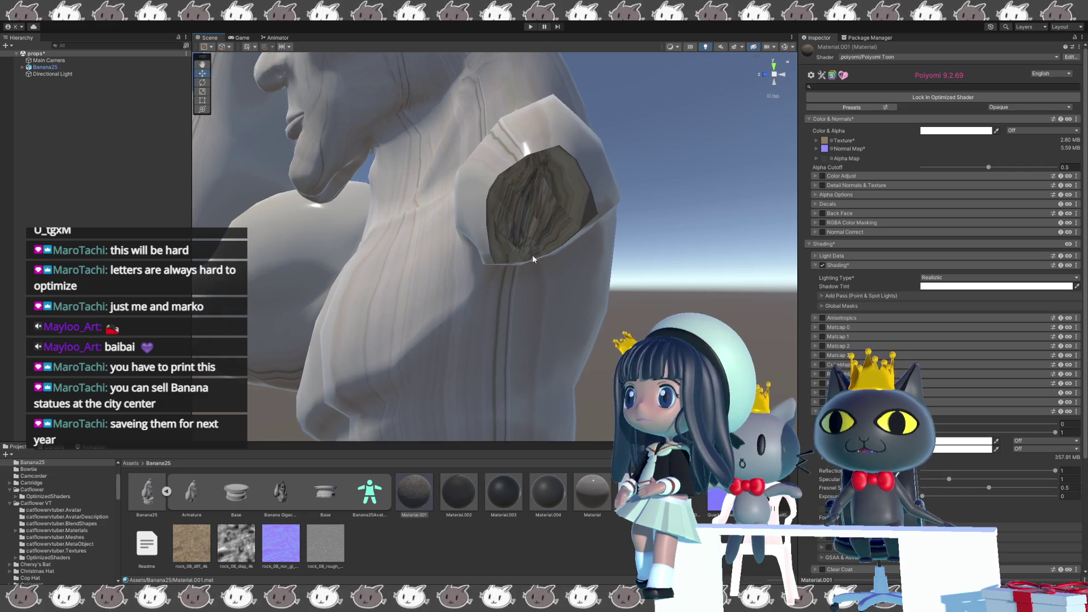
scroll(540, 253, up, 2)
scroll(541, 257, down, 3)
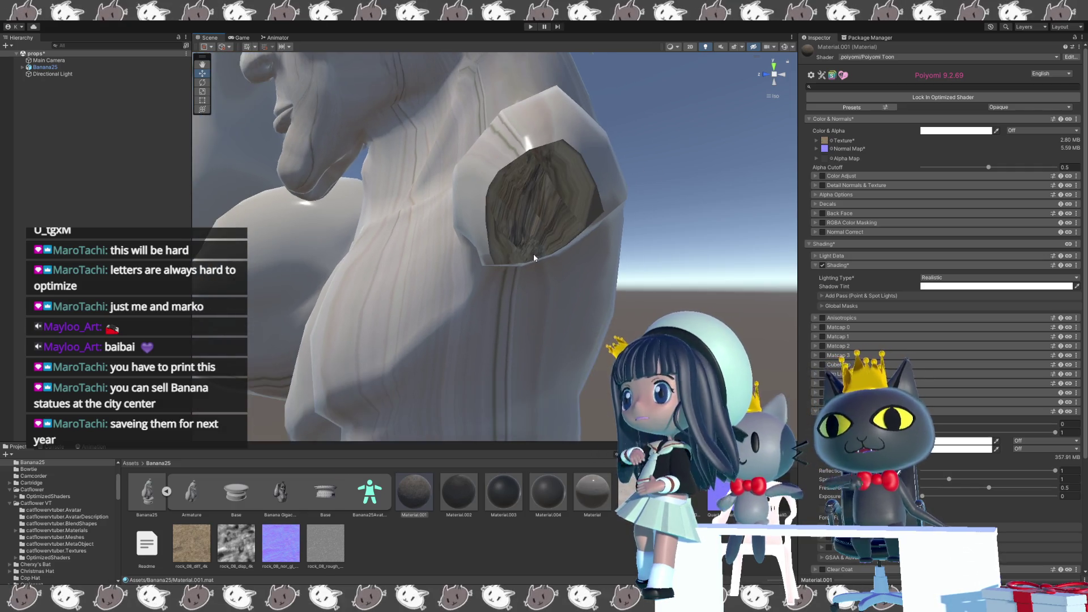
scroll(533, 255, down, 2)
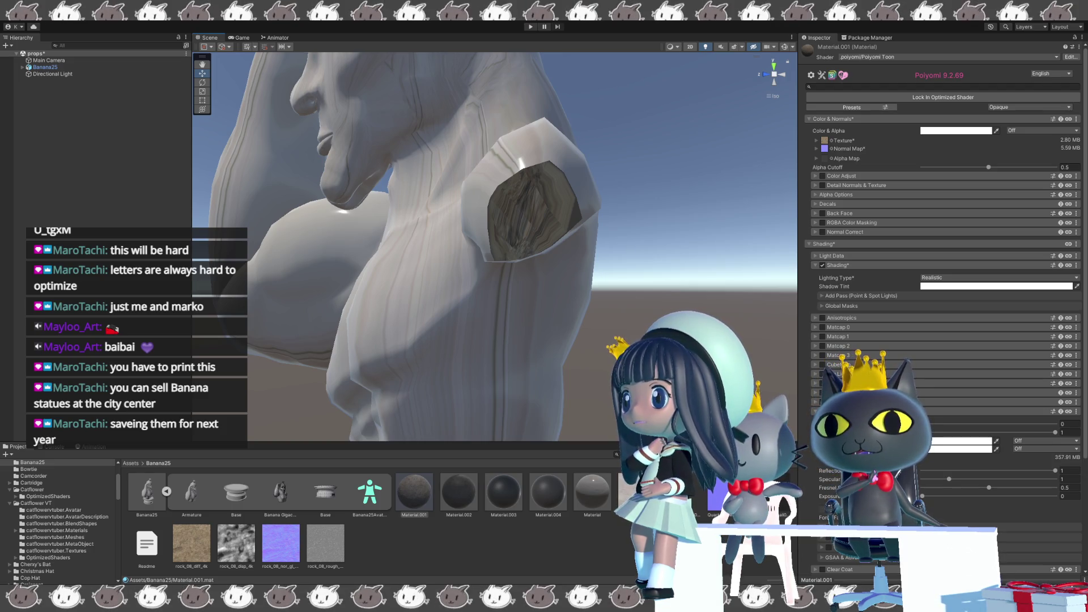
click(592, 492)
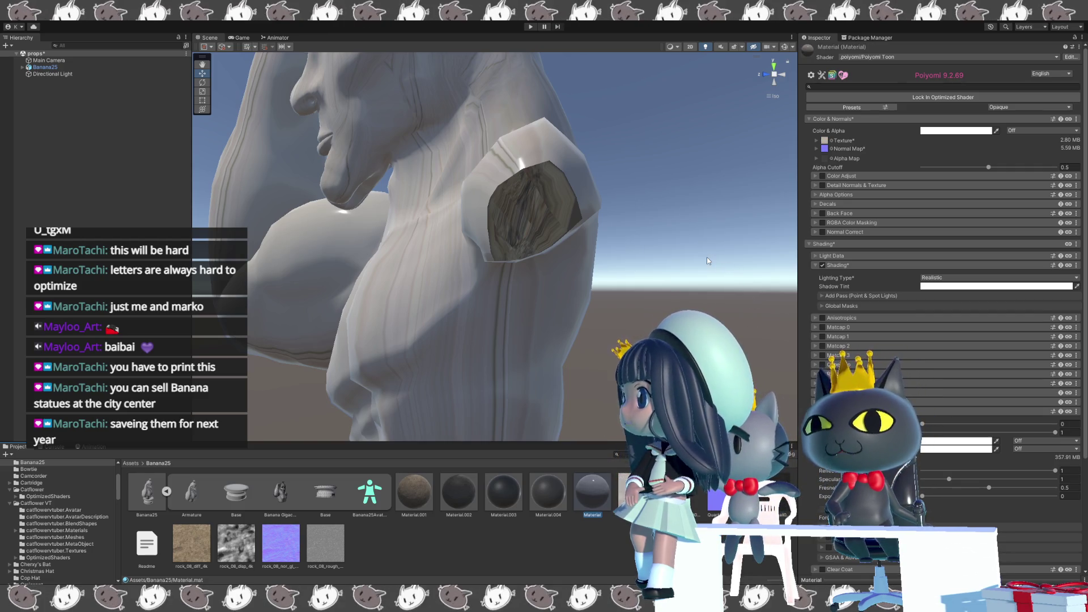
click(817, 140)
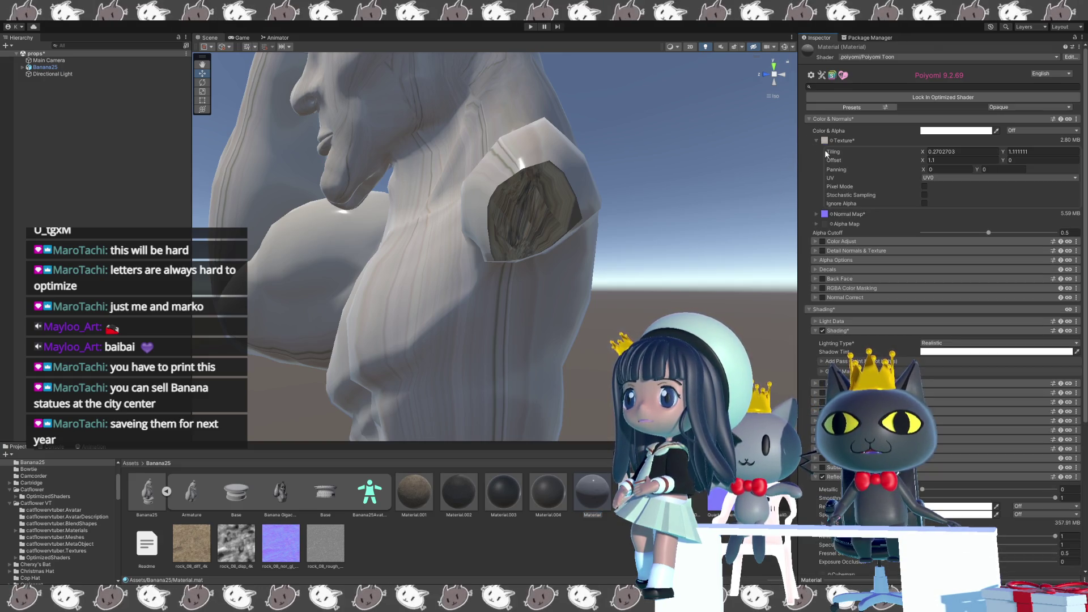
click(930, 152)
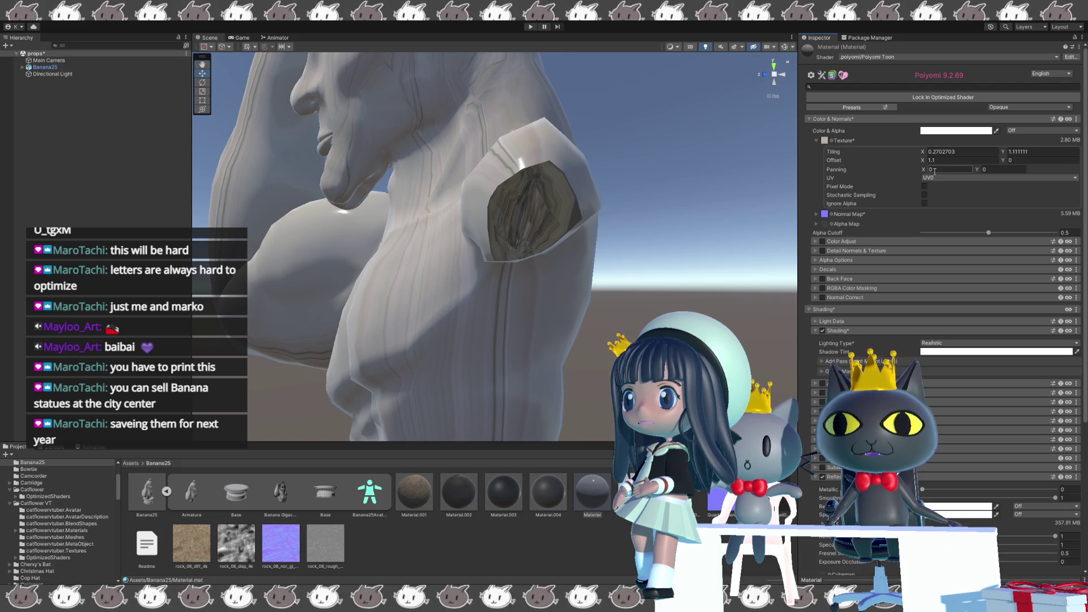
click(932, 151)
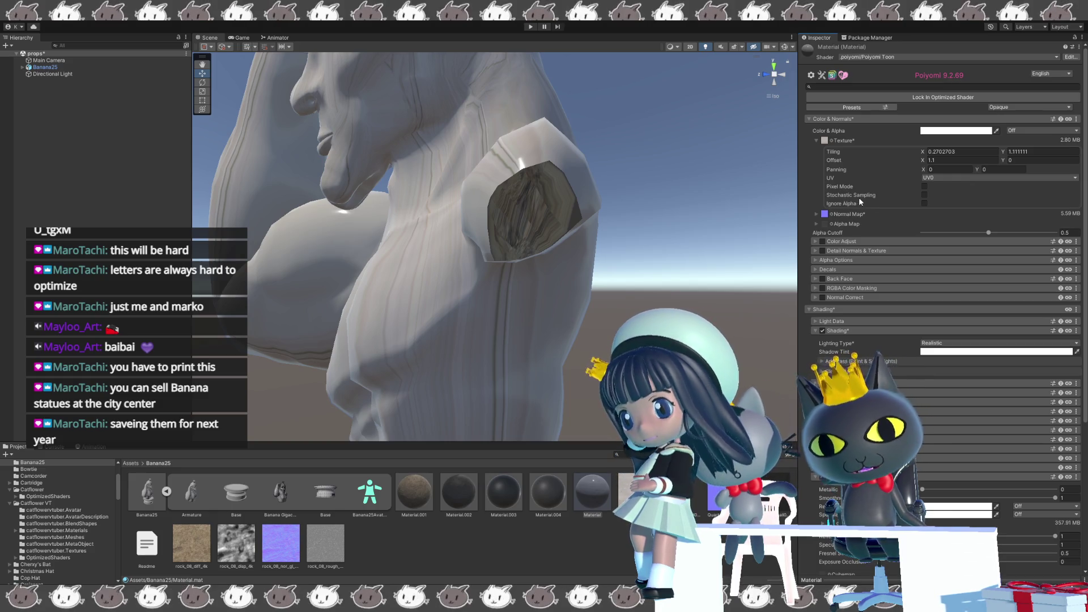
click(930, 152)
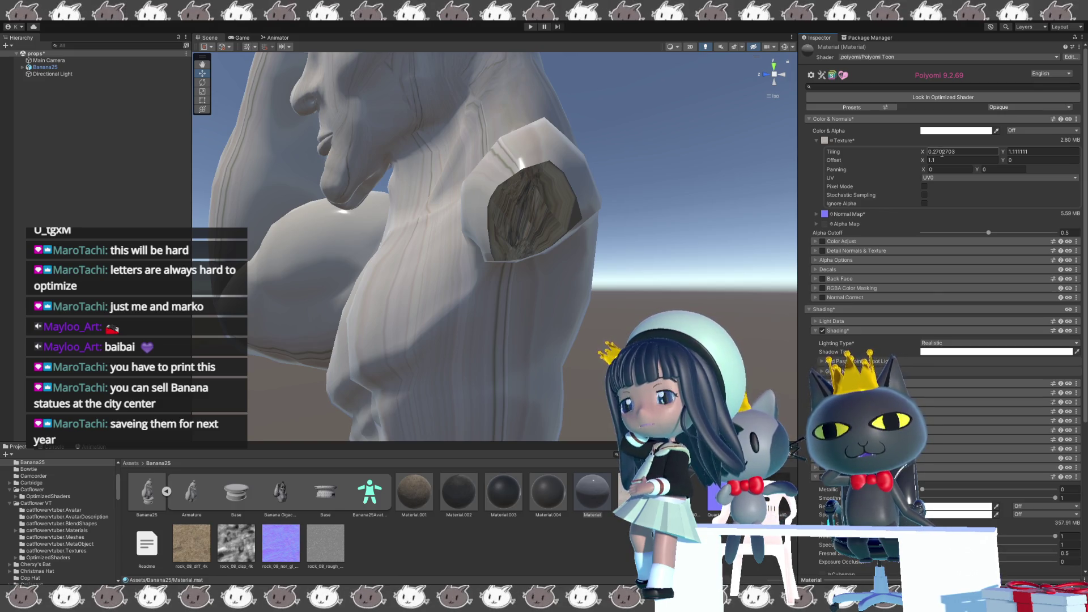
key(Return)
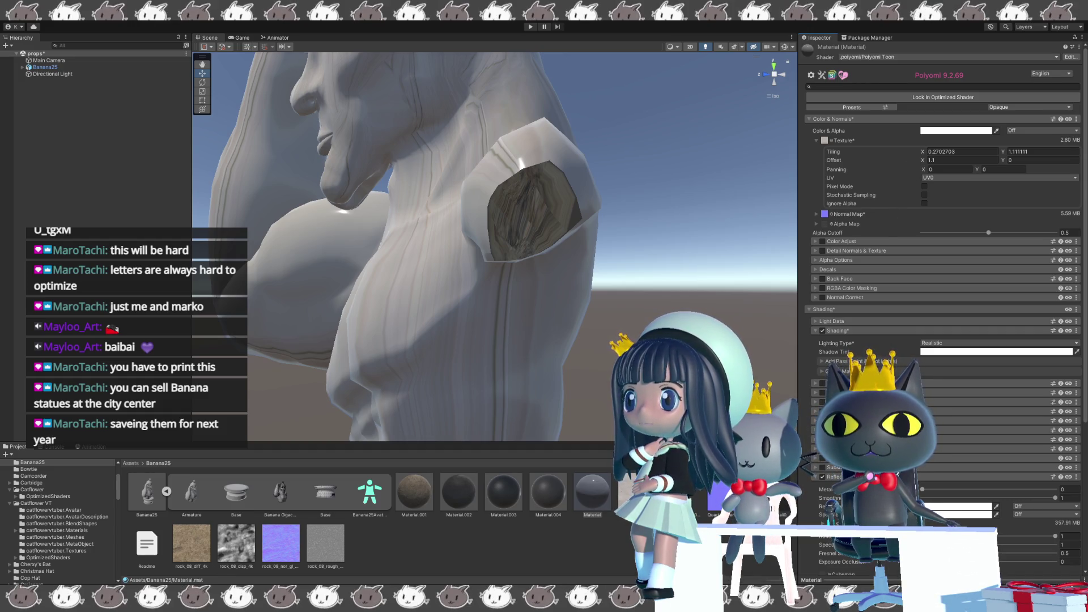
click(925, 150)
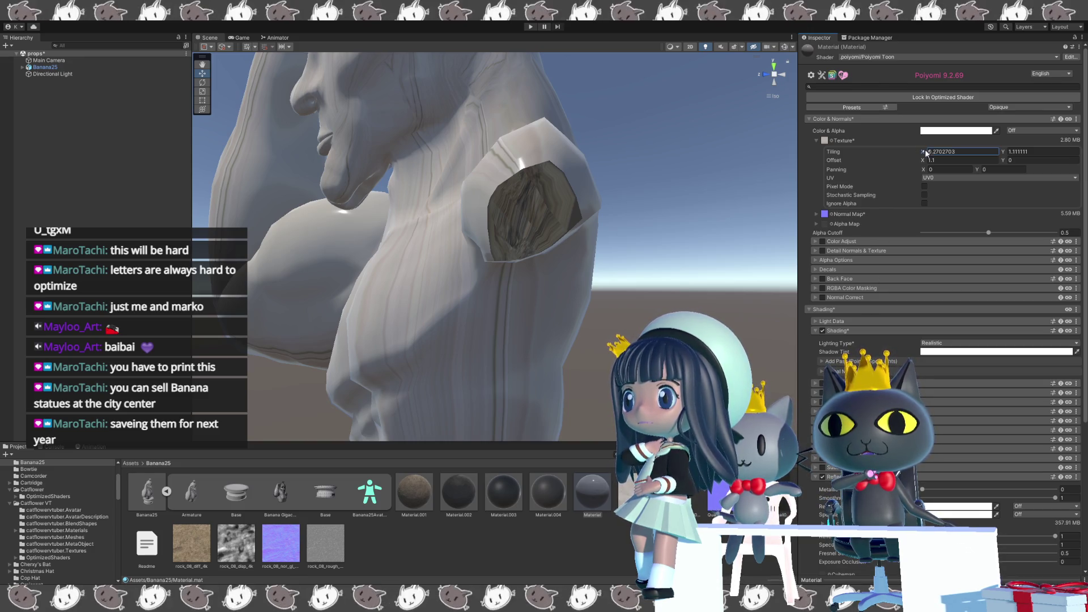
text(3.33)
Set the main texture's horizontal tiling to -3.3, horizontal offset to 0 and vertical tiling to 1.
drag(931, 151, 962, 151)
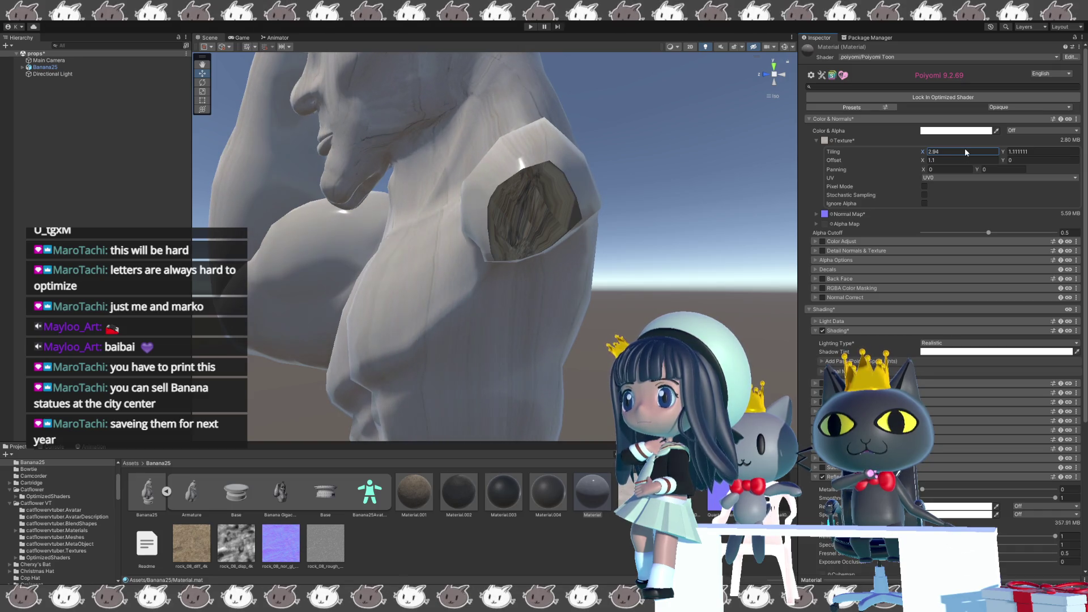
drag(961, 152, 972, 150)
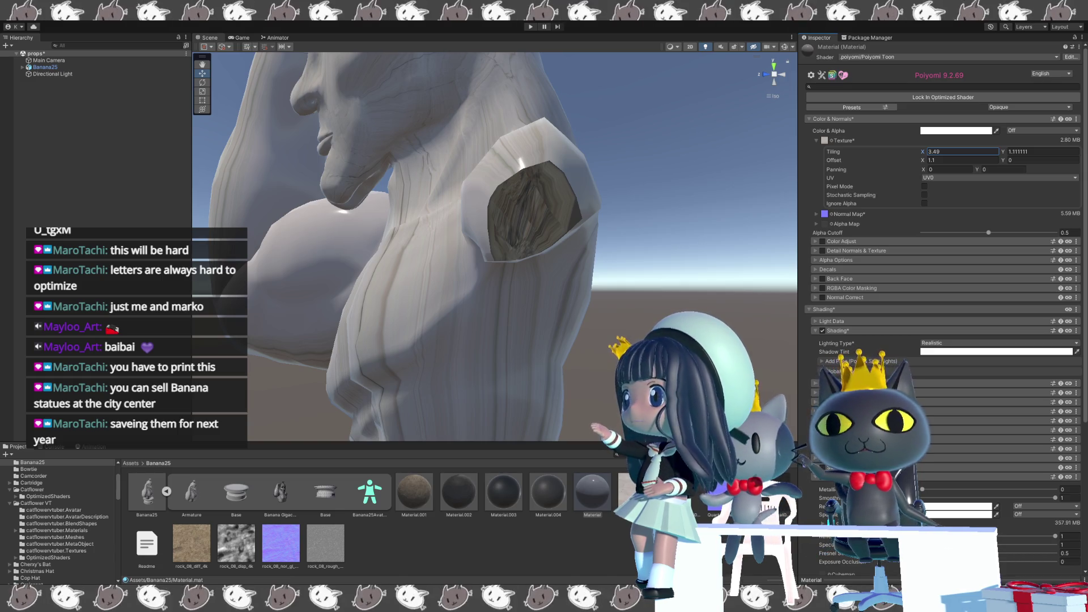
alt+drag(493, 246, 476, 255)
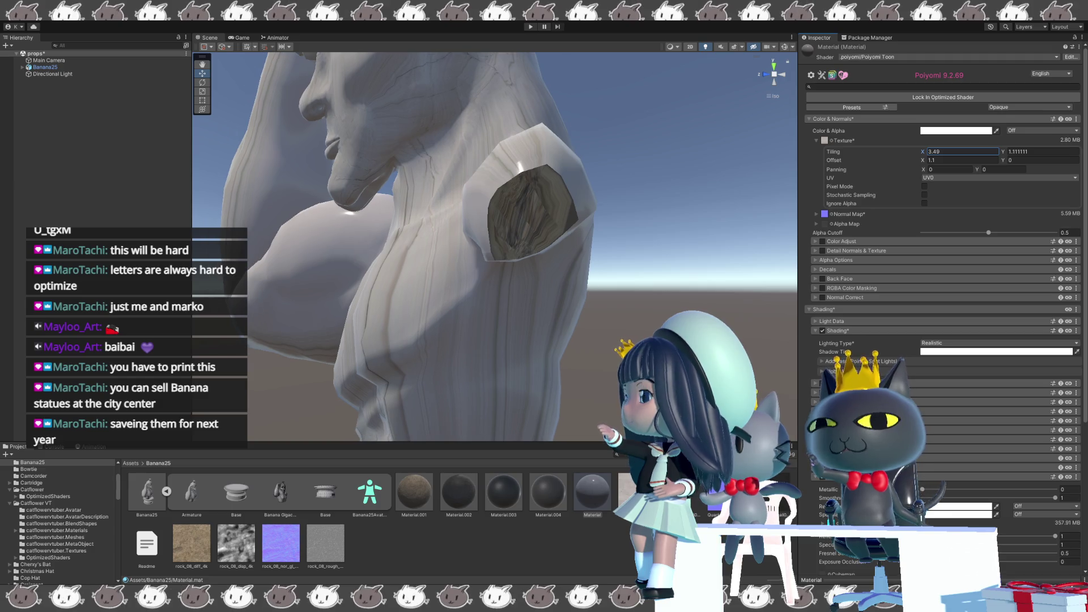
key(ctrl+a)
text(3.48)
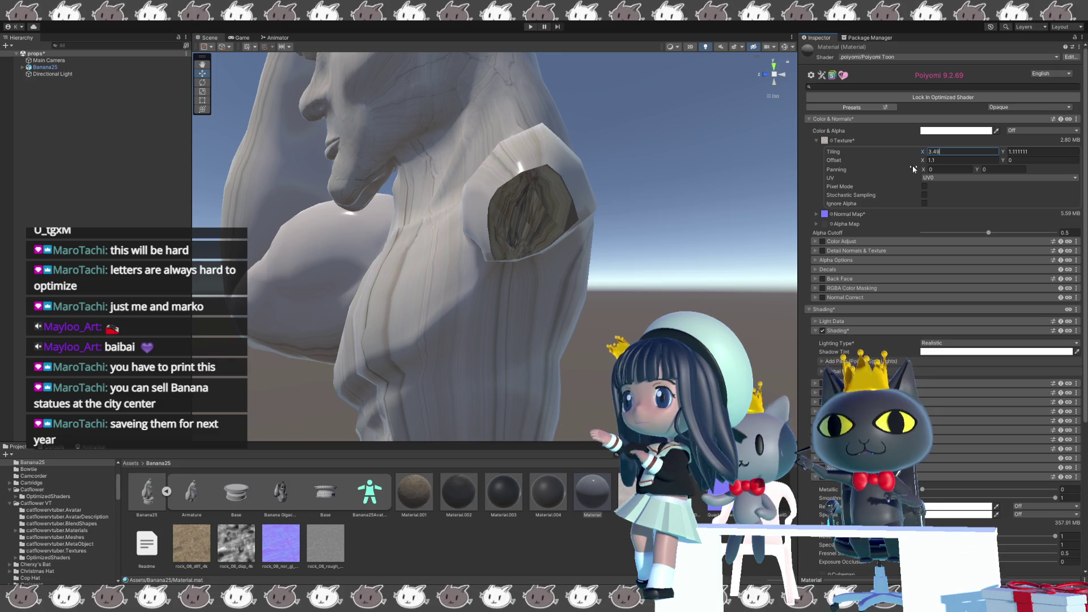
text(3.)
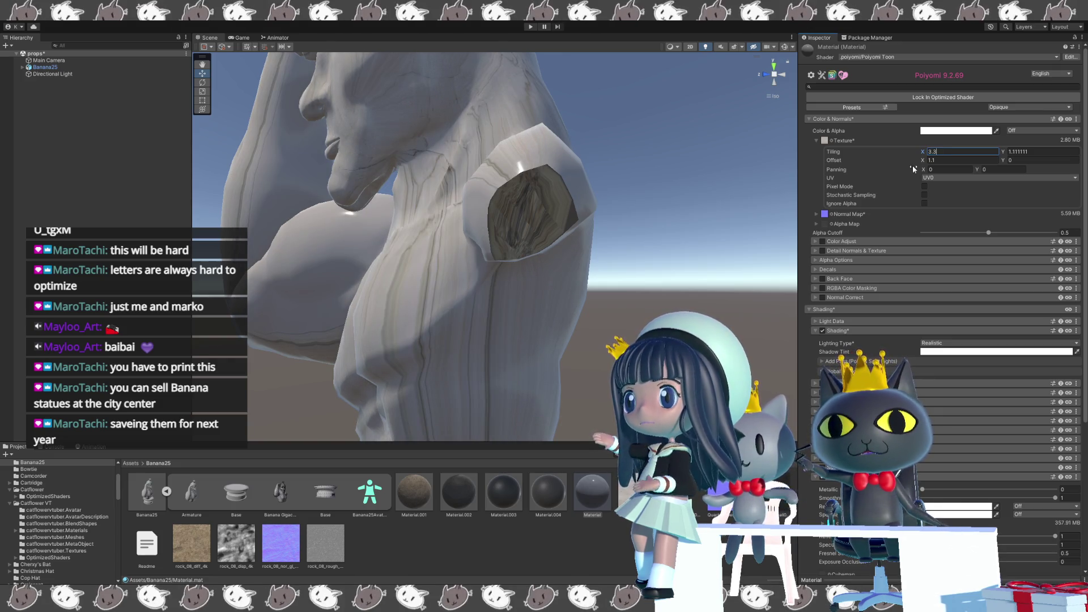
text(3)
text(-)
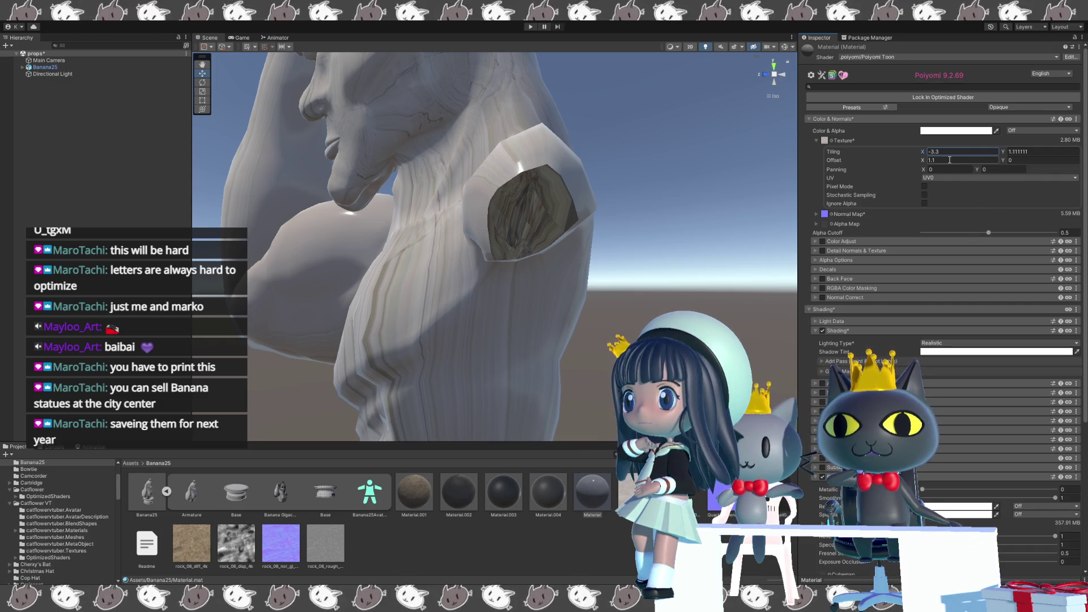
click(928, 161)
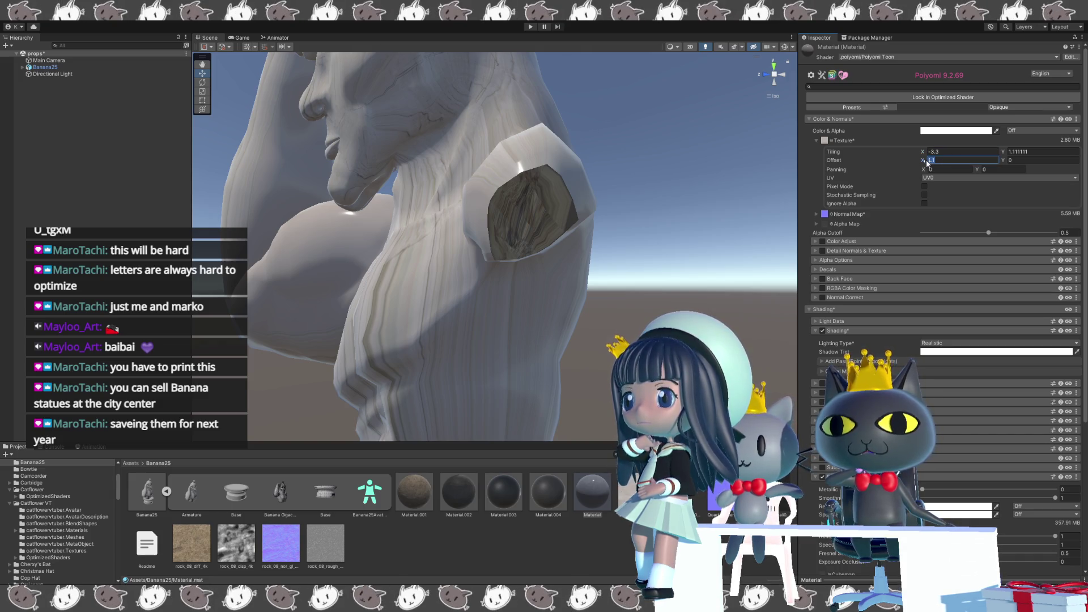
text(0)
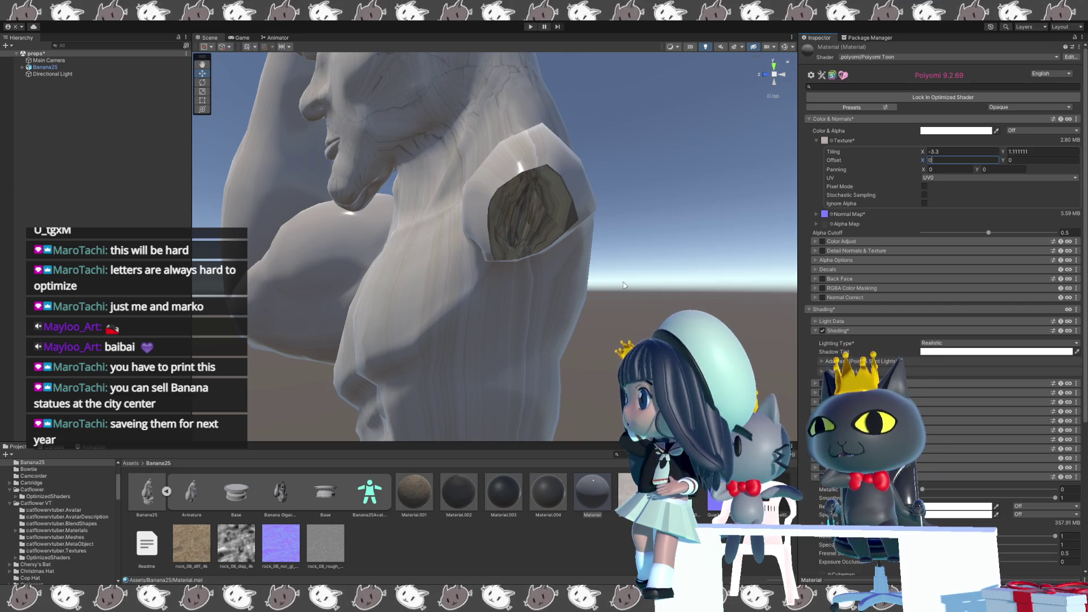
alt+drag(632, 278, 612, 293)
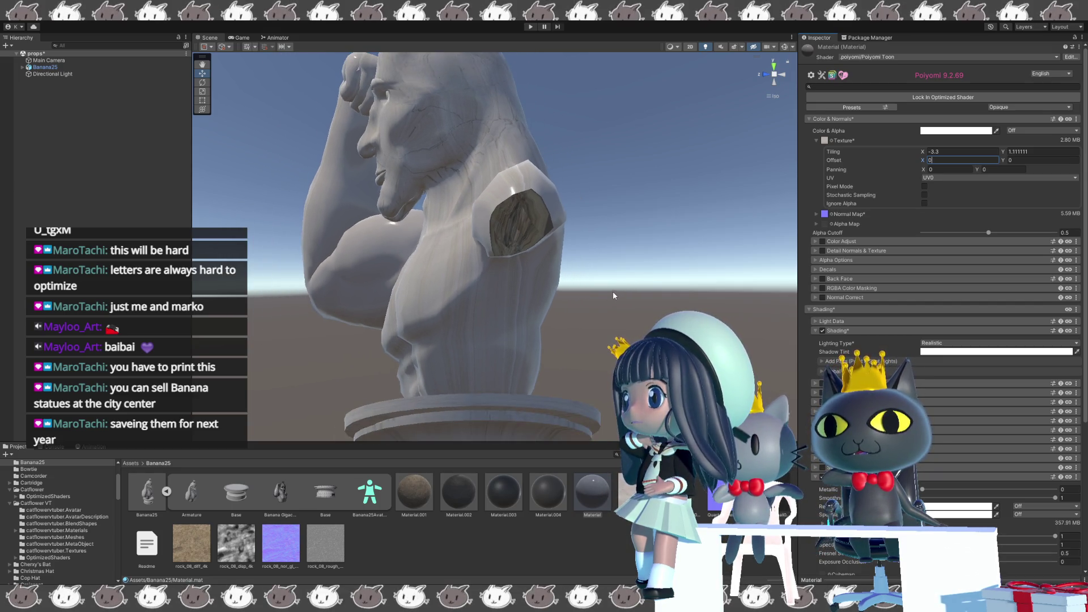
click(1020, 151)
text(0)
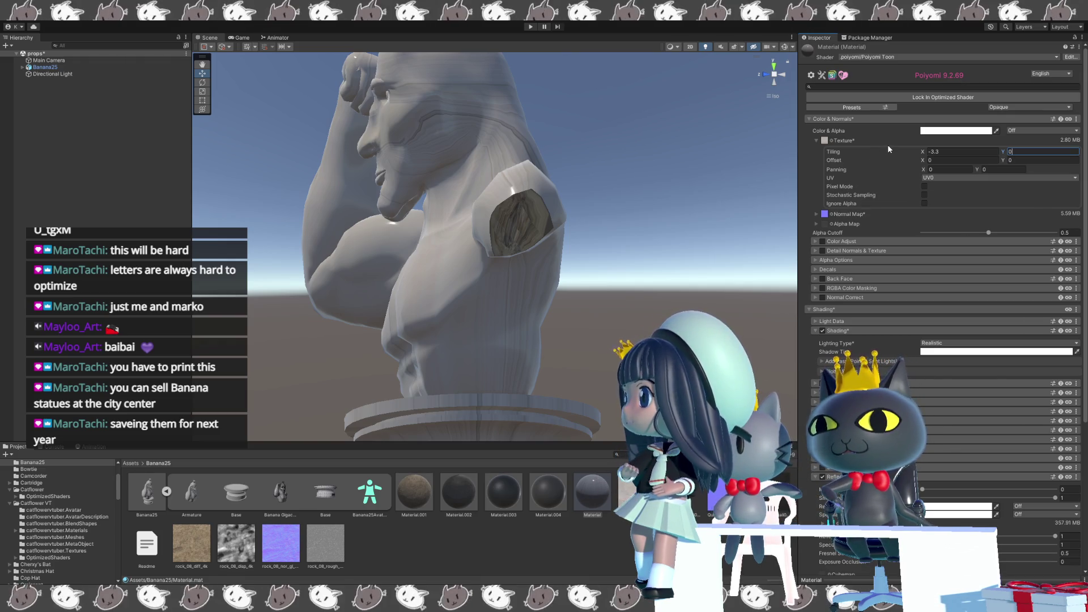
text(1)
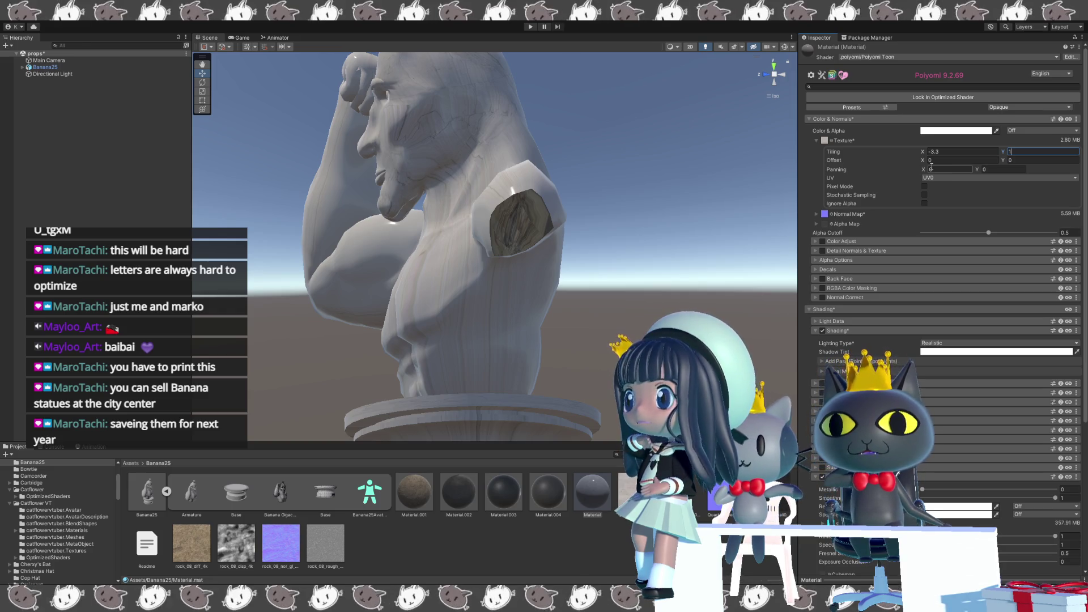
Give the main texture horizontal panning of -0.29.
click(932, 169)
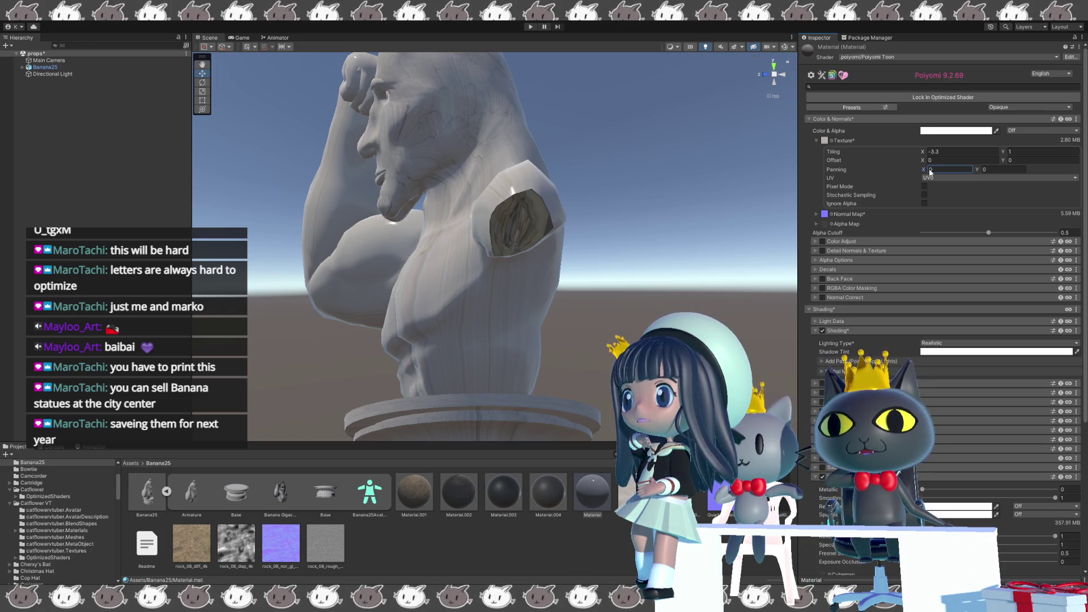
text(-0.13)
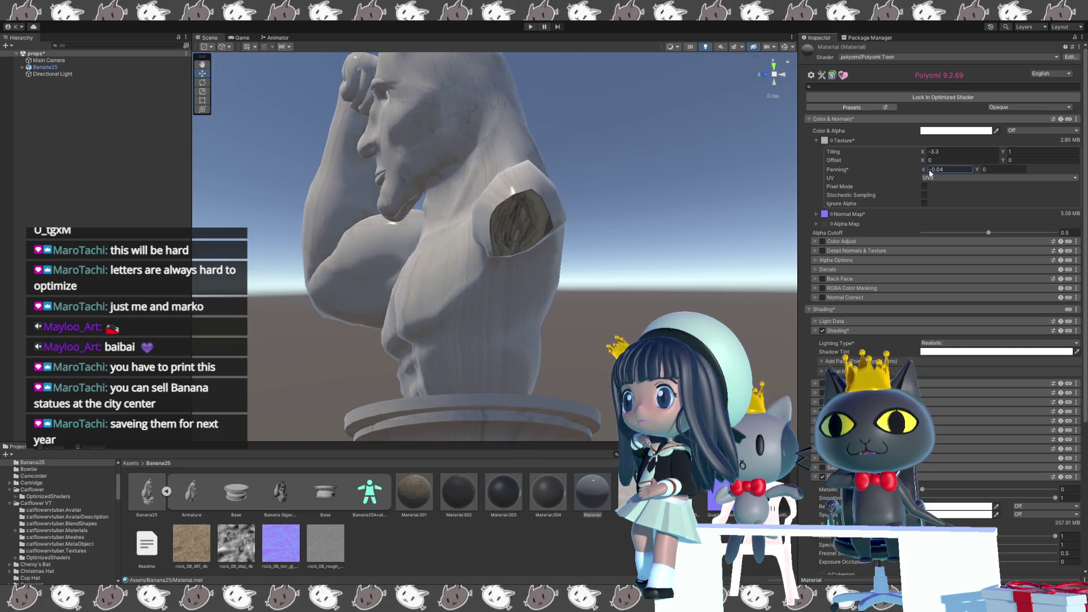
key(BackSpace)
key(BackSpace)
text(07)
key(BackSpace)
key(BackSpace)
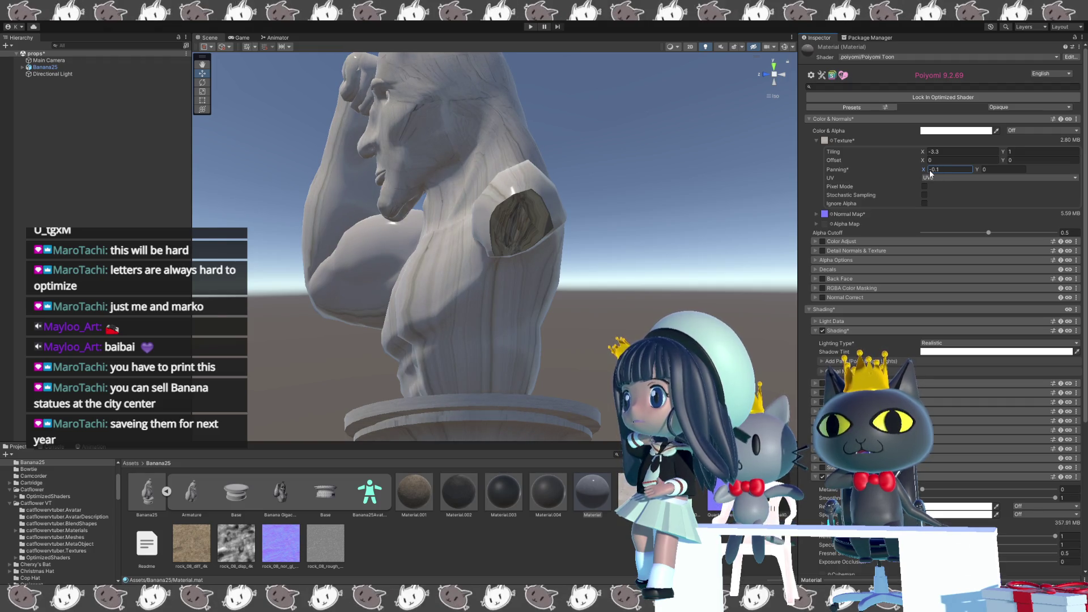
text(13)
key(BackSpace)
key(BackSpace)
text(07)
key(BackSpace)
key(BackSpace)
text(16)
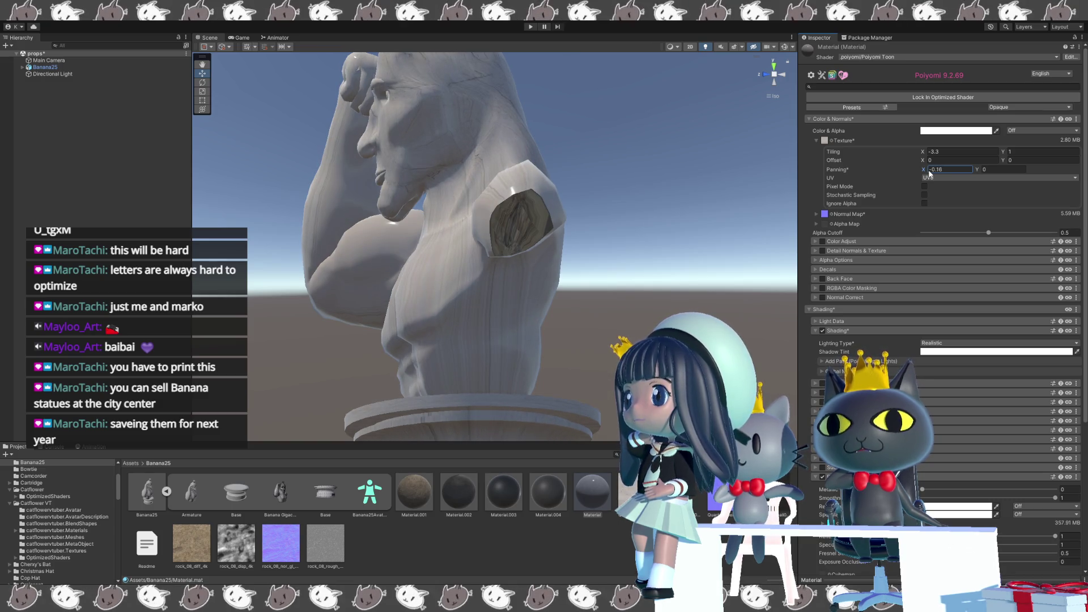
key(BackSpace)
key(BackSpace)
text(37)
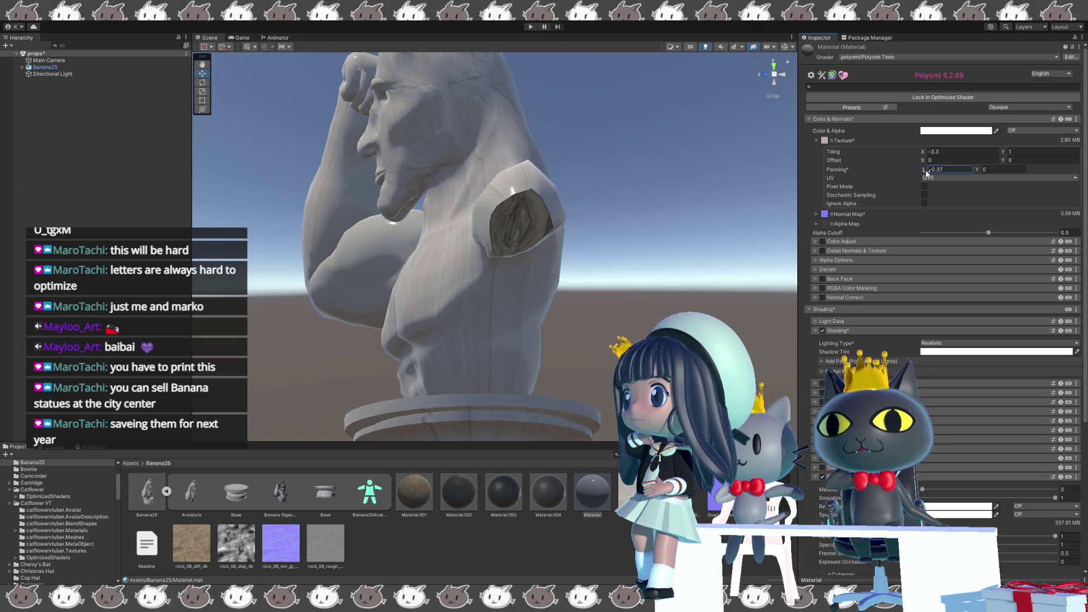
key(BackSpace)
key(BackSpace)
text(4)
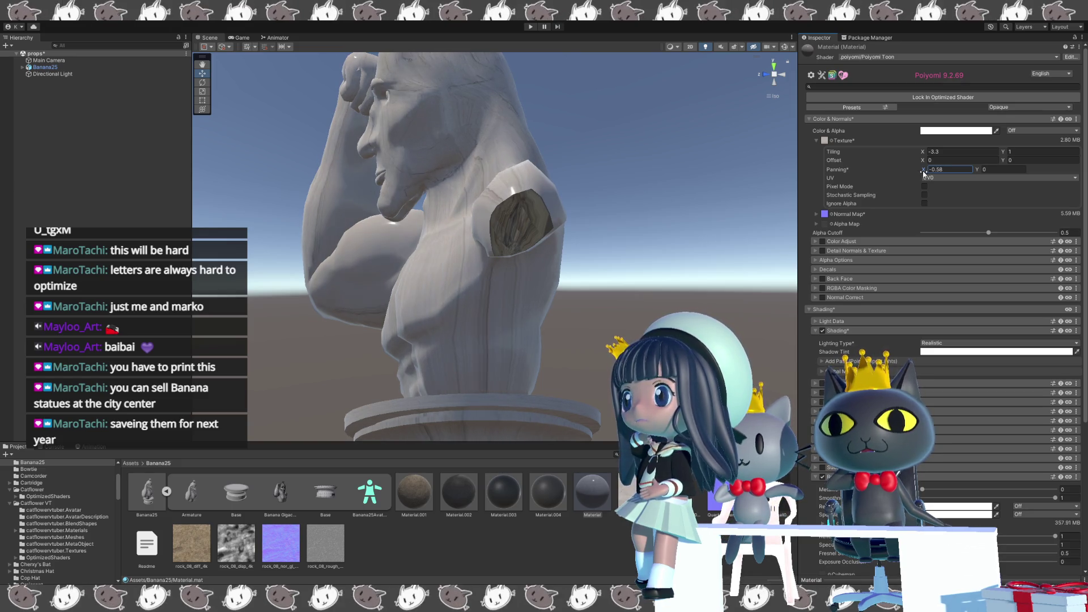
drag(926, 173, 928, 174)
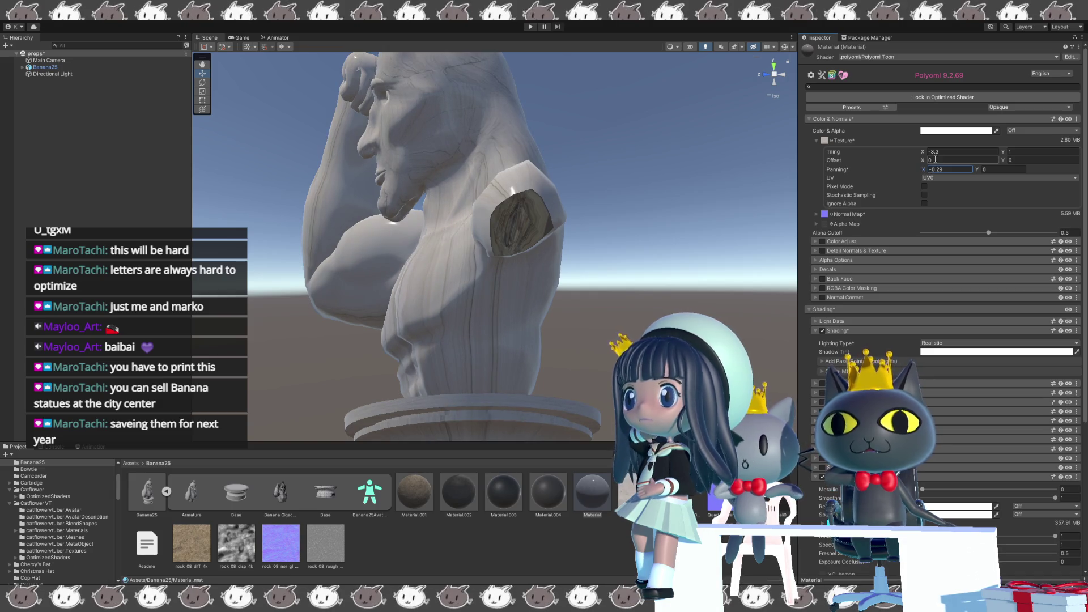
click(947, 153)
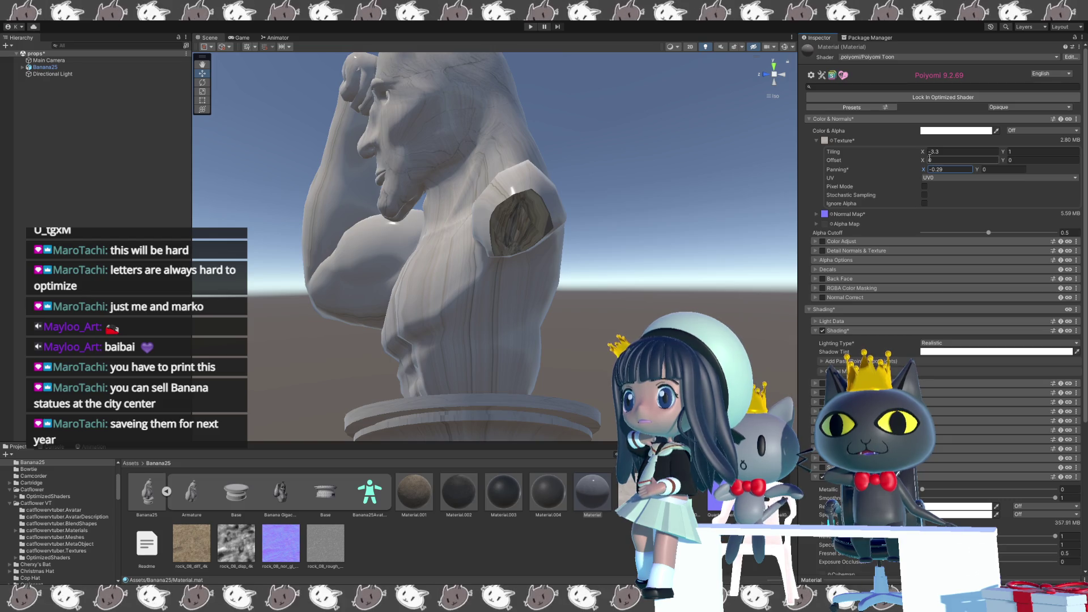
Set the main texture's horizontal offset to -0.02 and horizontal tiling to 1.9.
click(929, 161)
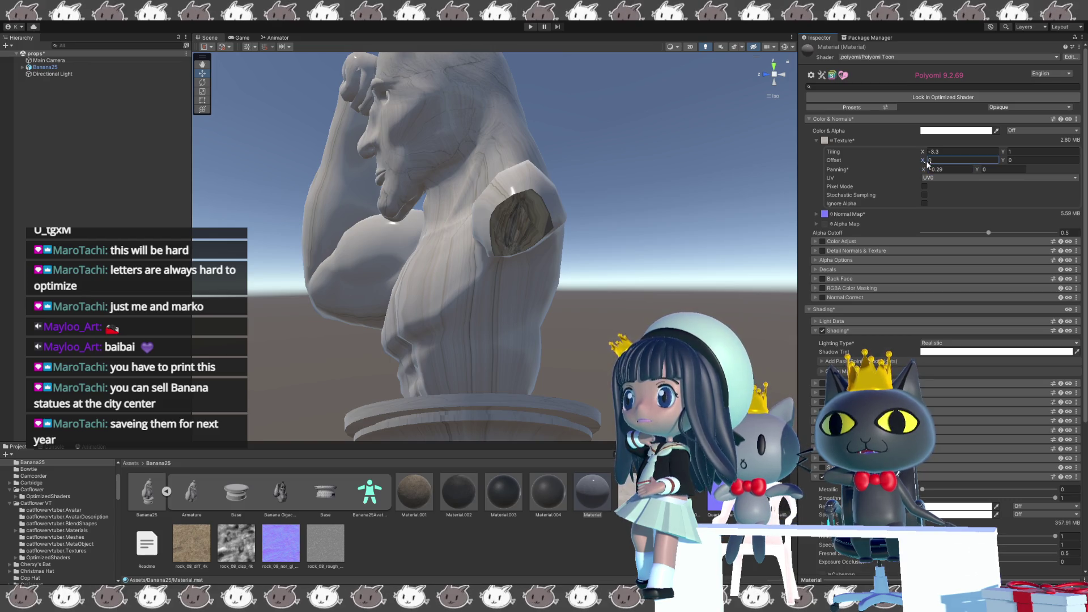
text(.20.55)
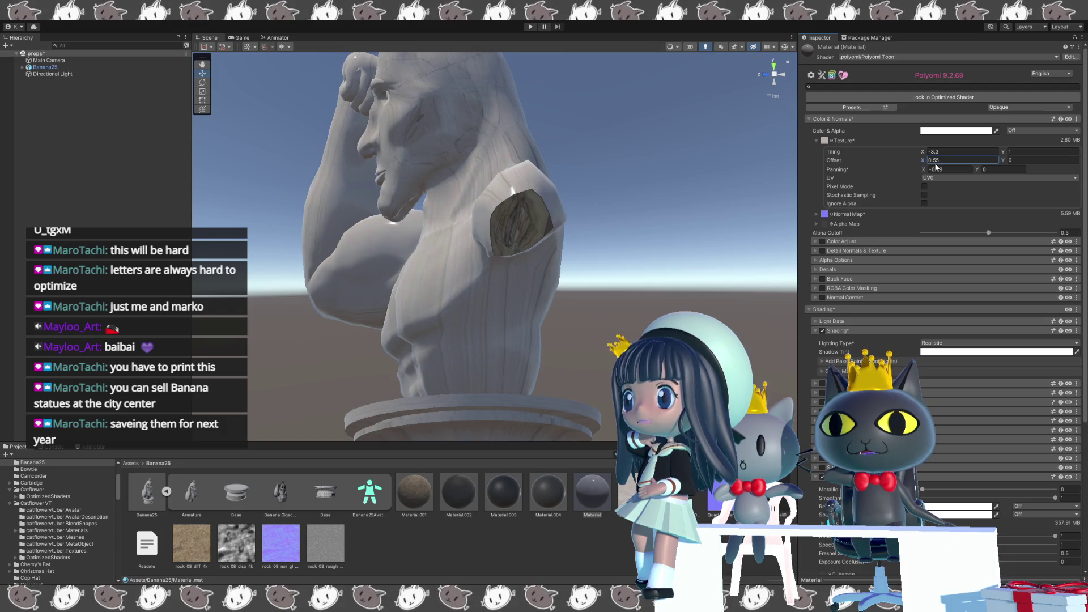
text(0.19)
key(BackSpace)
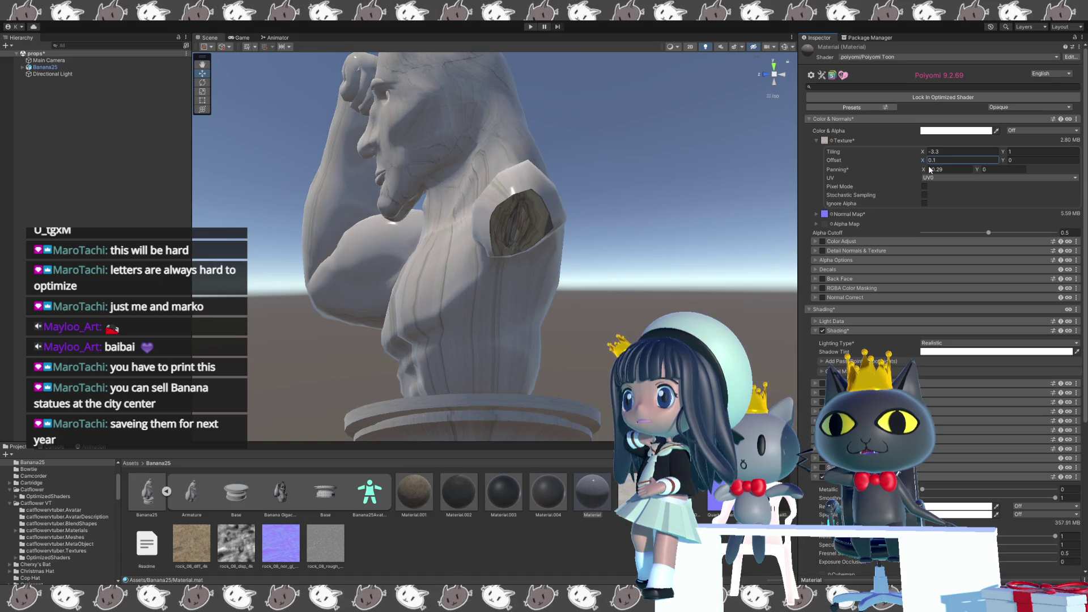
key(BackSpace)
key(BackSpace)
key(BackSpace)
text(-0.02)
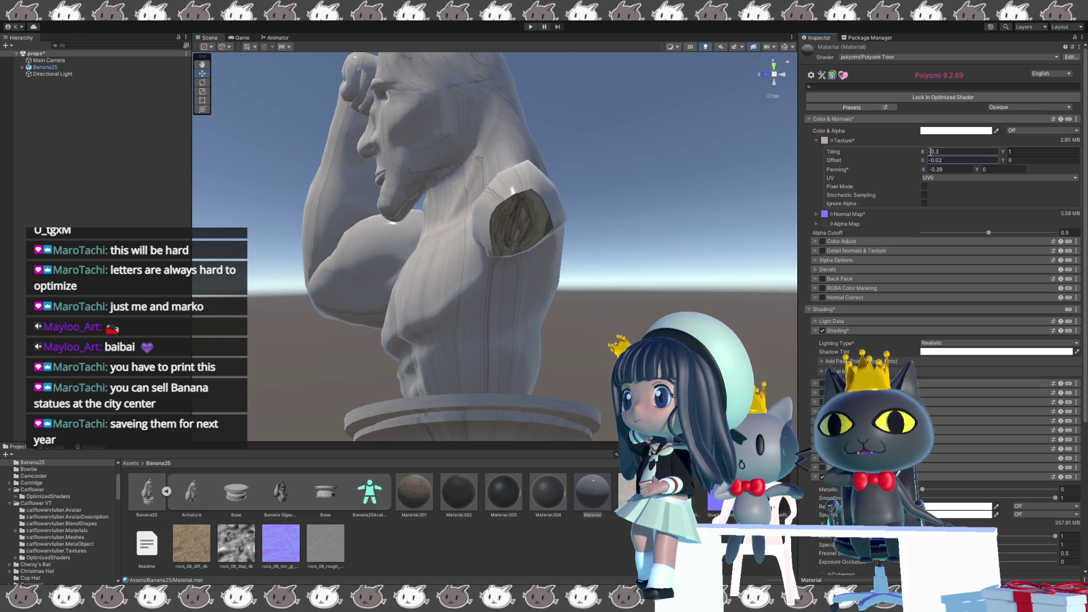
click(933, 152)
text(2.63)
text(-1.27)
drag(958, 155, 990, 159)
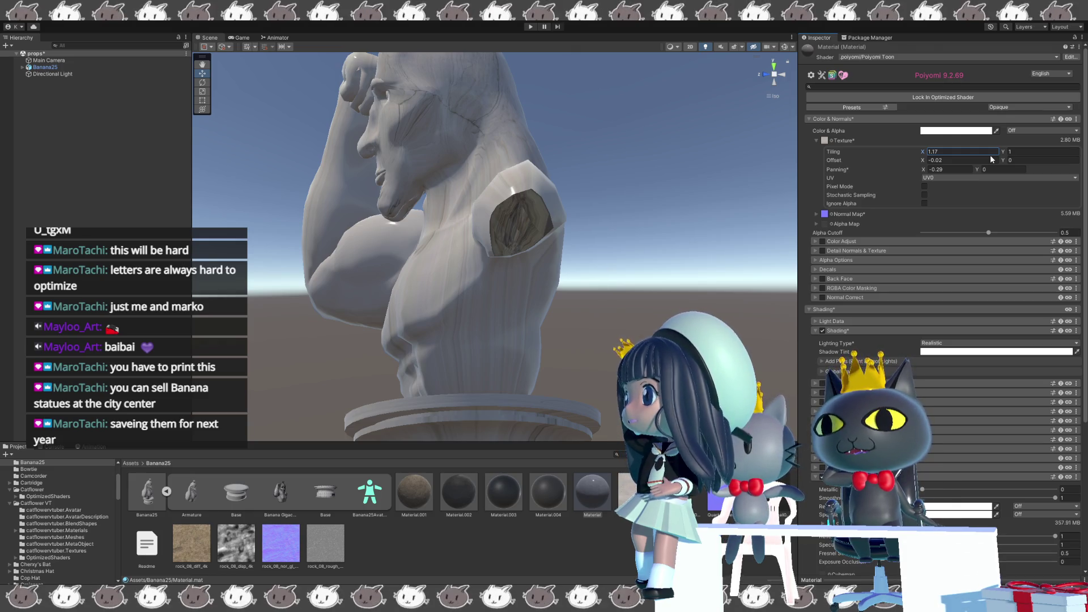
drag(990, 159, 1001, 158)
text(9)
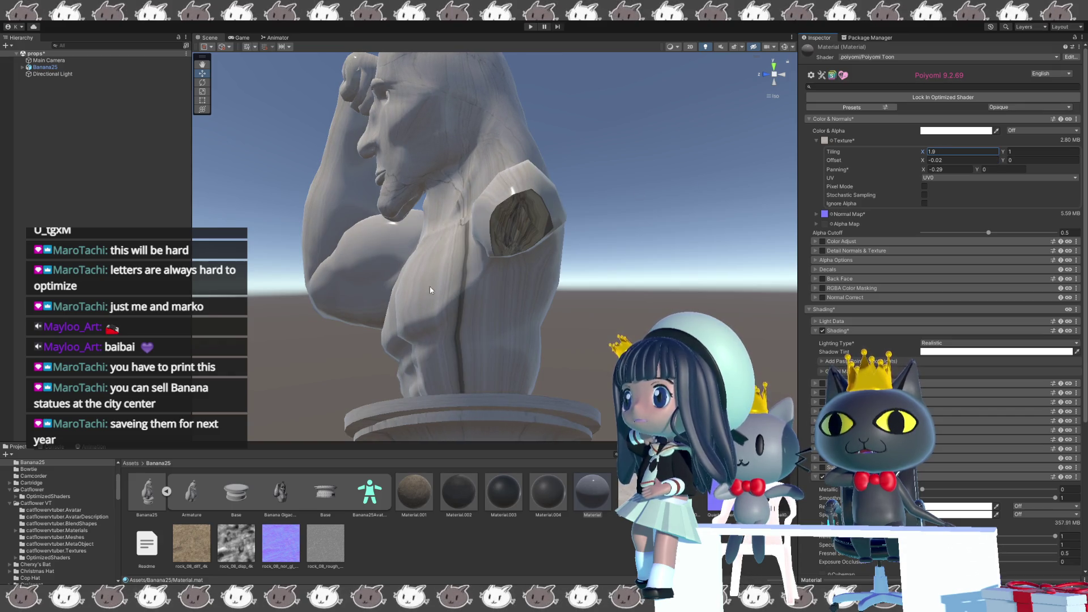
mouse_move(441, 304)
alt+mouse_down()
mouse_move(626, 311)
mouse_move(705, 233)
alt+mouse_up()
click(933, 160)
text(9)
key(Return)
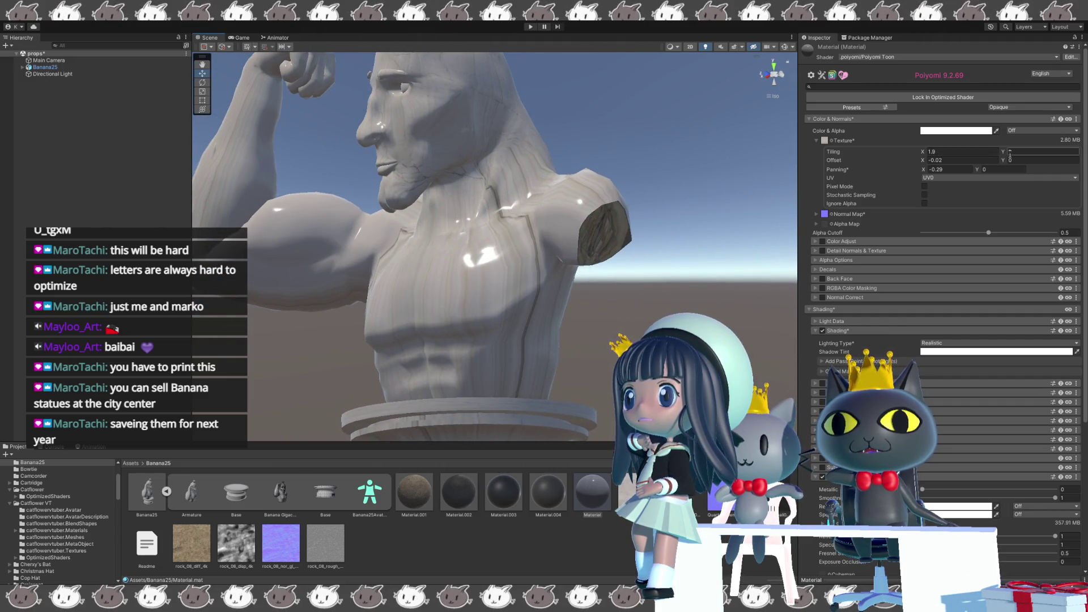
Set the main texture's panning to -0.35 horizontal and 0.25 vertical.
click(927, 161)
text(1.09)
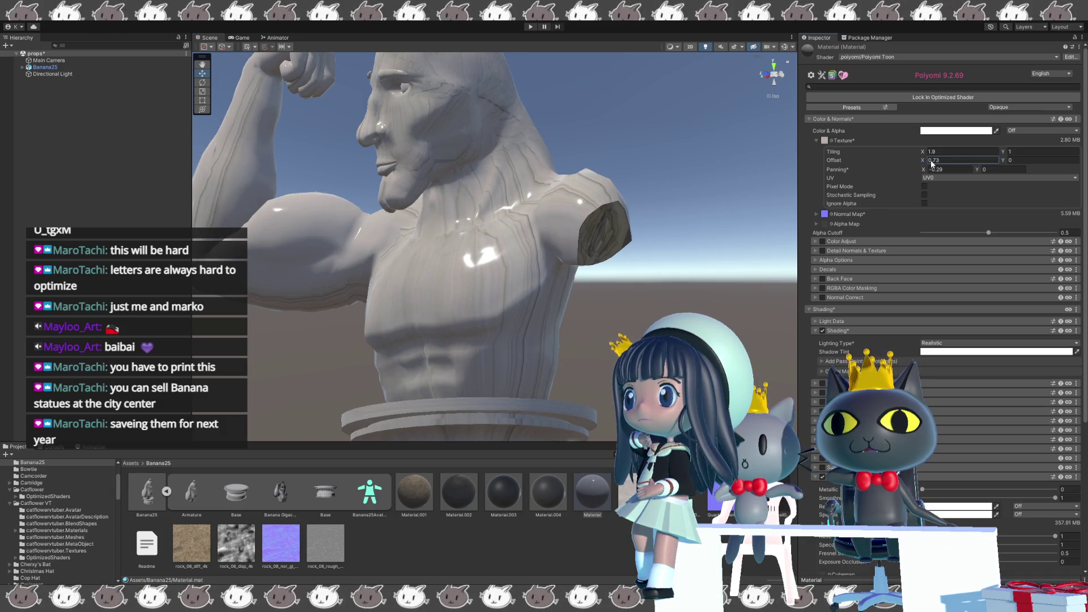
text(2.05)
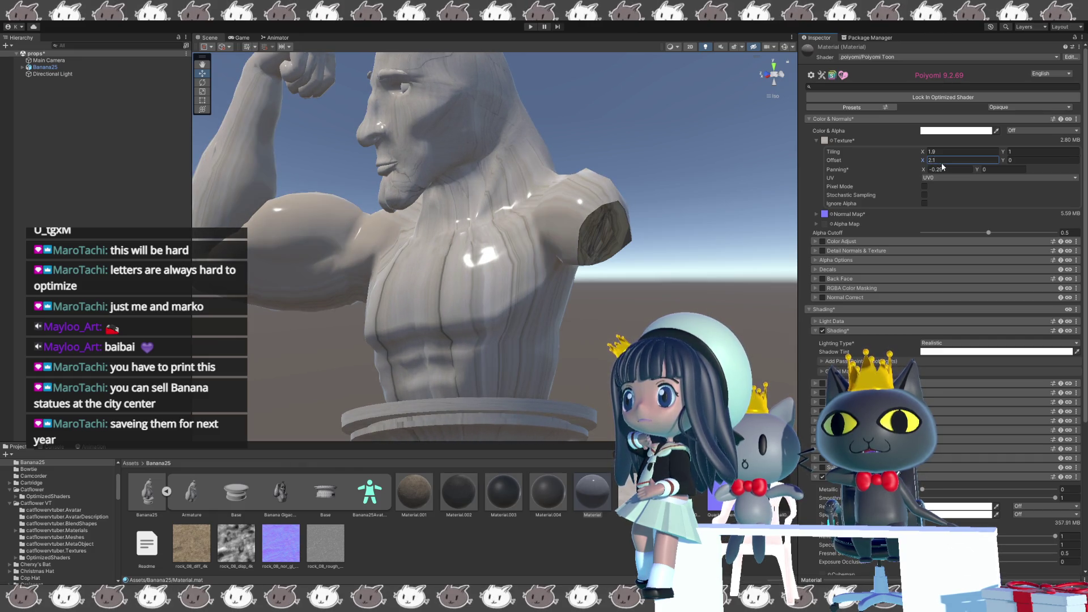
key(BackSpace)
key(BackSpace)
text(1)
click(928, 153)
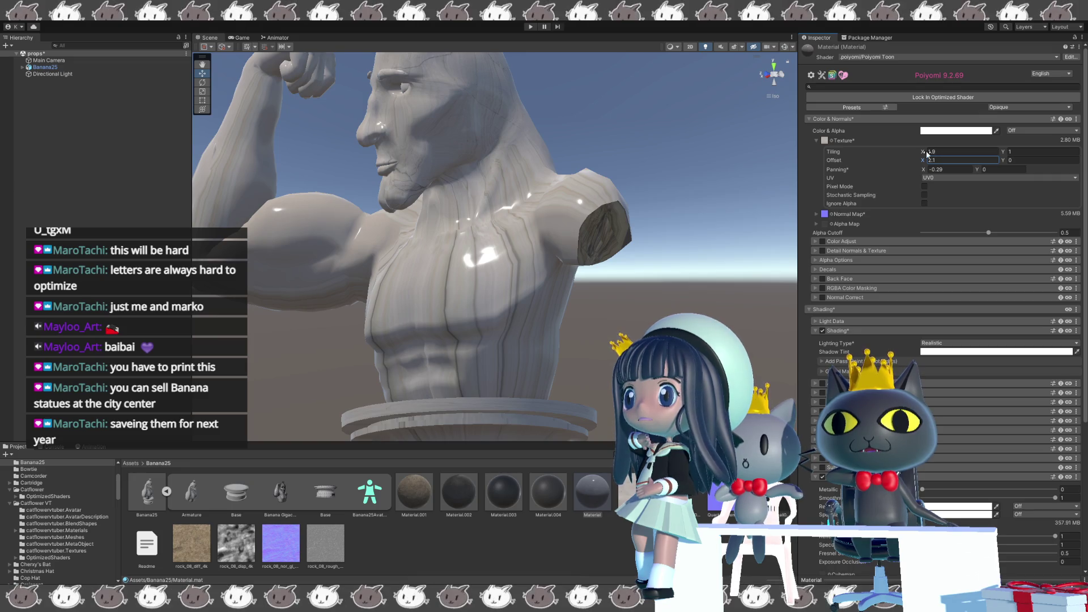
click(928, 167)
text(0.04)
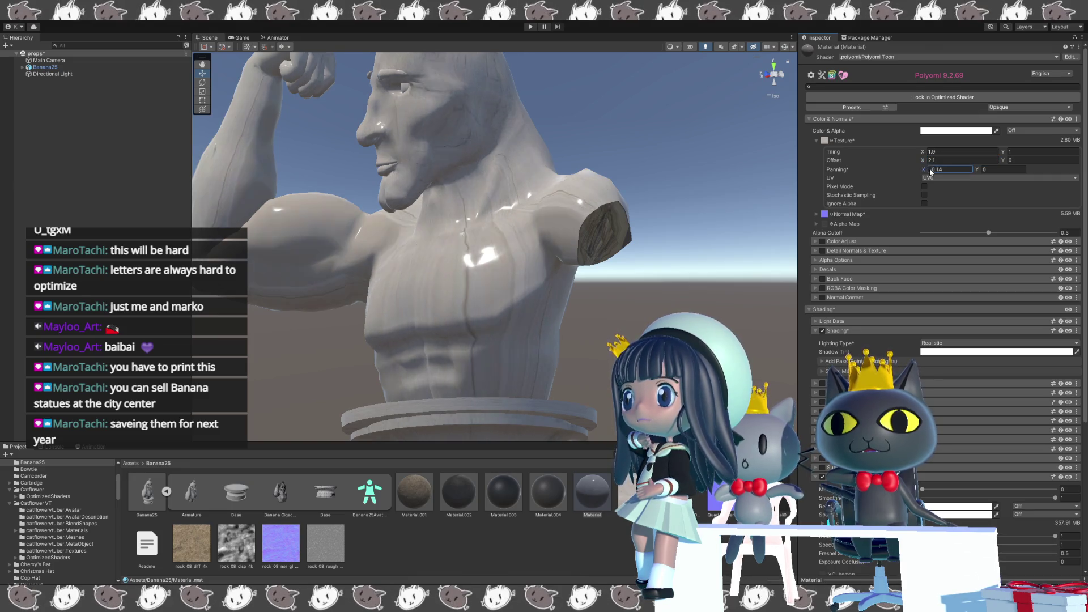
key(BackSpace)
key(BackSpace)
text(29)
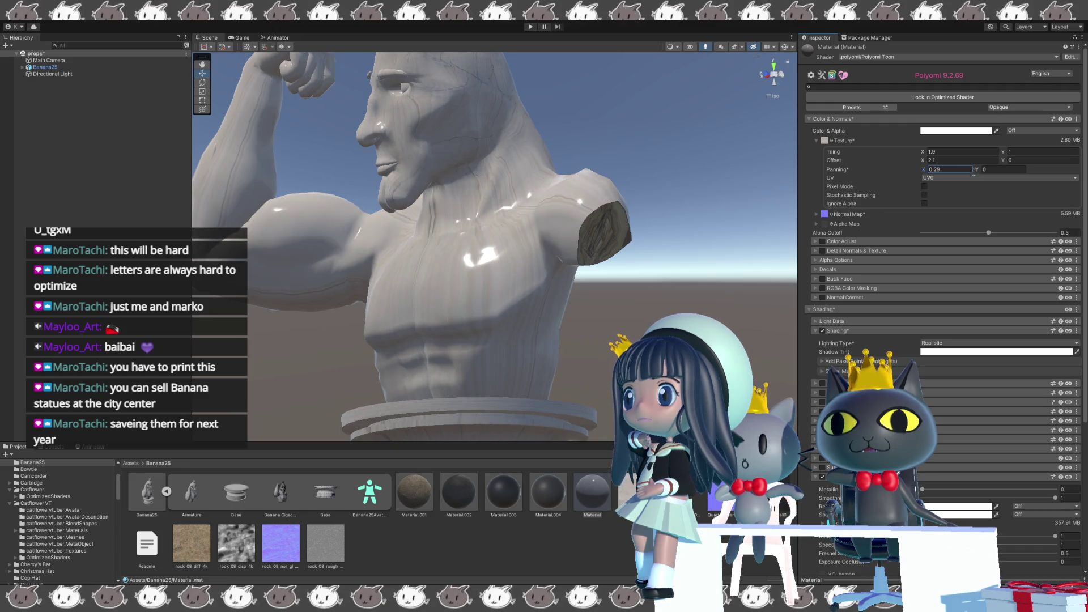
click(982, 169)
text(0.15)
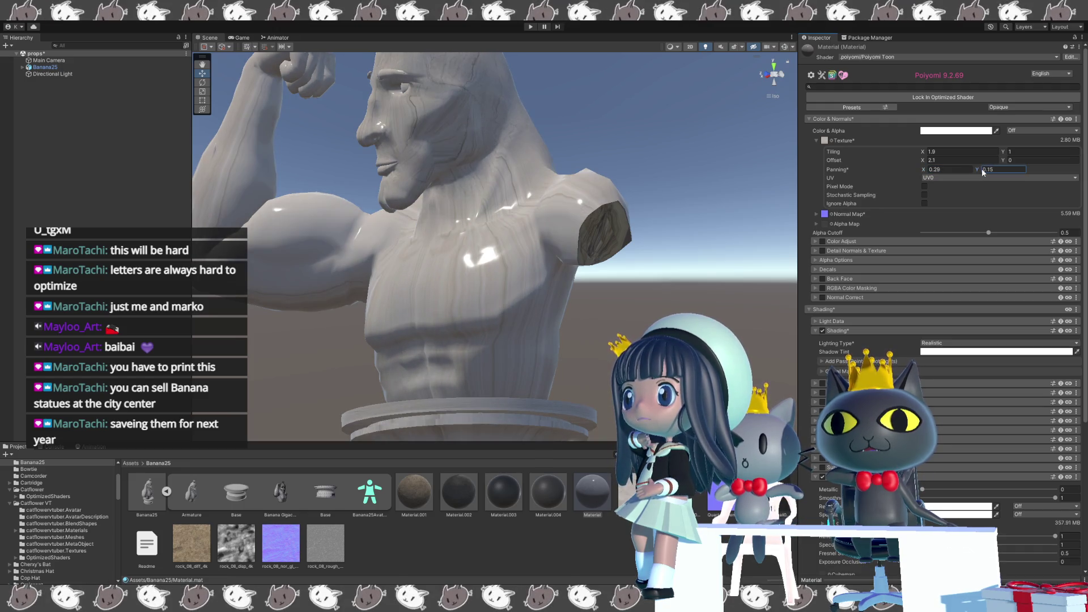
key(BackSpace)
key(BackSpace)
text(25)
key(BackSpace)
key(BackSpace)
text(31)
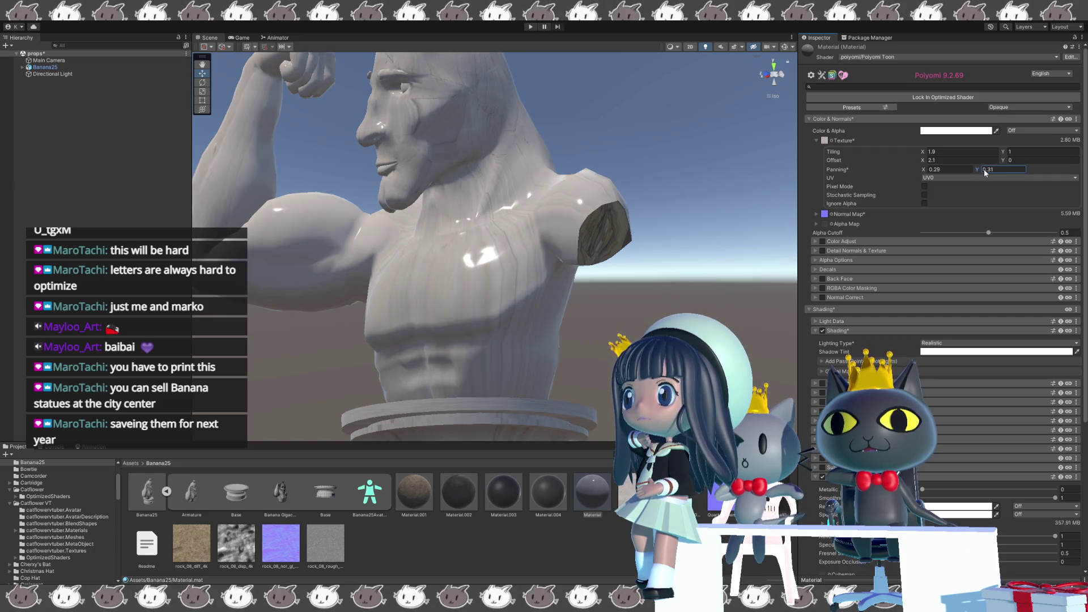
key(BackSpace)
key(BackSpace)
text(25)
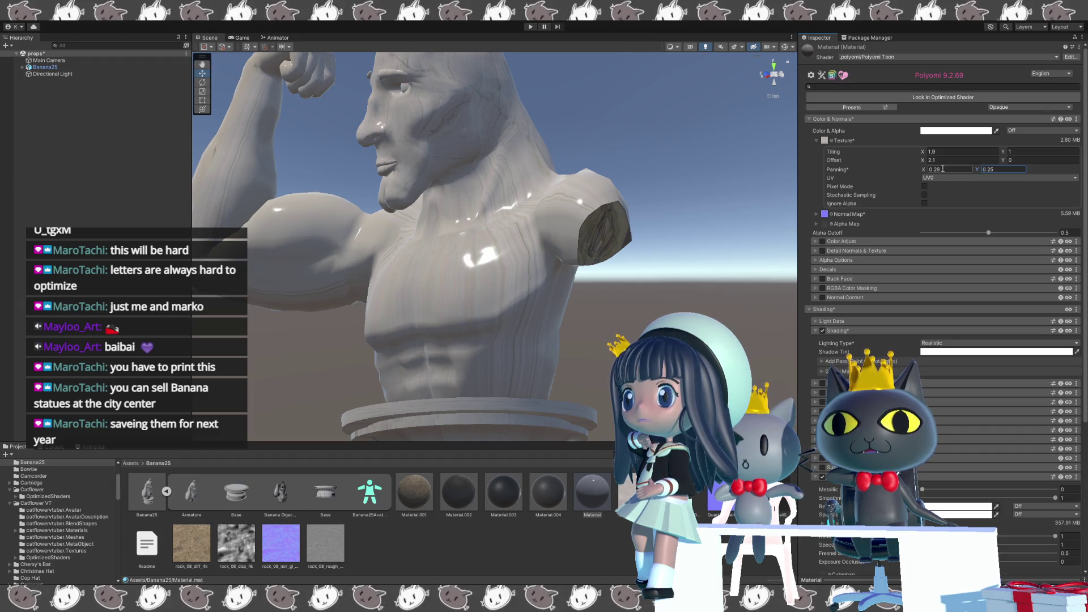
mouse_move(928, 171)
mouse_down()
mouse_move(916, 175)
mouse_move(920, 164)
mouse_up()
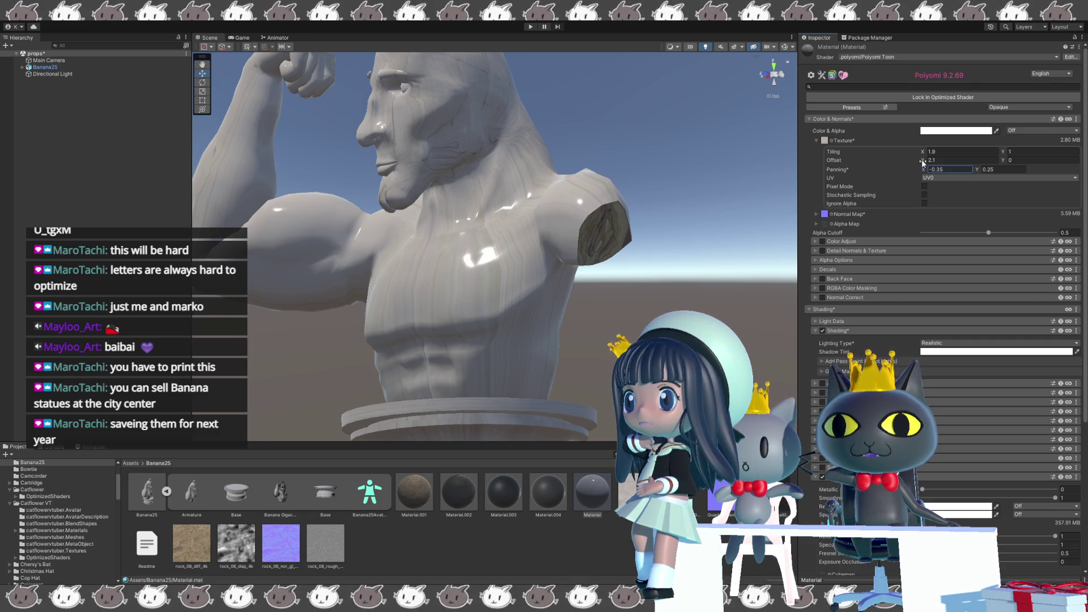
Shift the main texture's horizontal offset to 2.5 and expand the normal map settings.
click(926, 160)
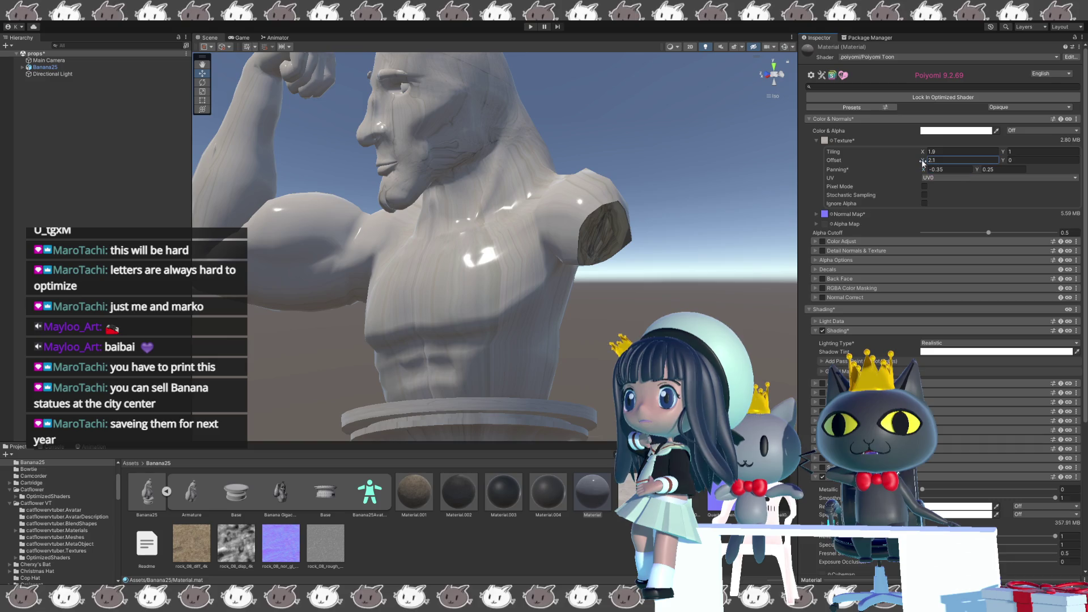
drag(923, 161, 932, 167)
click(930, 152)
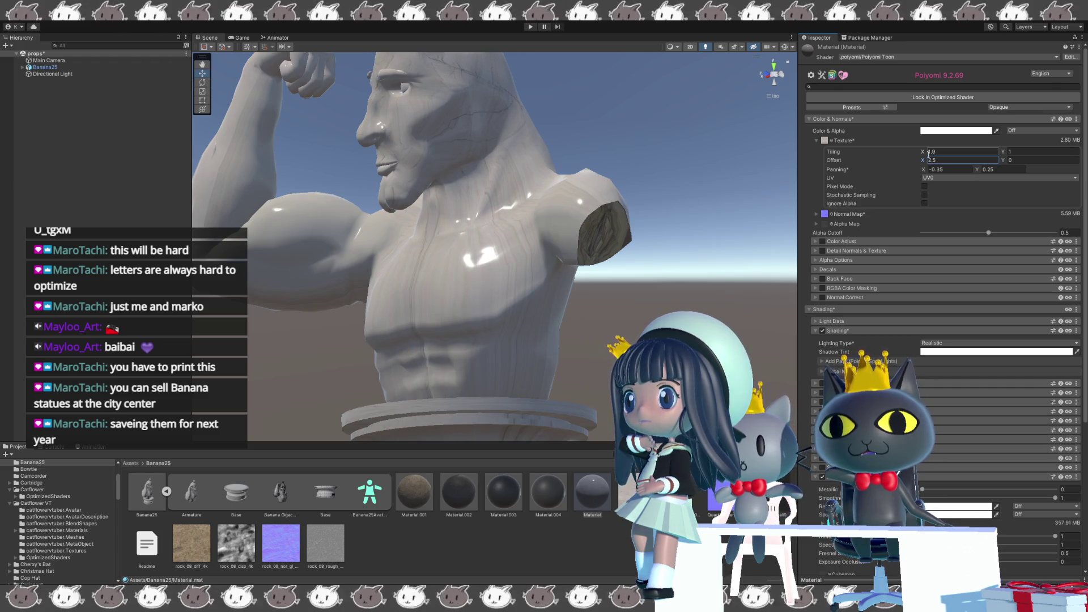
click(814, 213)
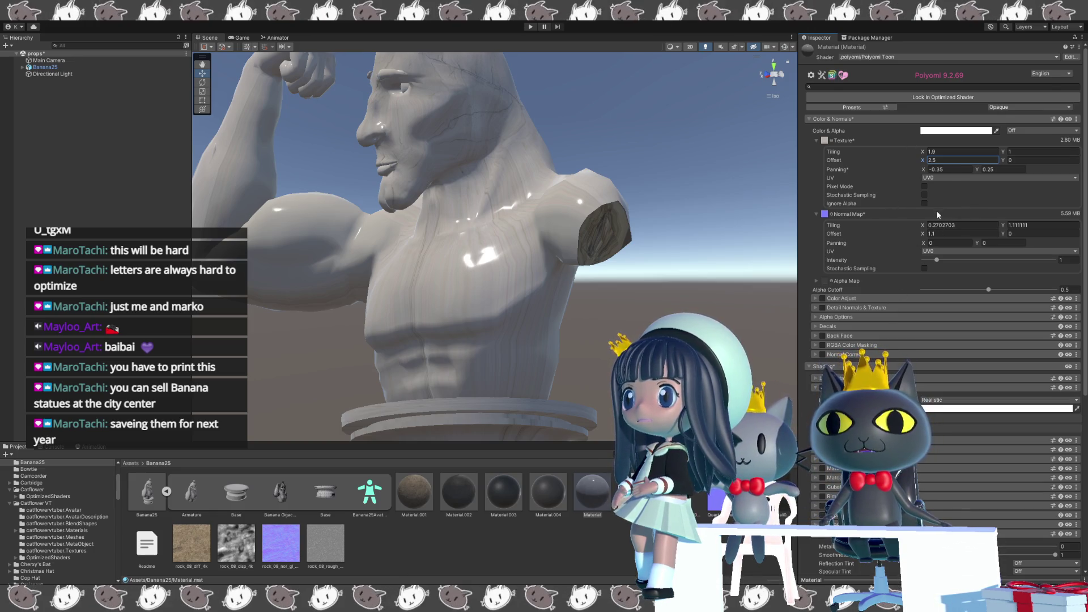
Copy the normal map's 0.2702703 by 1.111111 tiling and 1.1 offset into the main texture and zero its panning.
click(940, 224)
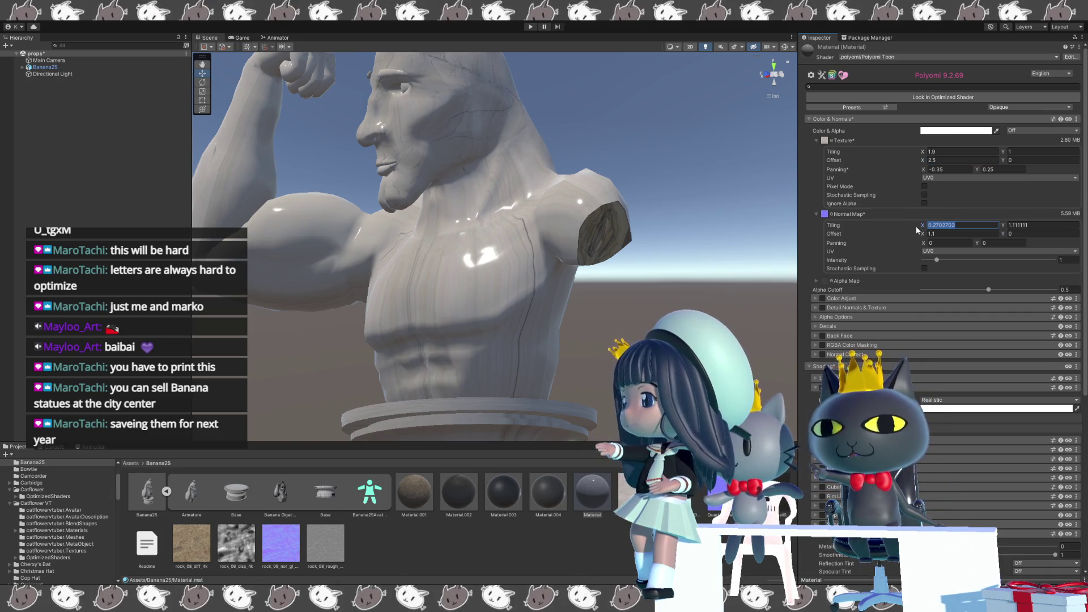
click(935, 151)
text(0.2702703)
click(1013, 226)
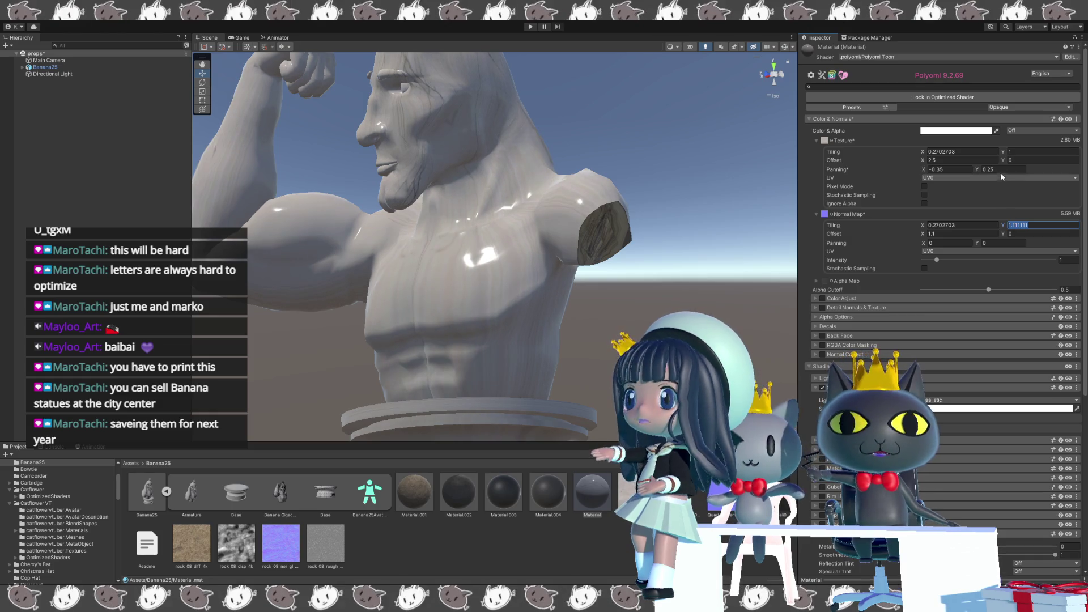
text(1.111111)
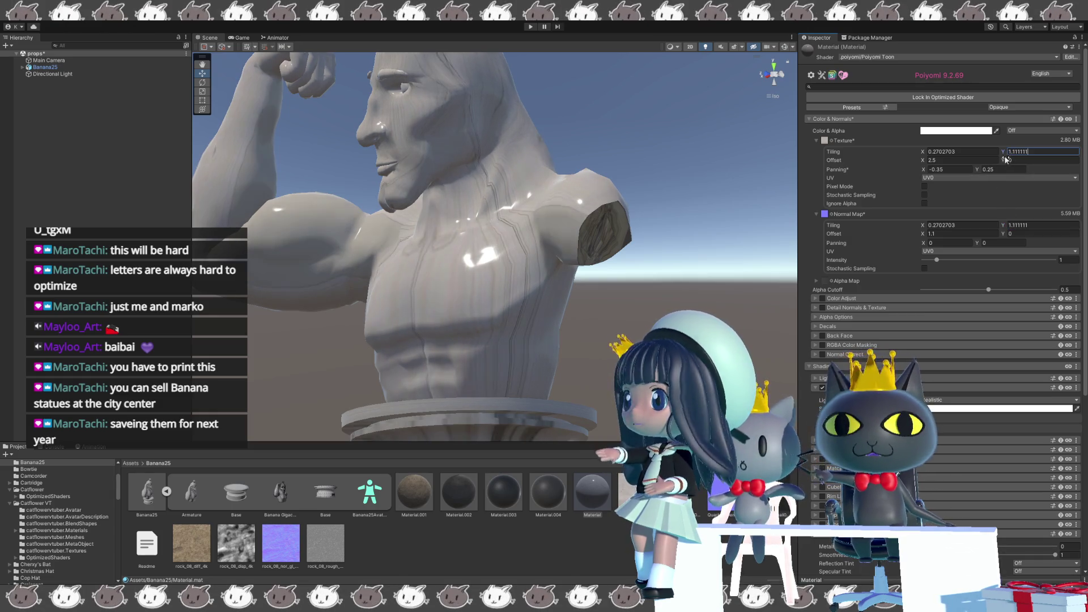
click(961, 233)
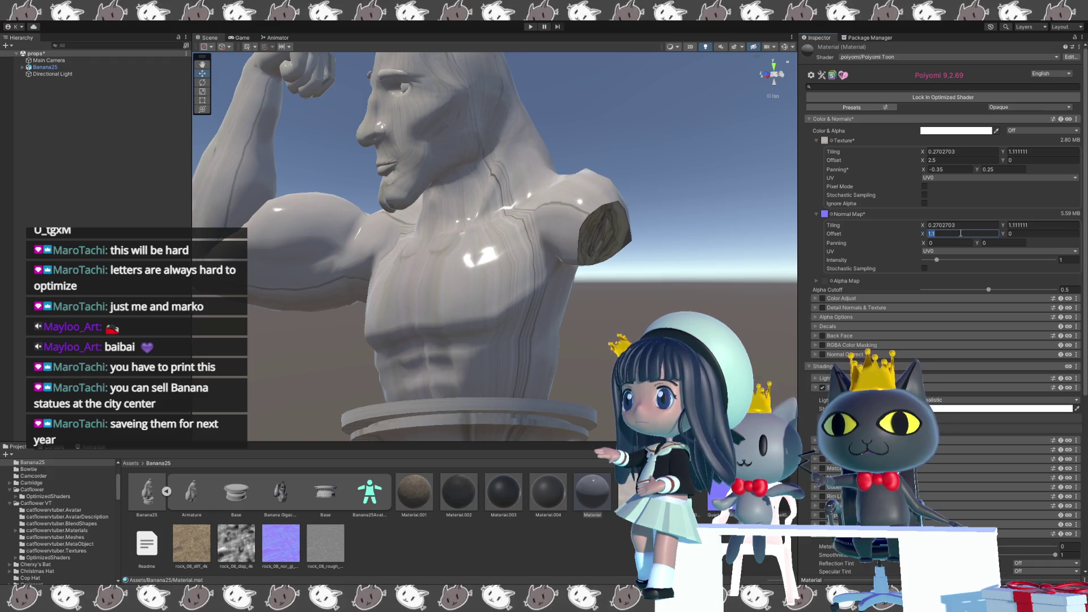
click(955, 159)
text(1.1)
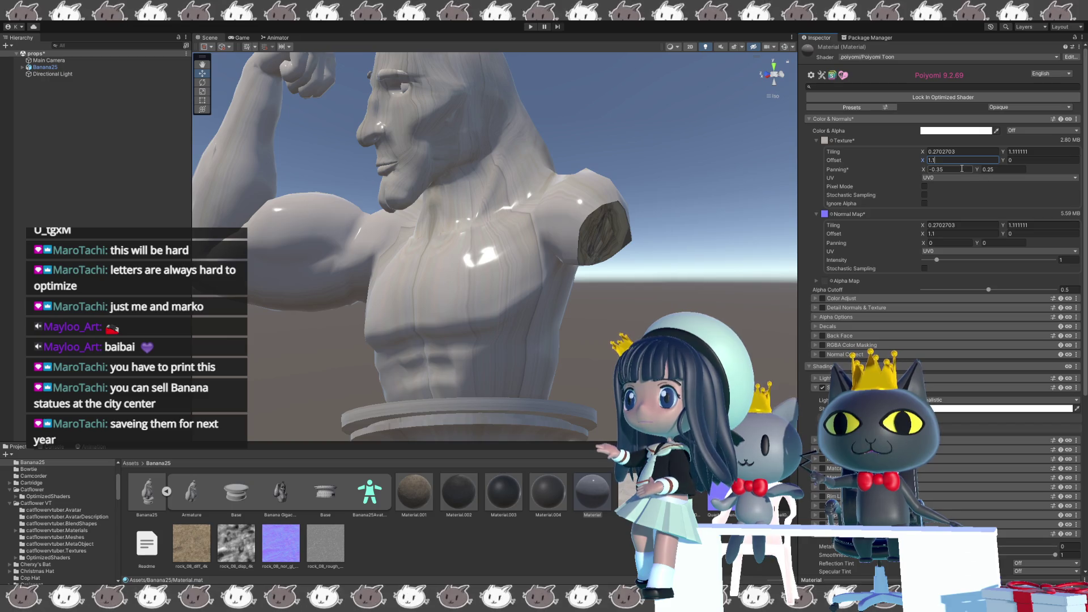
text(0)
click(999, 170)
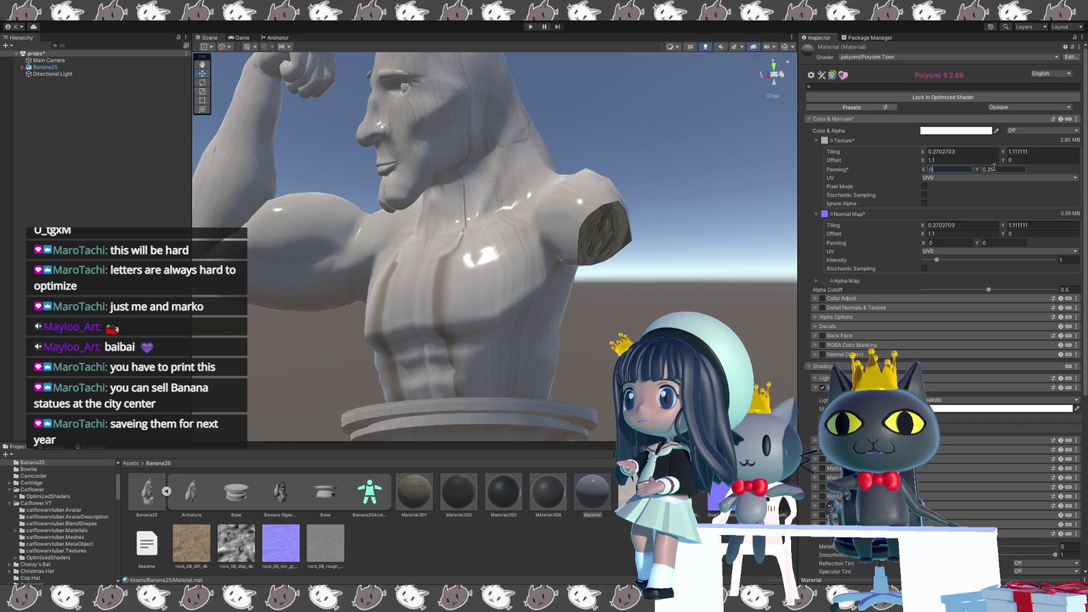
text(0)
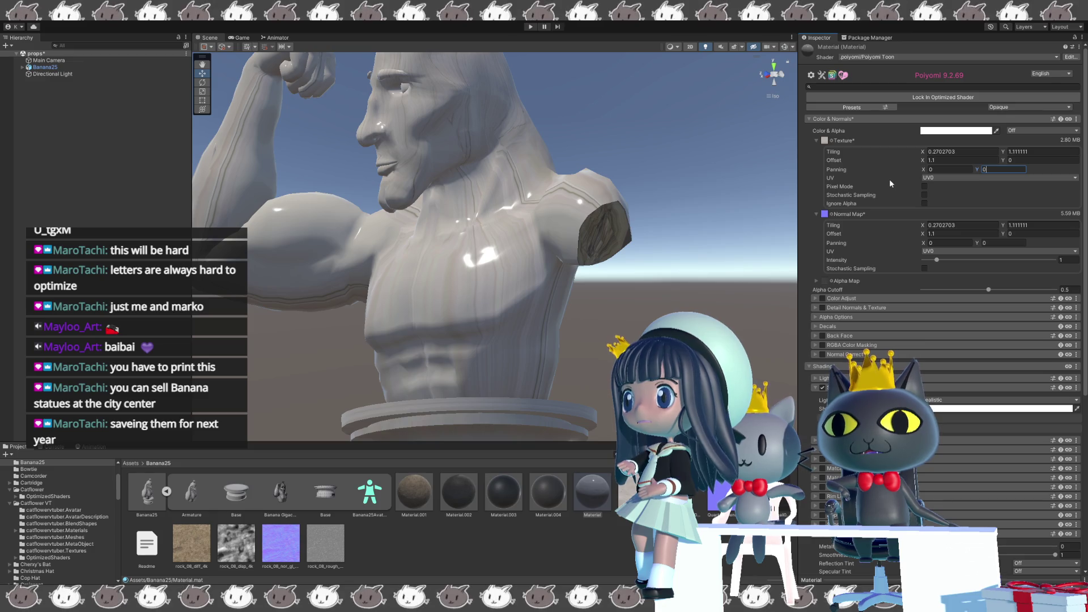
right_drag(698, 280, 648, 272)
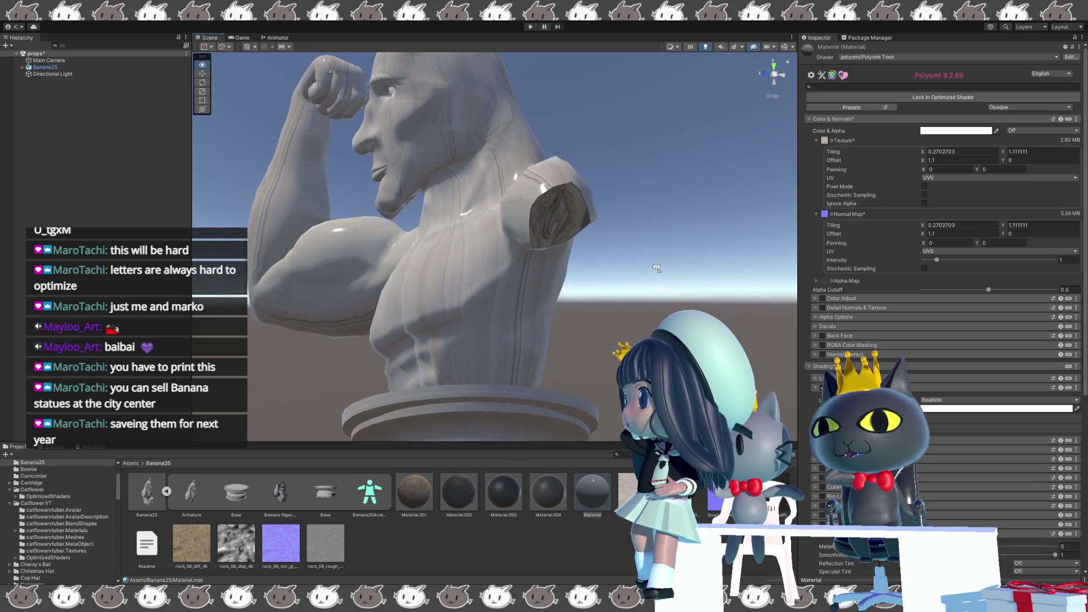
Orbit and pull back the Scene view until the whole statue and pedestal are visible.
right_drag(648, 272, 506, 408)
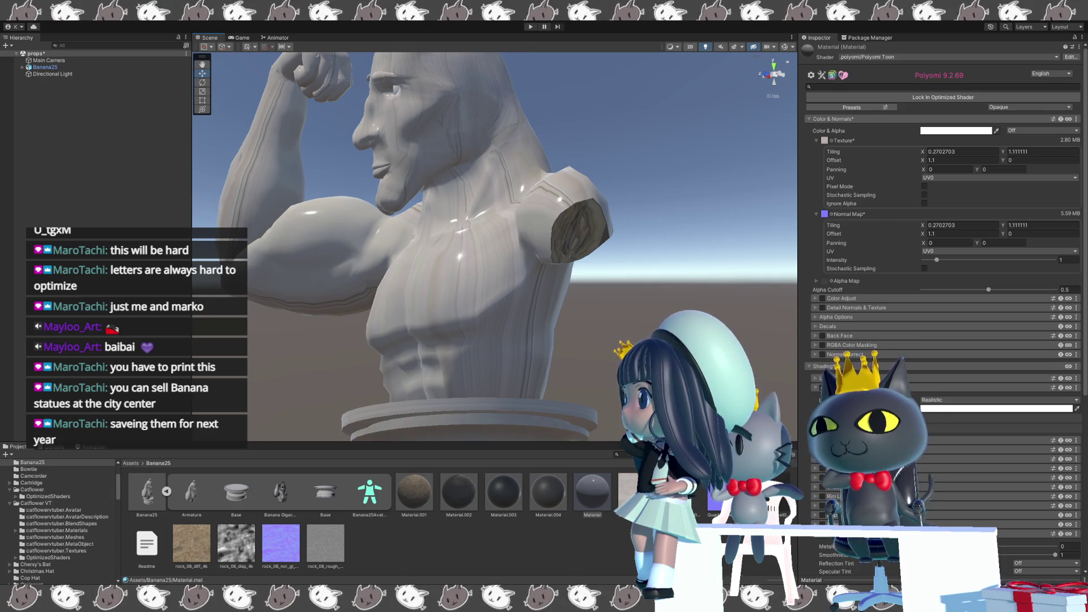
mouse_move(555, 351)
alt+mouse_down()
mouse_move(305, 344)
mouse_move(548, 363)
mouse_move(297, 340)
alt+mouse_up()
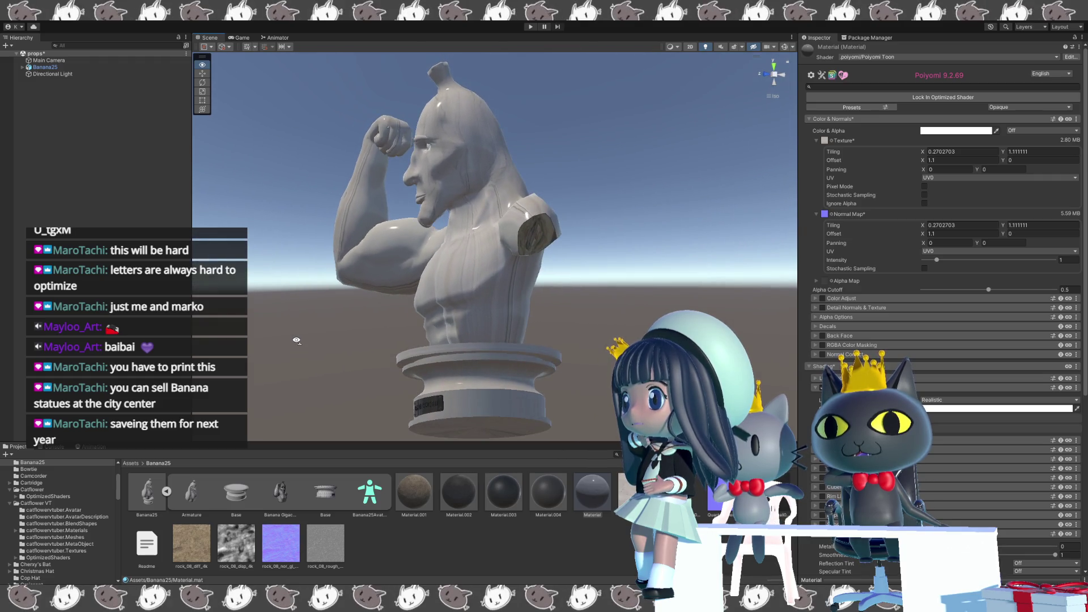
scroll(304, 350, up, 2)
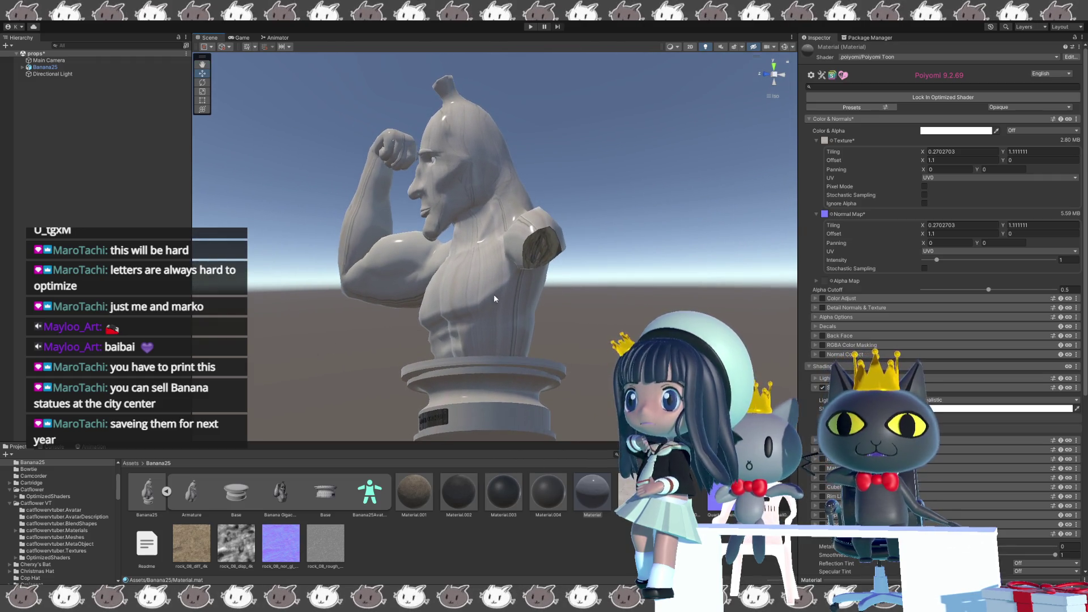